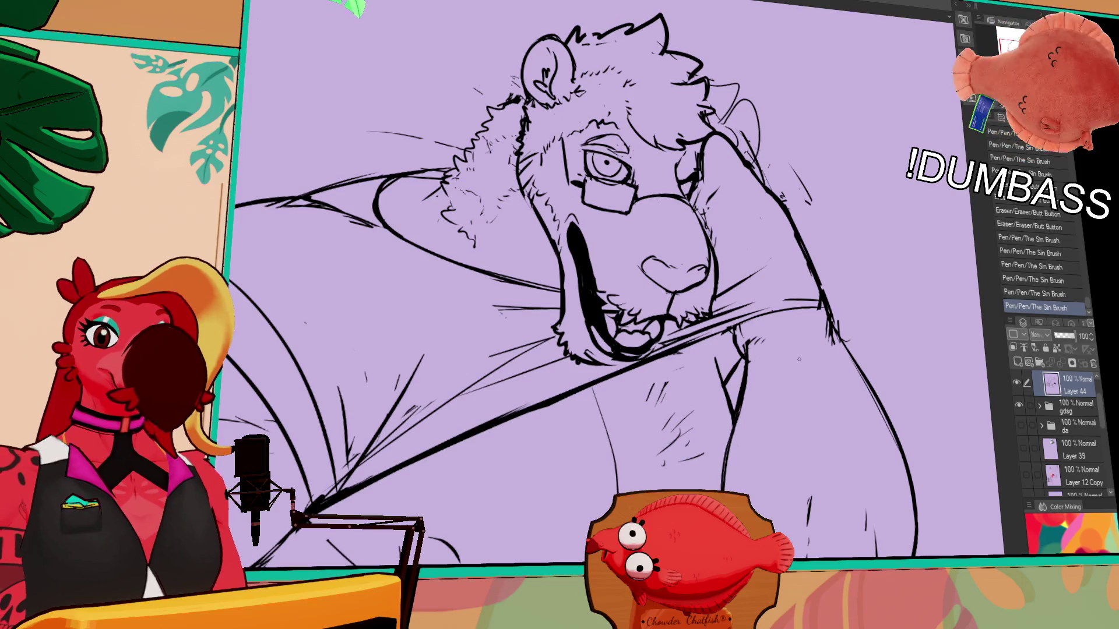
- Tidy the chest marks and erase and redraw the whiskers beside the lion's mouth
left_click_drag(730, 371, 735, 398)
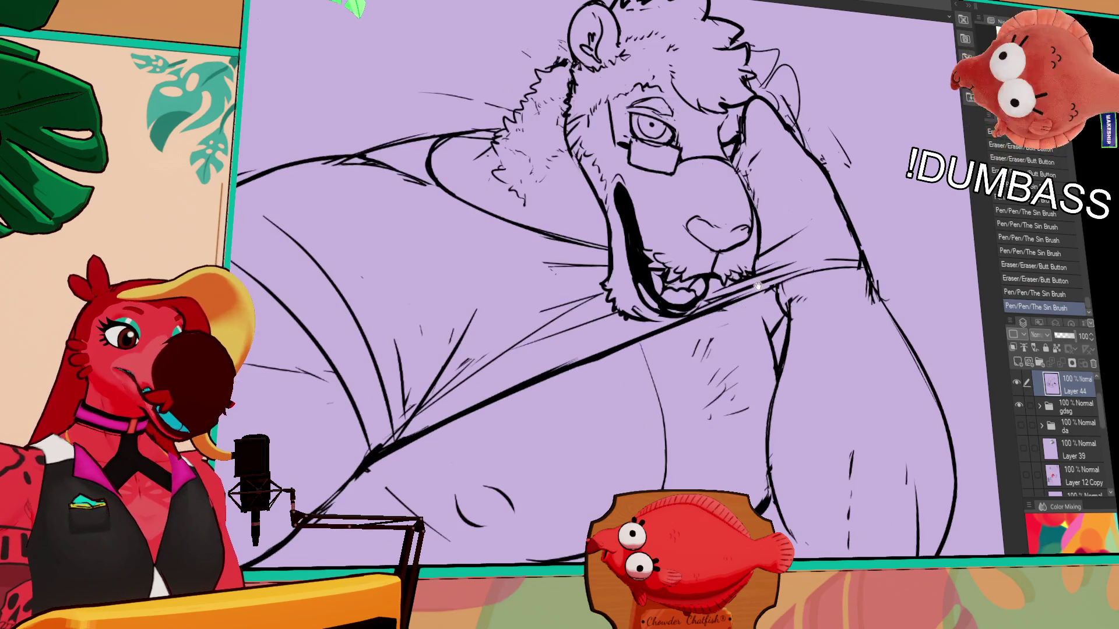
left_click_drag(651, 354, 647, 372)
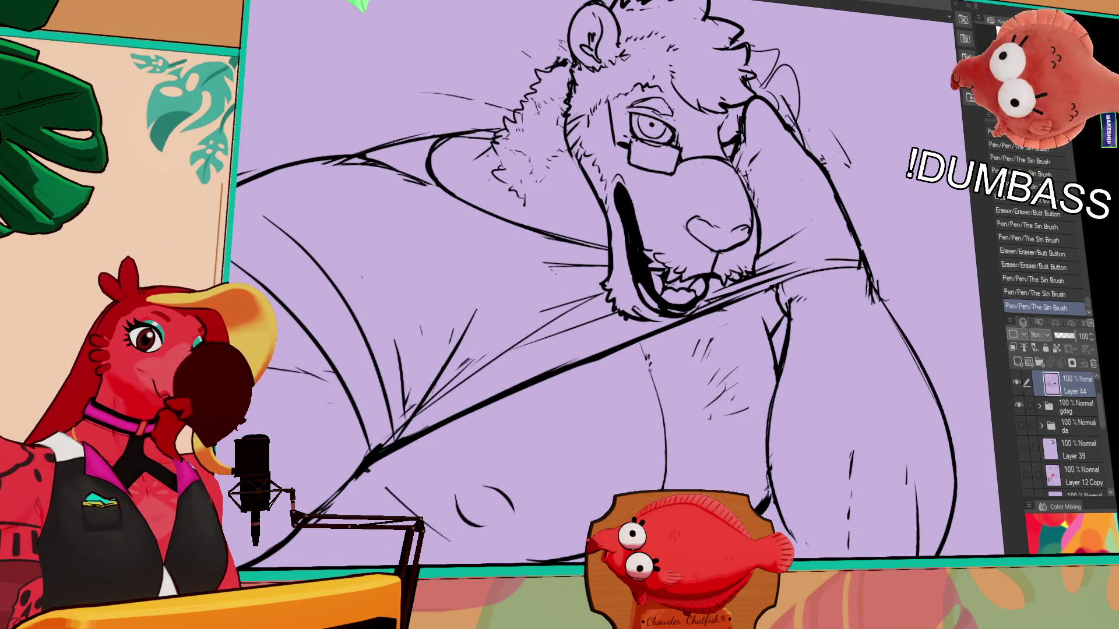
left_click_drag(534, 230, 559, 240)
left_click_drag(549, 229, 576, 252)
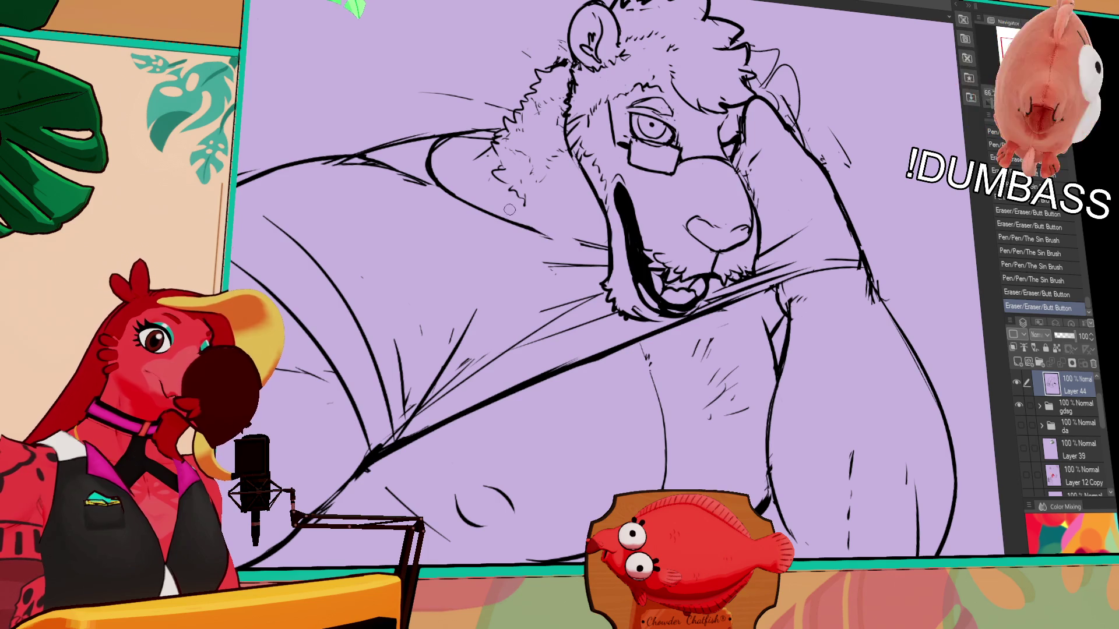
mouse_move(511, 220)
left_mouse_down()
mouse_move(604, 263)
mouse_move(610, 252)
mouse_move(573, 363)
left_mouse_up()
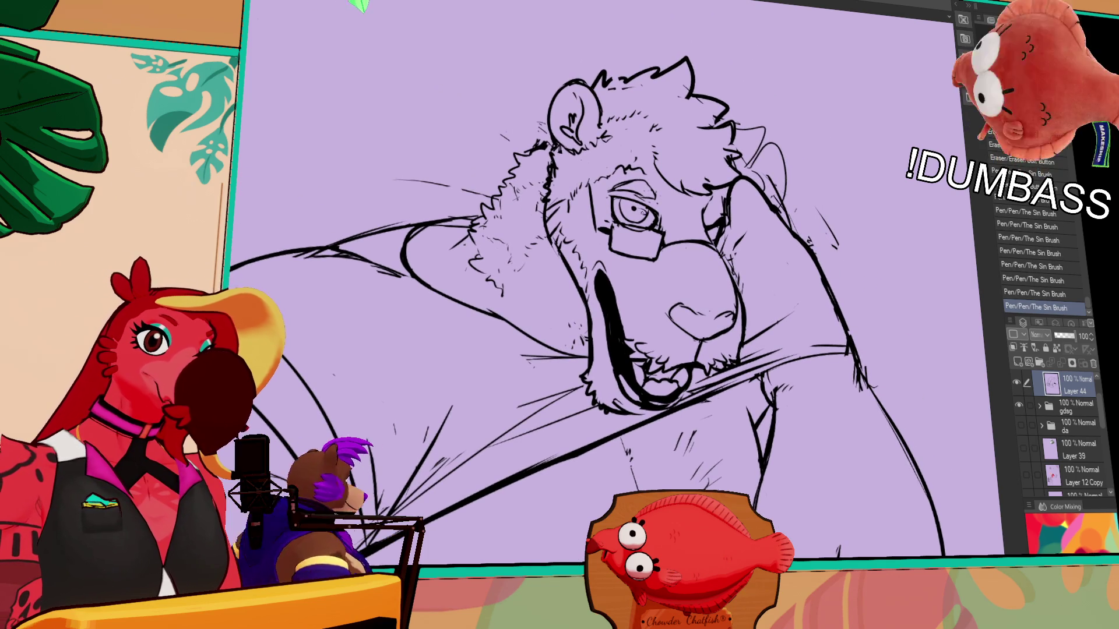
- Clear stray lines at the far ear and redraw it with a smaller outline
left_click_drag(595, 280, 573, 293)
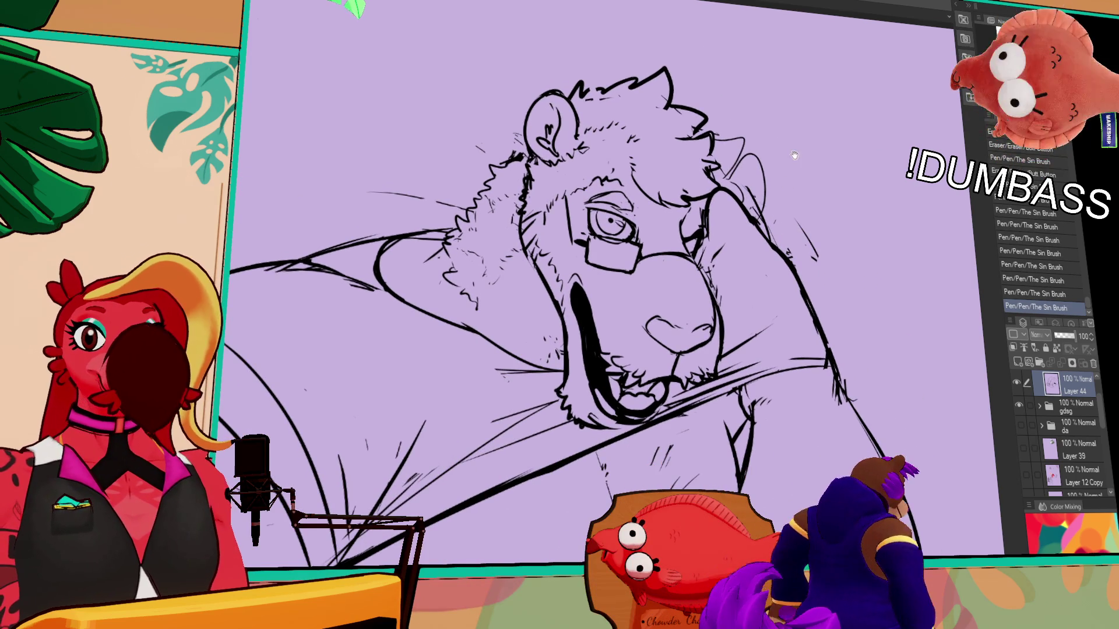
left_click_drag(834, 194, 826, 206)
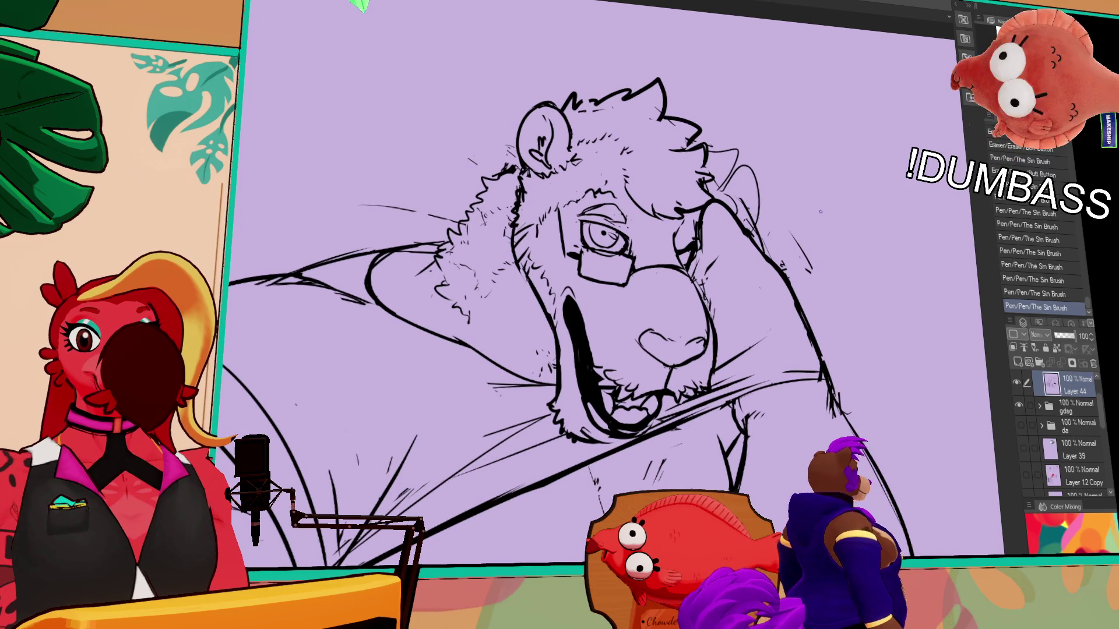
mouse_move(800, 350)
left_mouse_down()
mouse_move(820, 313)
mouse_move(808, 228)
left_mouse_up()
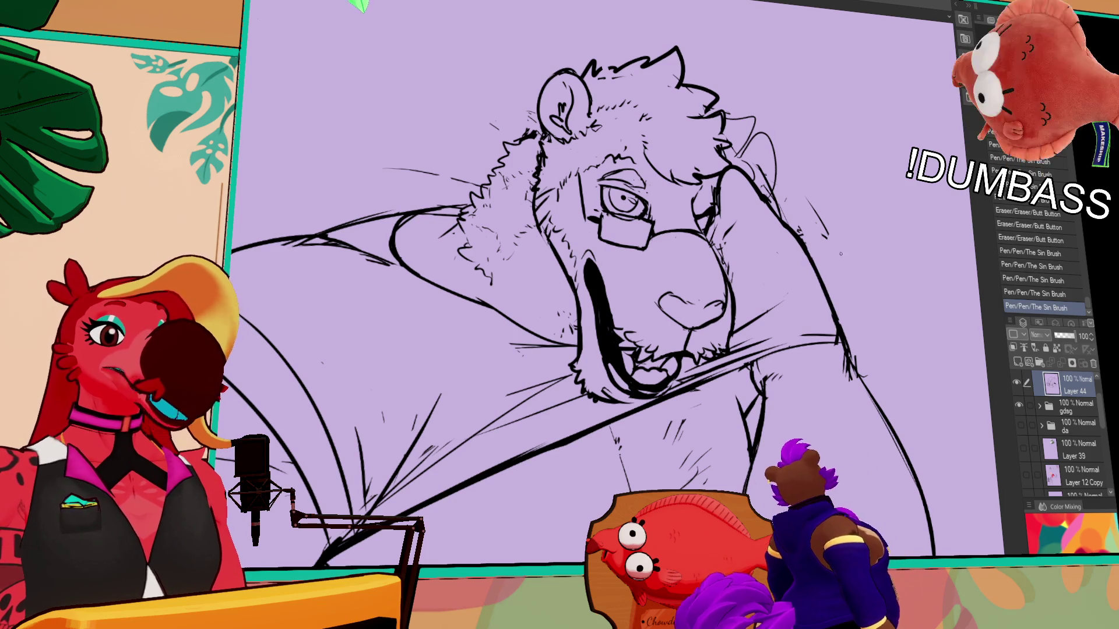
left_click_drag(854, 174, 858, 183)
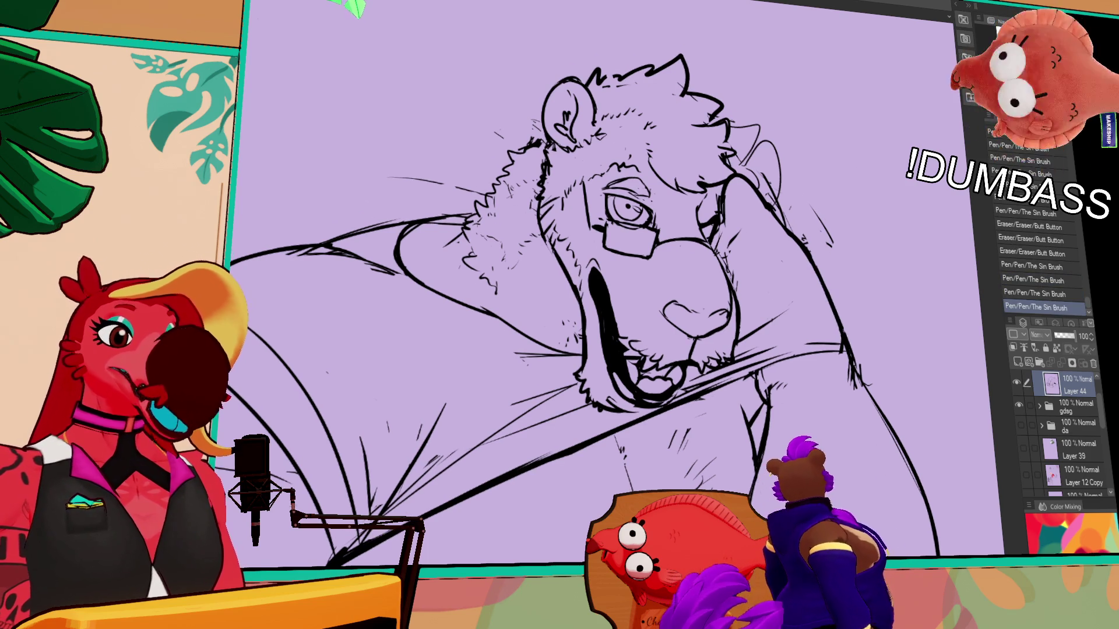
left_click_drag(810, 229, 802, 215)
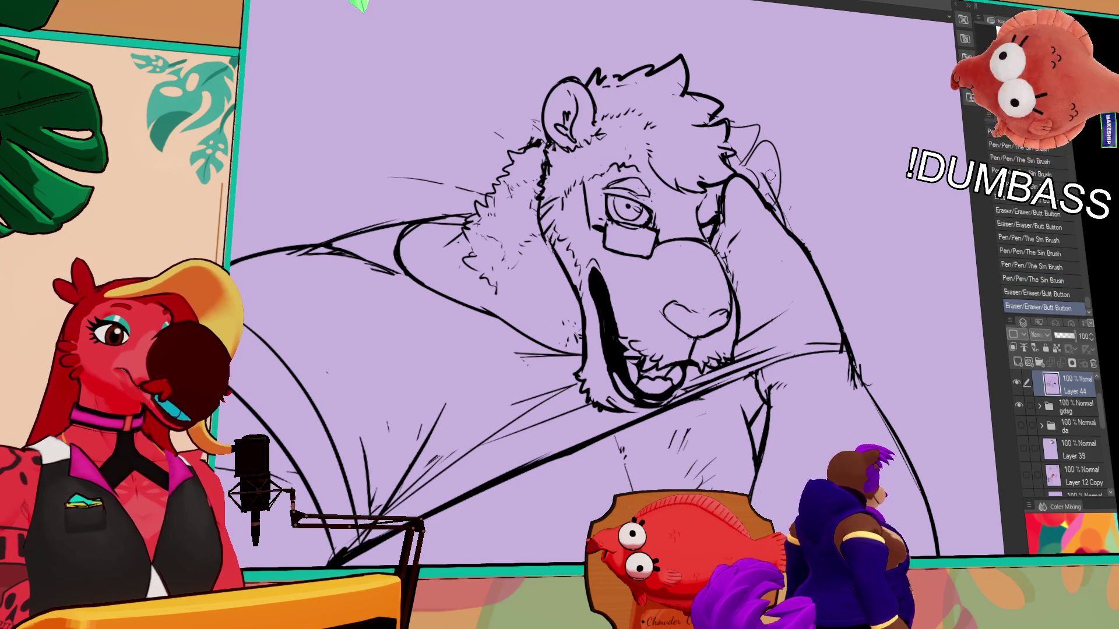
mouse_move(762, 158)
left_mouse_down()
mouse_move(754, 135)
mouse_move(734, 132)
mouse_move(745, 172)
left_mouse_up()
key("ctrl+z")
left_click_drag(730, 128, 745, 171)
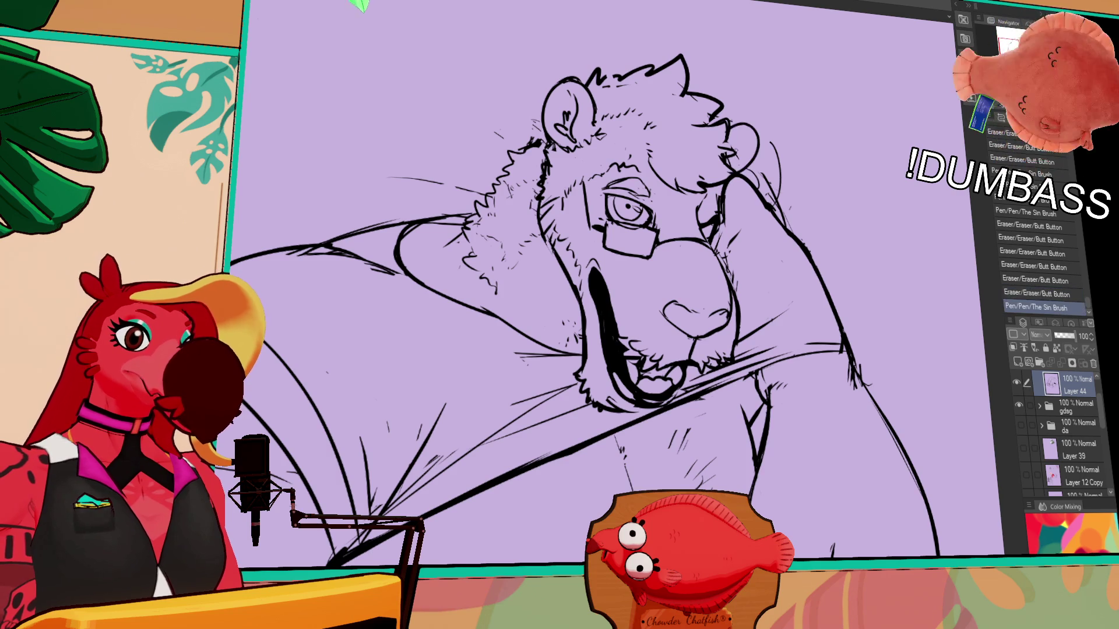
key("ctrl+z")
left_click_drag(720, 112, 769, 206)
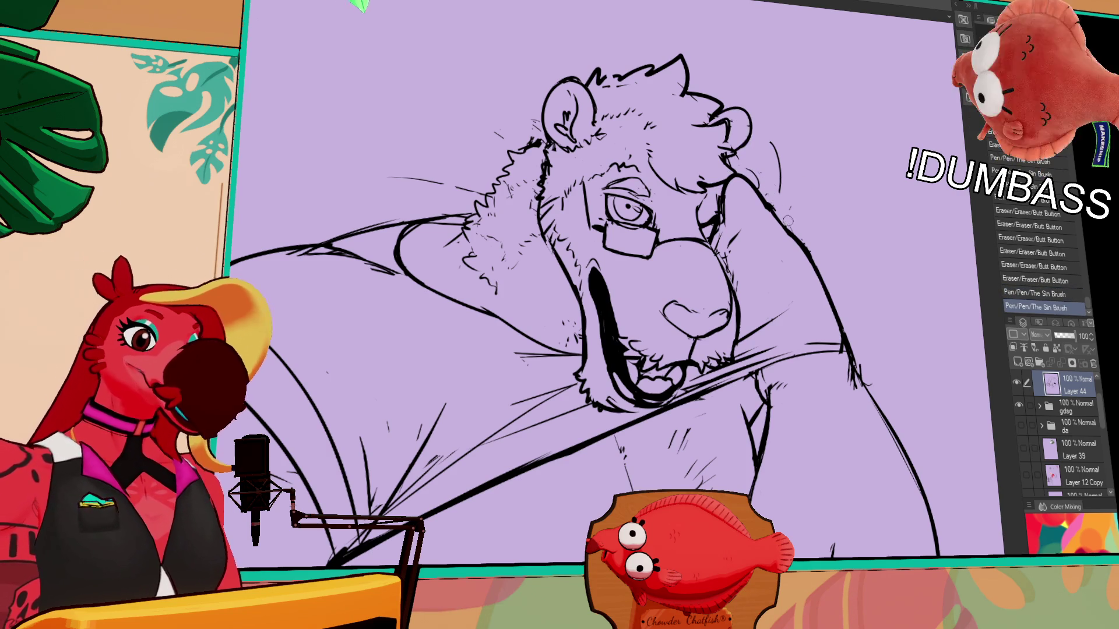
- Erase and redraw the shoulder line, removing small stray marks around it
left_click_drag(613, 262, 677, 258)
left_click_drag(788, 210, 797, 285)
left_click_drag(775, 248, 799, 294)
key("ctrl+z")
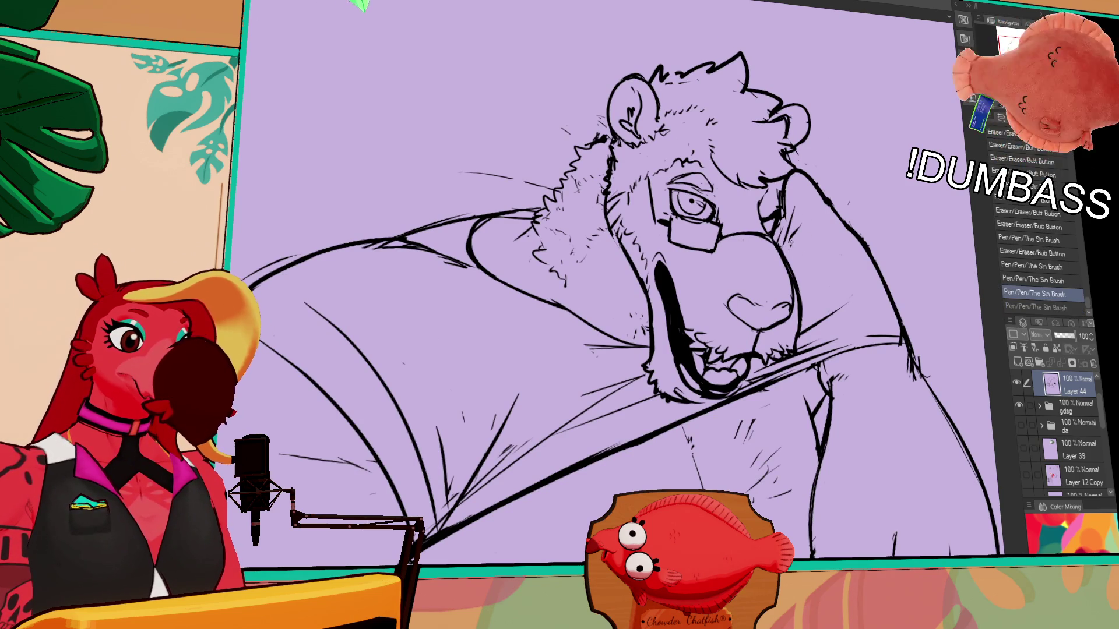
left_click_drag(785, 223, 801, 246)
mouse_move(778, 189)
left_mouse_down()
mouse_move(791, 226)
mouse_move(779, 232)
left_mouse_up()
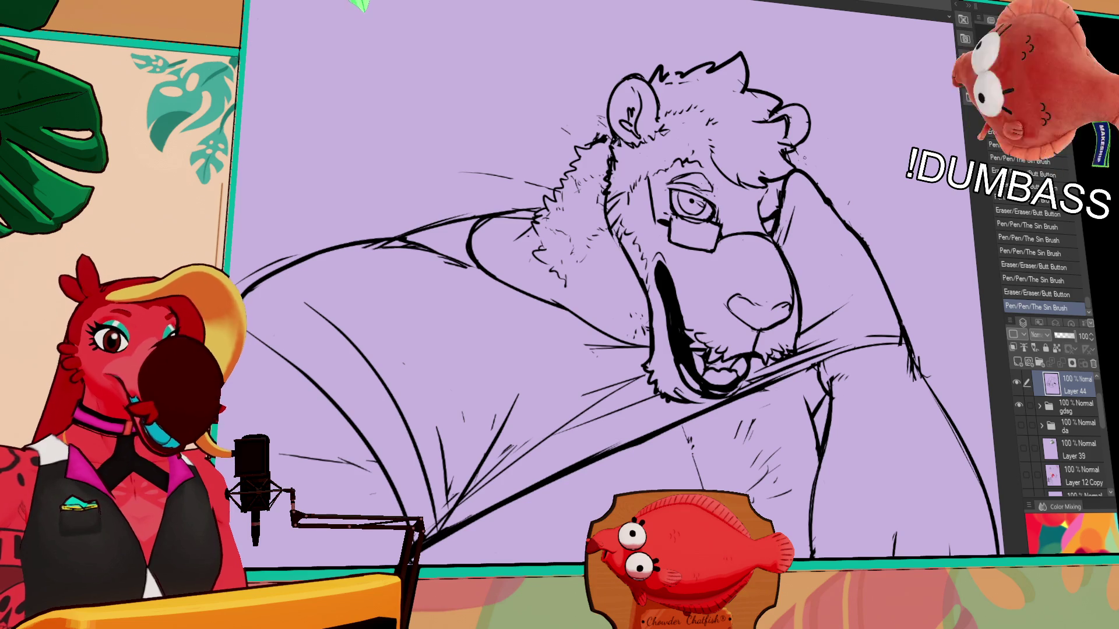
- Clean small marks around the eye and snout and redraw faint strokes near the eye
mouse_move(651, 185)
left_mouse_down()
mouse_move(662, 223)
mouse_move(710, 222)
left_mouse_up()
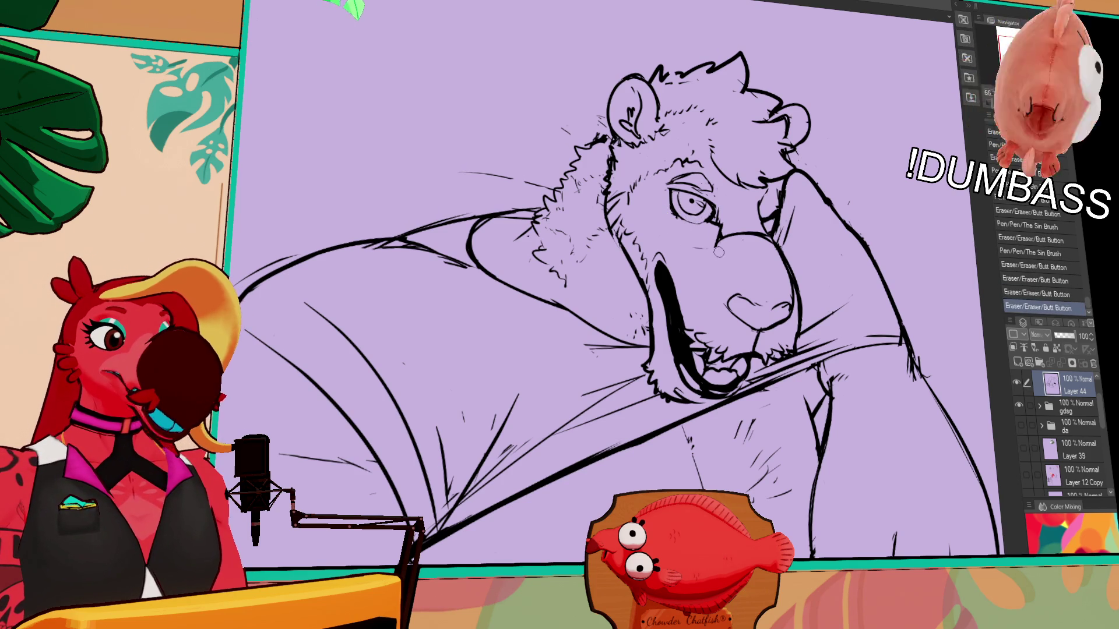
left_click_drag(708, 235, 773, 263)
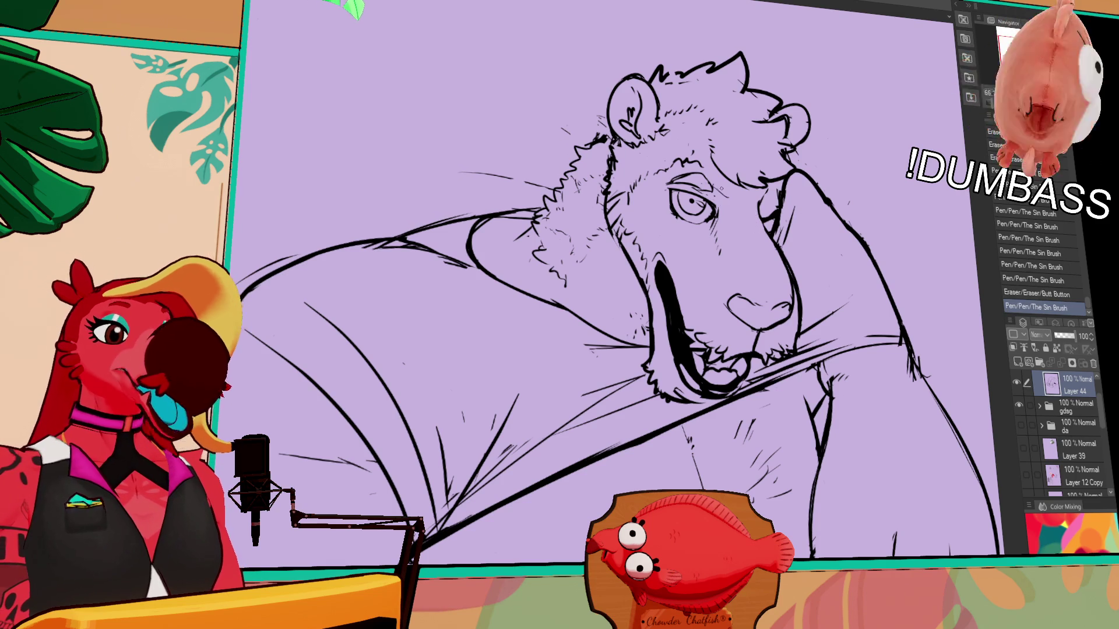
left_click_drag(727, 212, 739, 213)
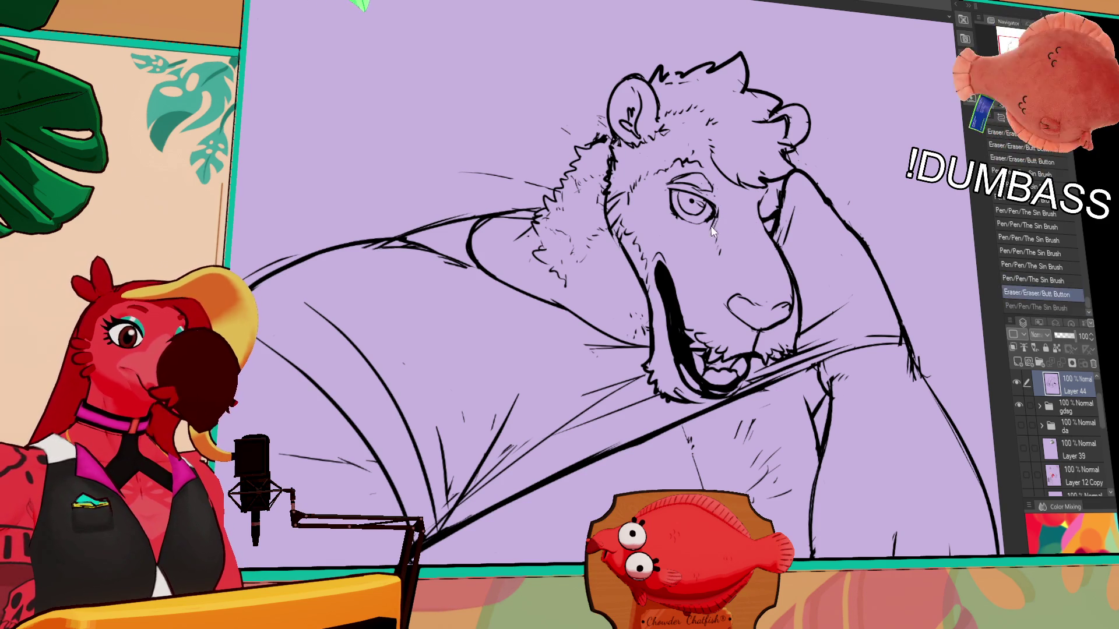
key("ctrl+z")
key("ctrl+z")
left_click_drag(737, 211, 745, 200)
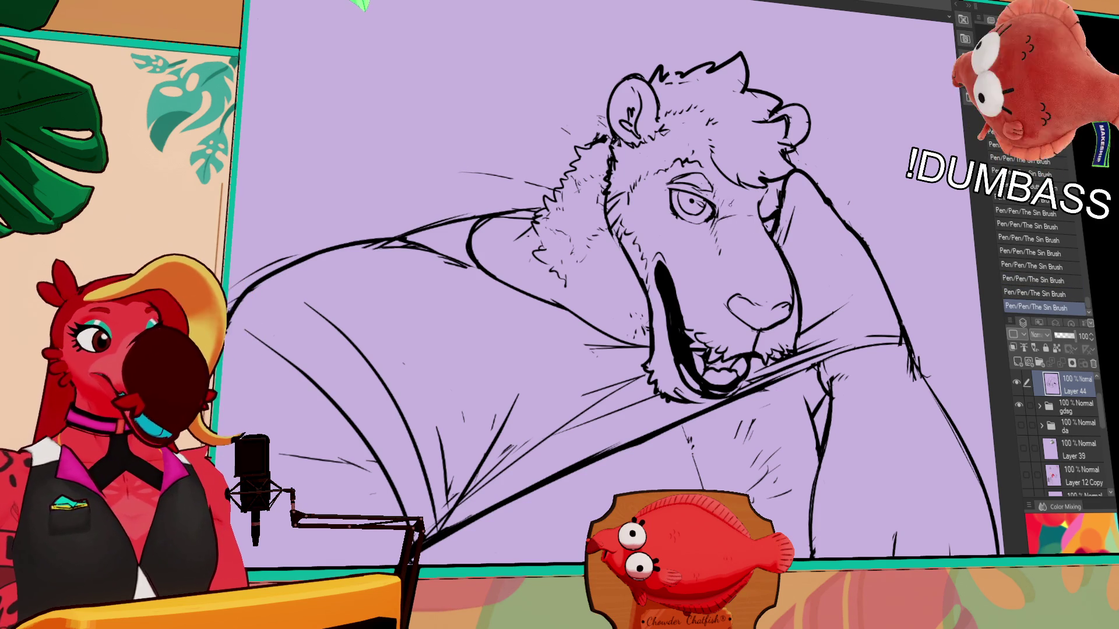
key("ctrl+z")
key("ctrl+z")
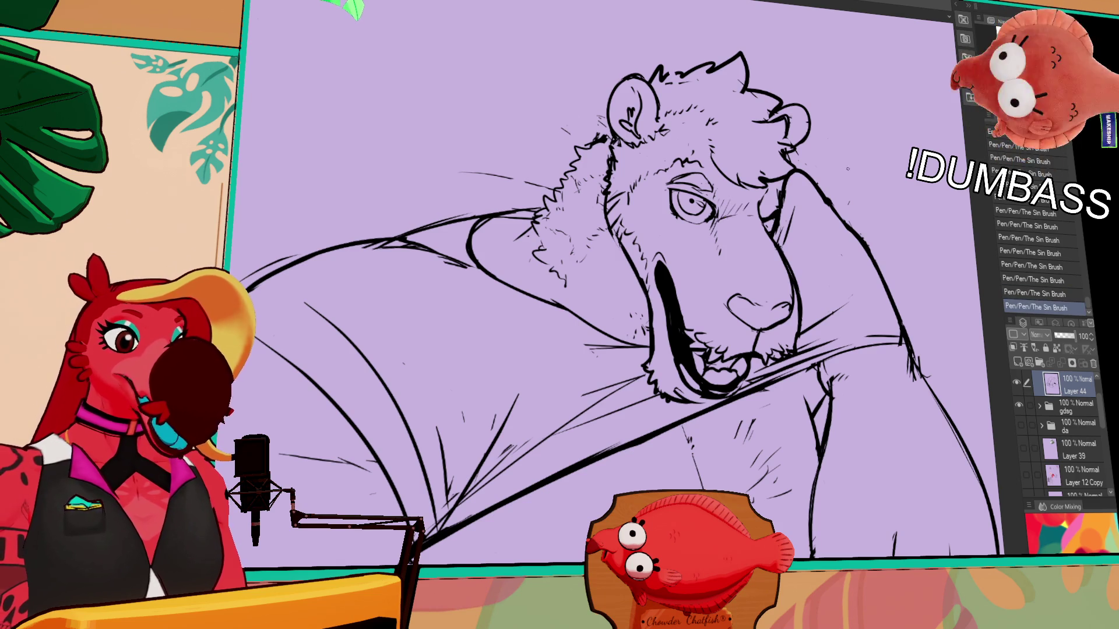
scroll(612, 297, "down", 1)
scroll(612, 298, "down", 1)
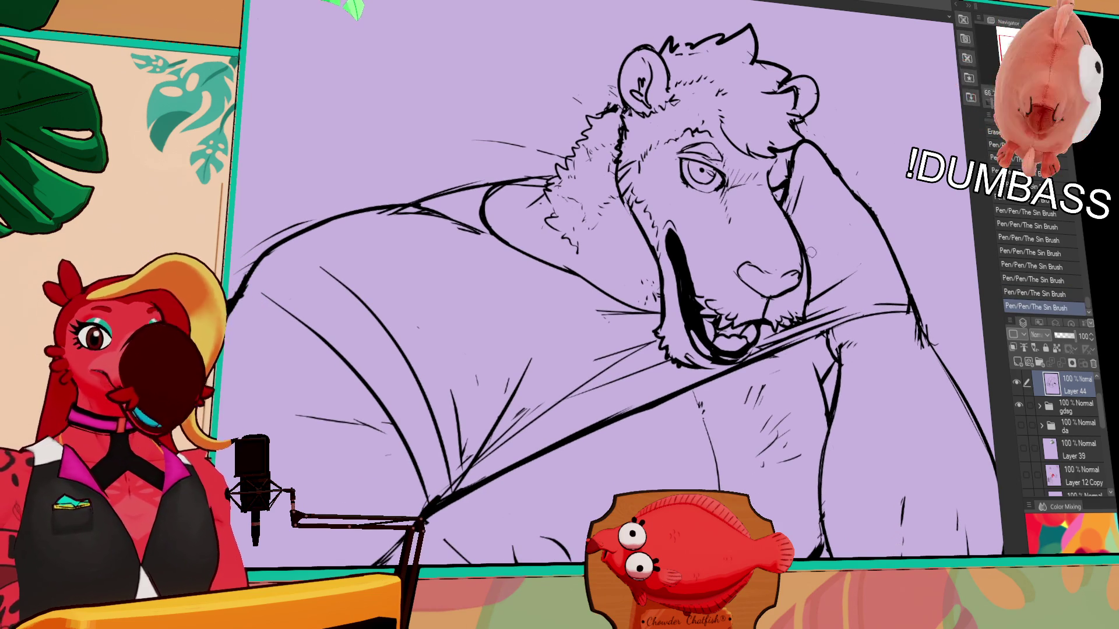
scroll(811, 254, "down", 2)
- Erase stray marks near the chin and in the line art, undoing one bad erase
mouse_move(769, 306)
left_mouse_down()
mouse_move(777, 284)
mouse_move(767, 288)
left_mouse_up()
key("ctrl+z")
left_click_drag(913, 180, 919, 187)
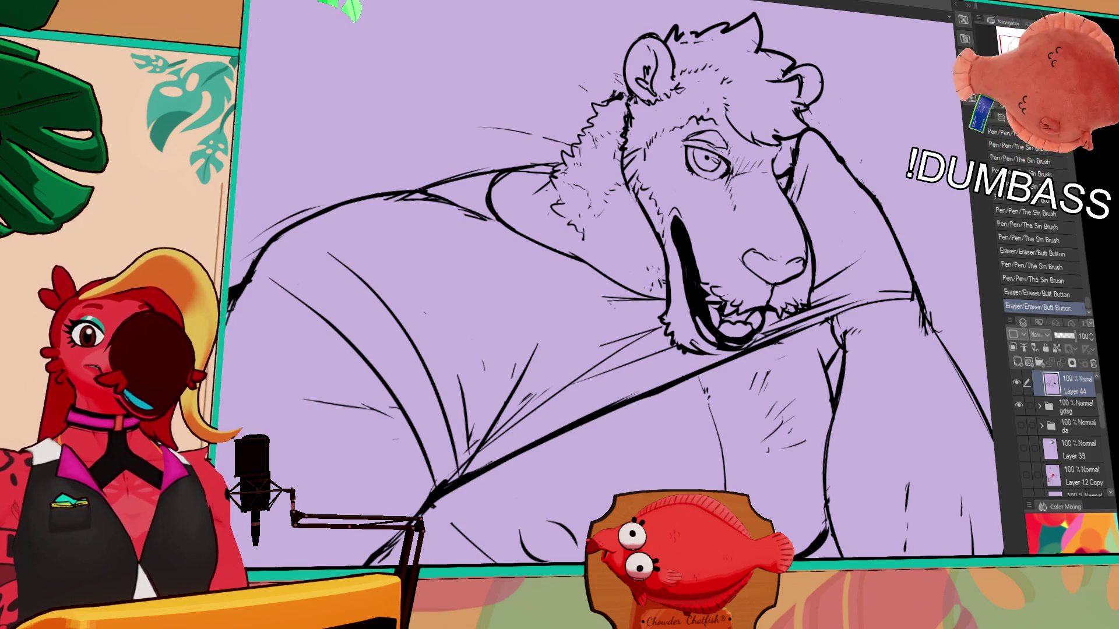
- Lasso the lion's muzzle, nudge it slightly upward, deselect and touch up the mouth lines
left_click_drag(818, 207, 808, 218)
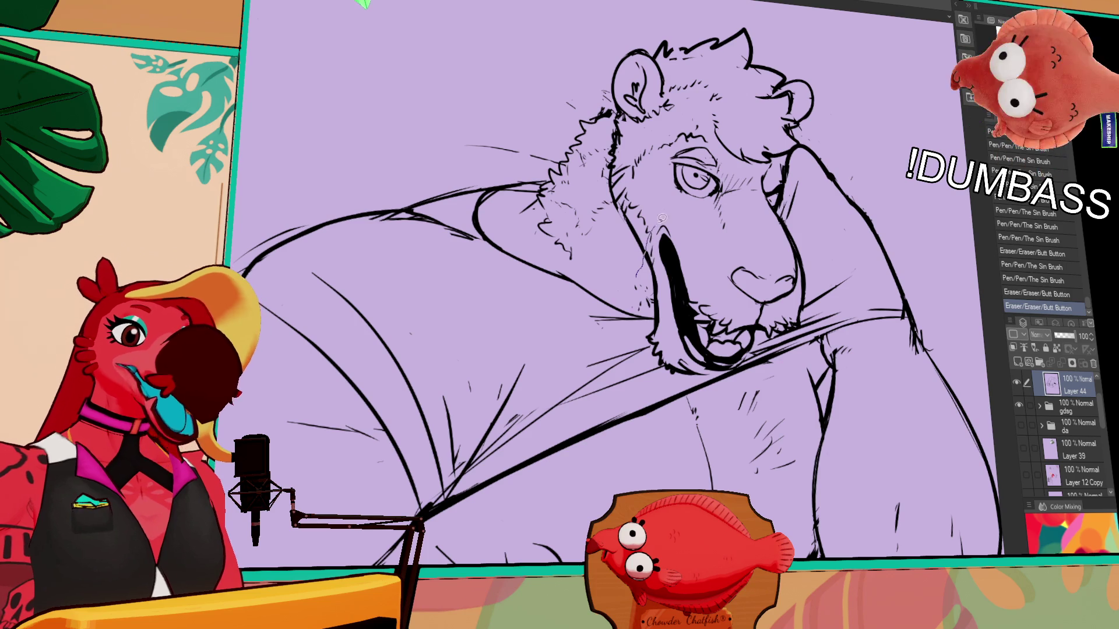
left_click_drag(739, 265, 652, 298)
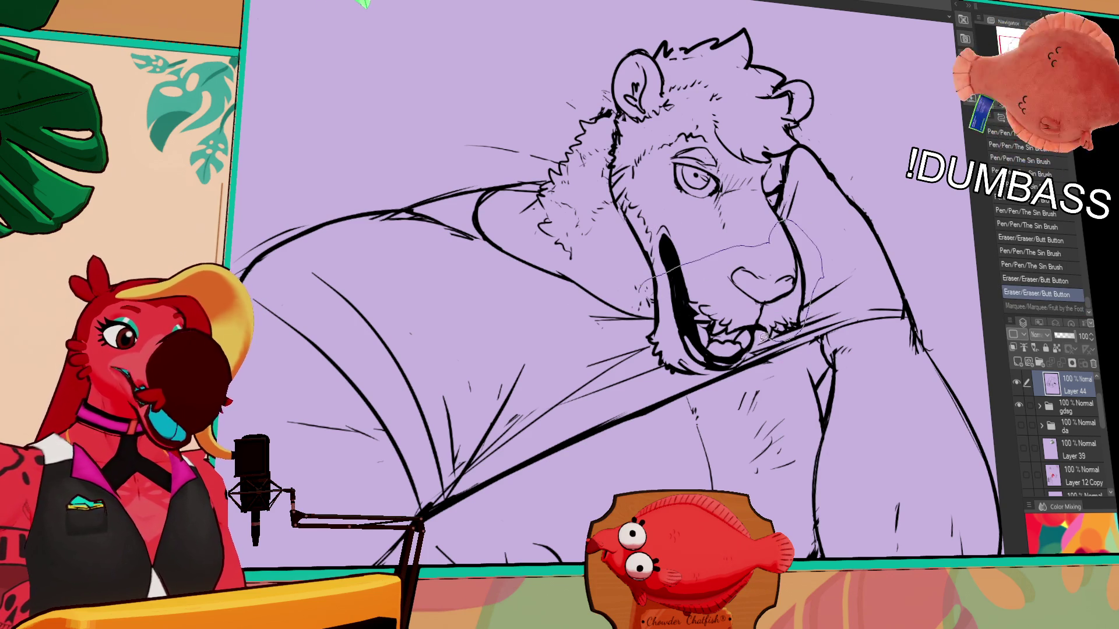
left_click_drag(675, 374, 651, 302)
left_click_drag(768, 297, 765, 288)
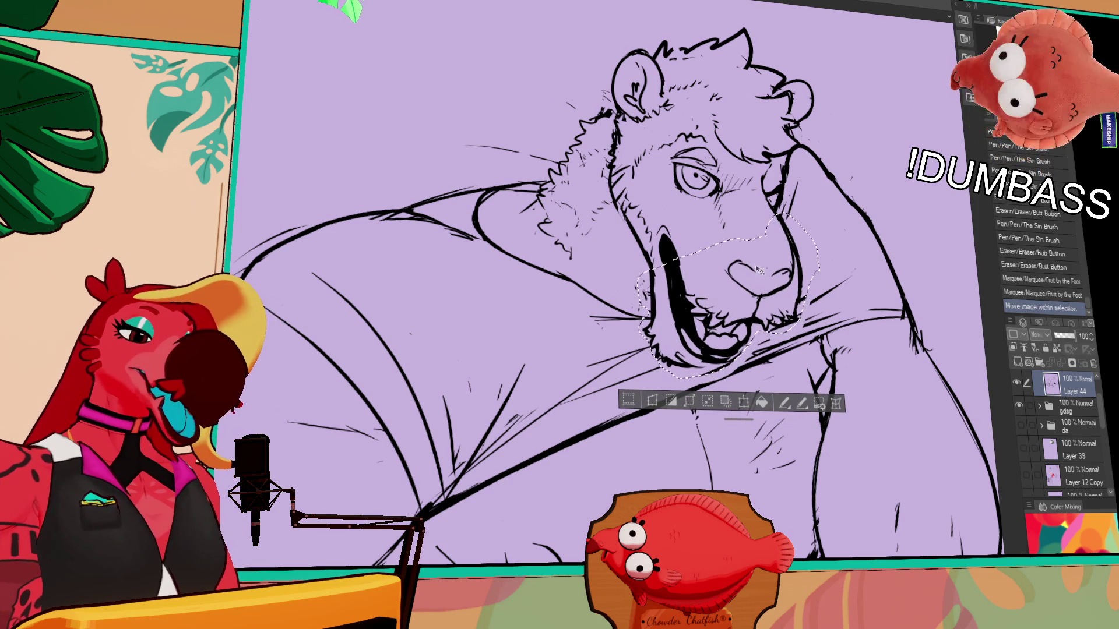
left_click_drag(728, 294, 736, 292)
key("ctrl+d")
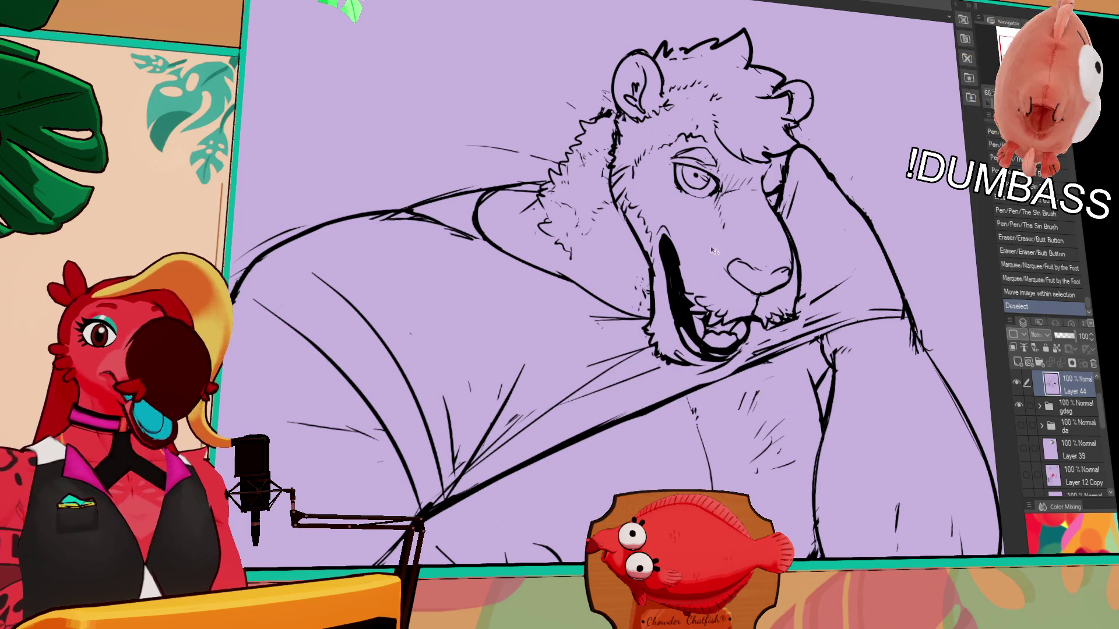
mouse_move(723, 247)
left_mouse_down()
mouse_move(708, 274)
mouse_move(655, 281)
left_mouse_up()
mouse_move(652, 275)
left_mouse_down()
mouse_move(659, 285)
mouse_move(648, 290)
left_mouse_up()
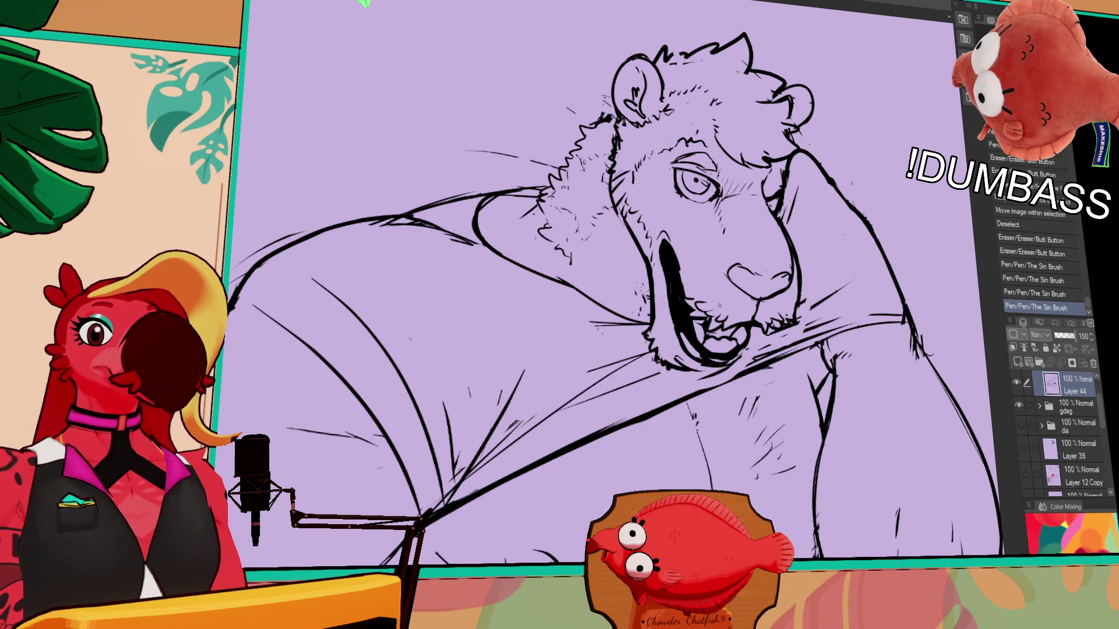
- Erase small lines near the mouth and try a chest stroke beside it, undoing it in the end
left_click_drag(760, 286, 763, 251)
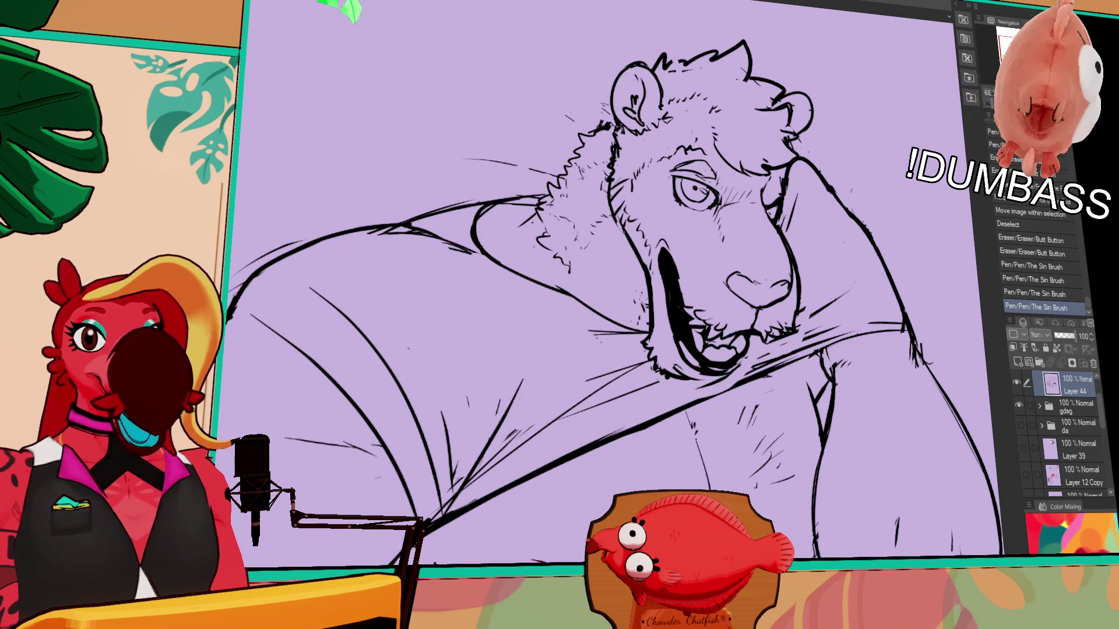
left_click_drag(767, 301, 738, 322)
left_click_drag(683, 362, 664, 354)
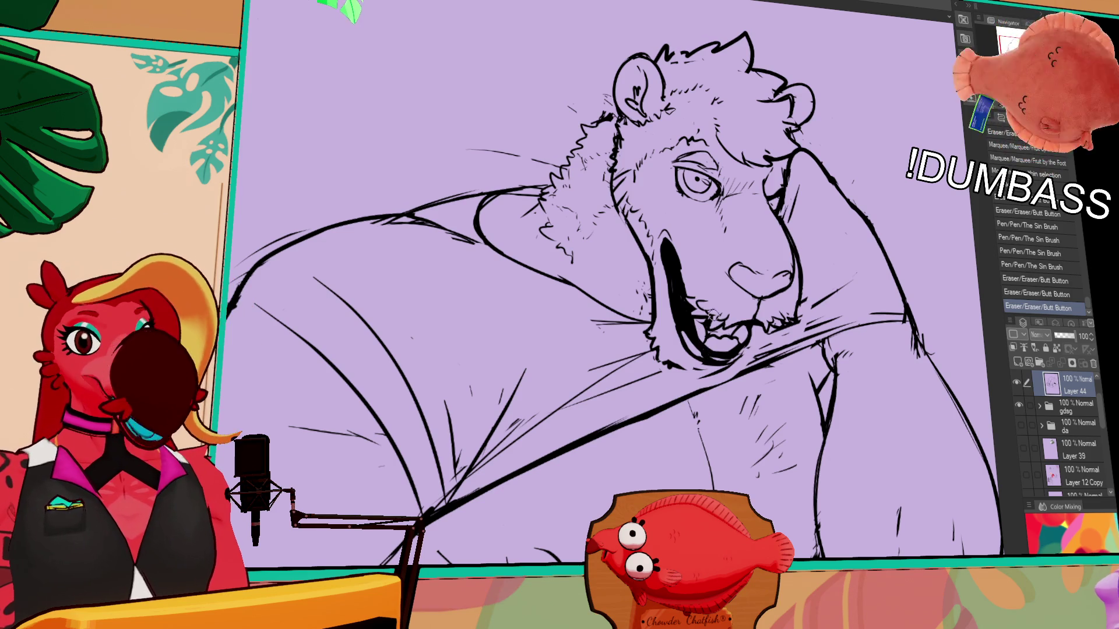
left_click_drag(612, 307, 690, 249)
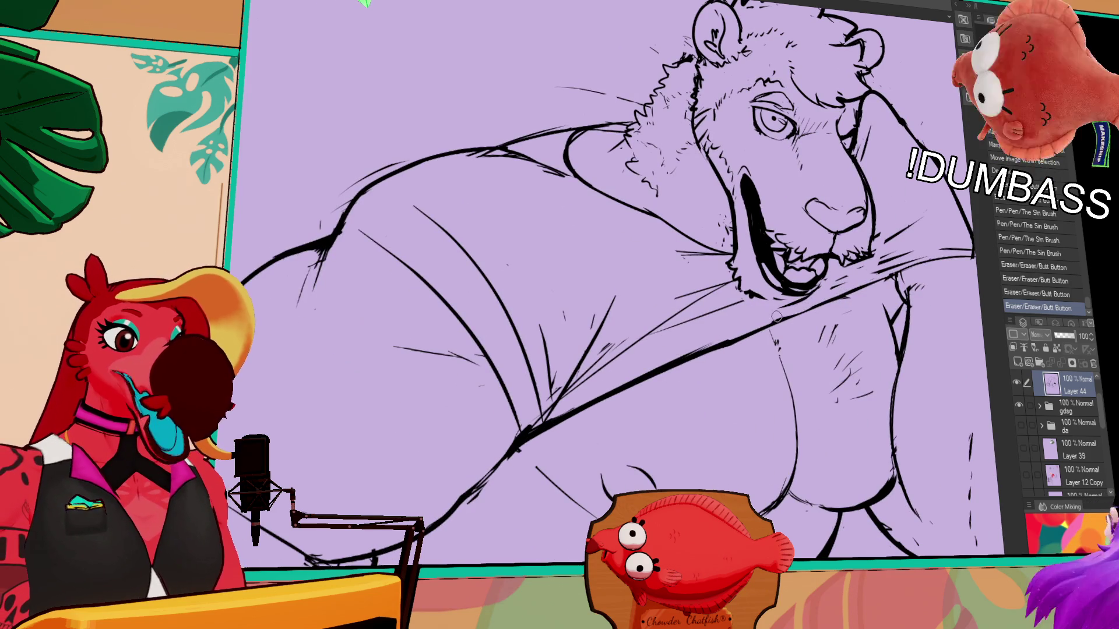
left_click_drag(727, 339, 883, 278)
key("ctrl+z")
key("ctrl+z")
left_click_drag(731, 340, 892, 280)
key("ctrl+z")
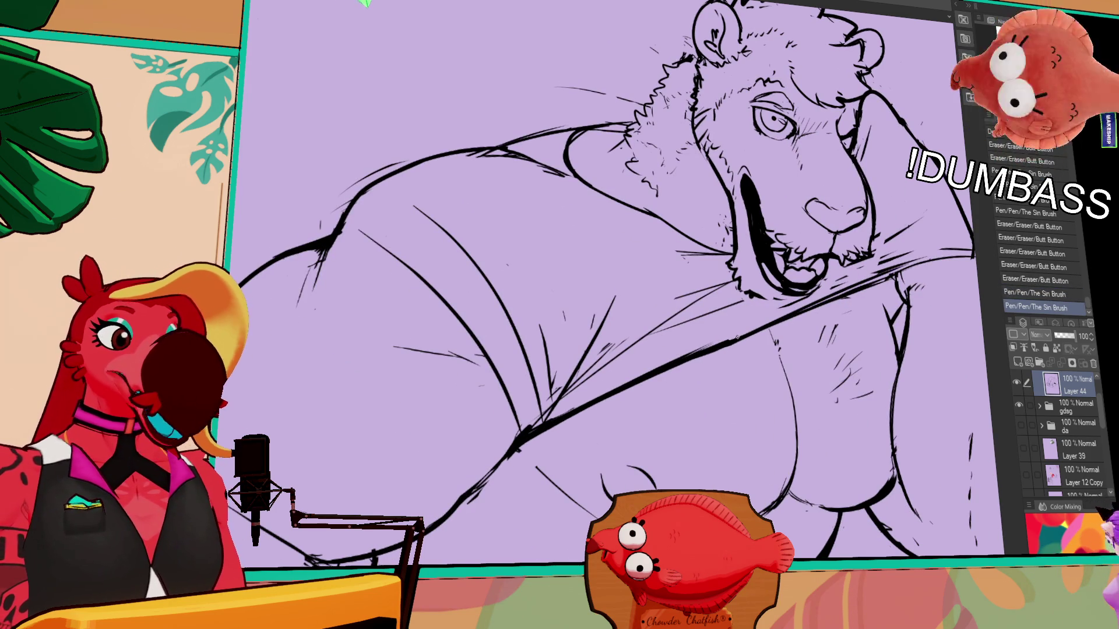
key("ctrl+z")
left_click_drag(712, 346, 856, 286)
key("ctrl+z")
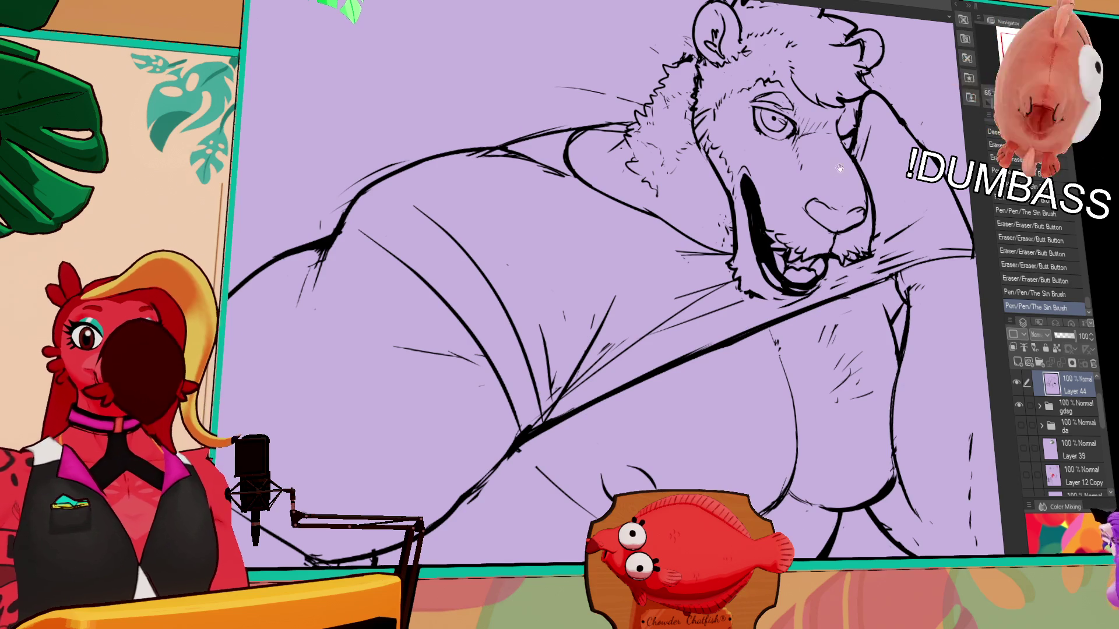
- Remove a stray line on the head and add a fur stroke to the neck
mouse_move(999, 193)
left_mouse_down()
mouse_move(951, 236)
mouse_move(751, 345)
left_mouse_up()
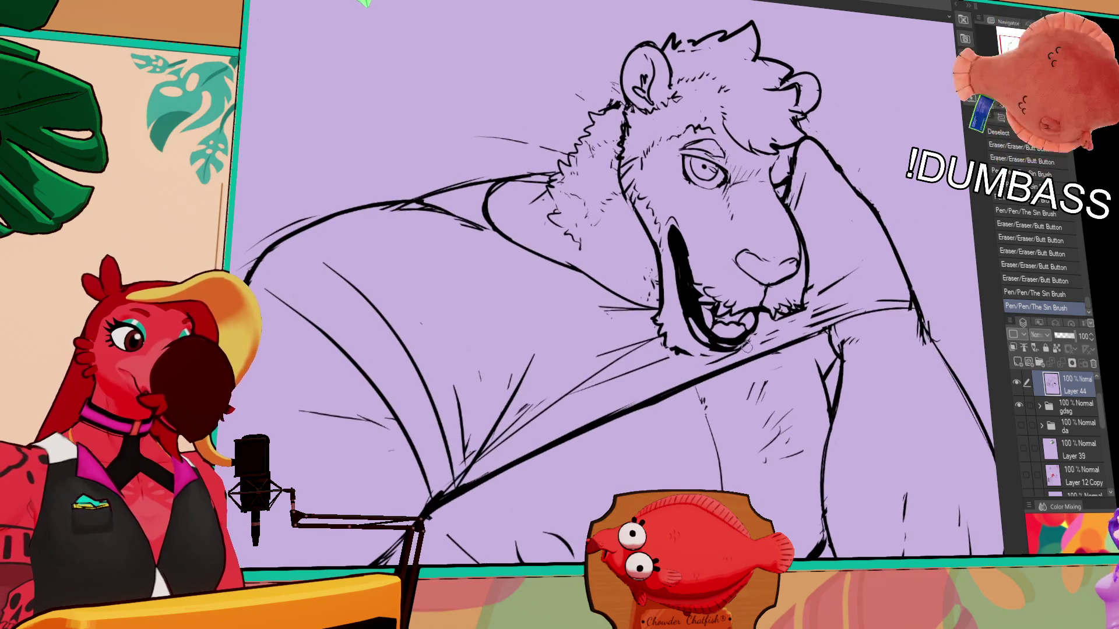
left_click_drag(832, 281, 813, 328)
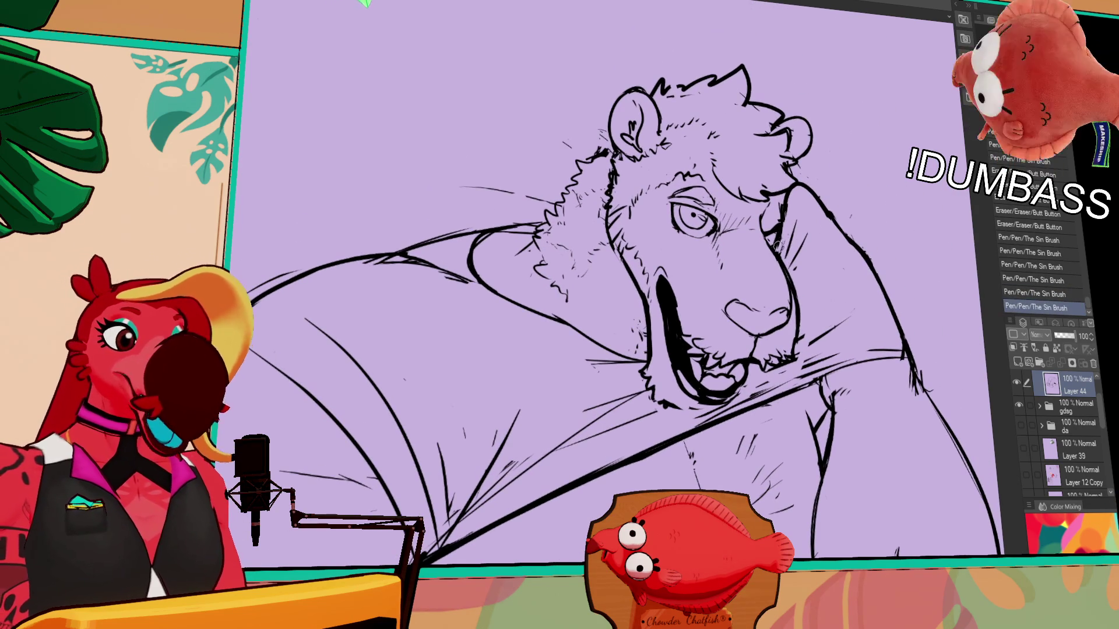
left_click_drag(782, 199, 777, 241)
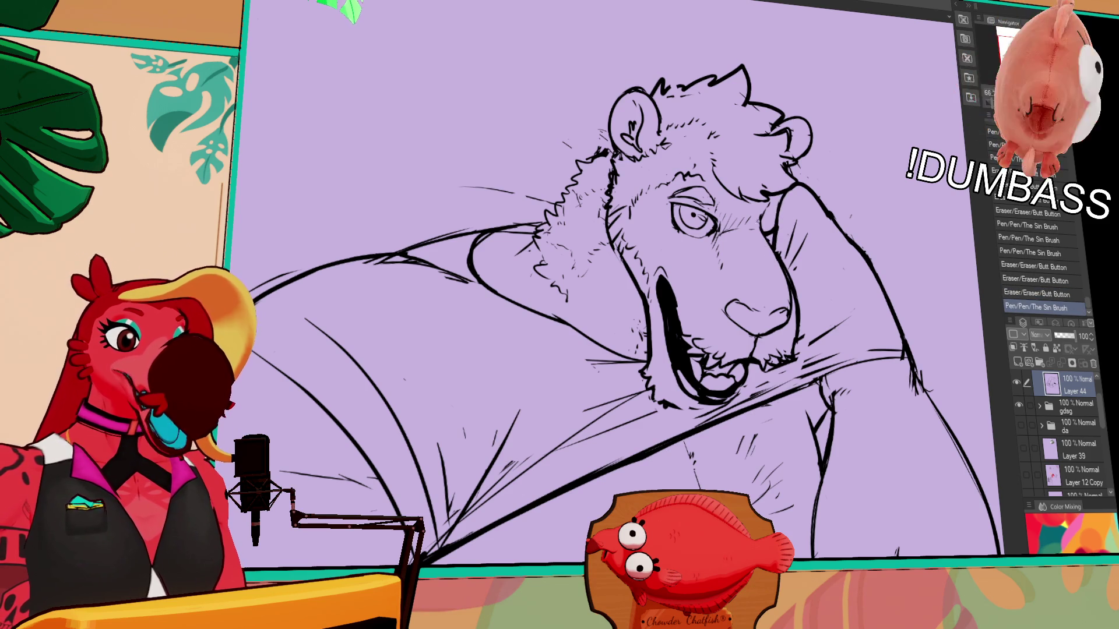
left_click_drag(630, 350, 642, 300)
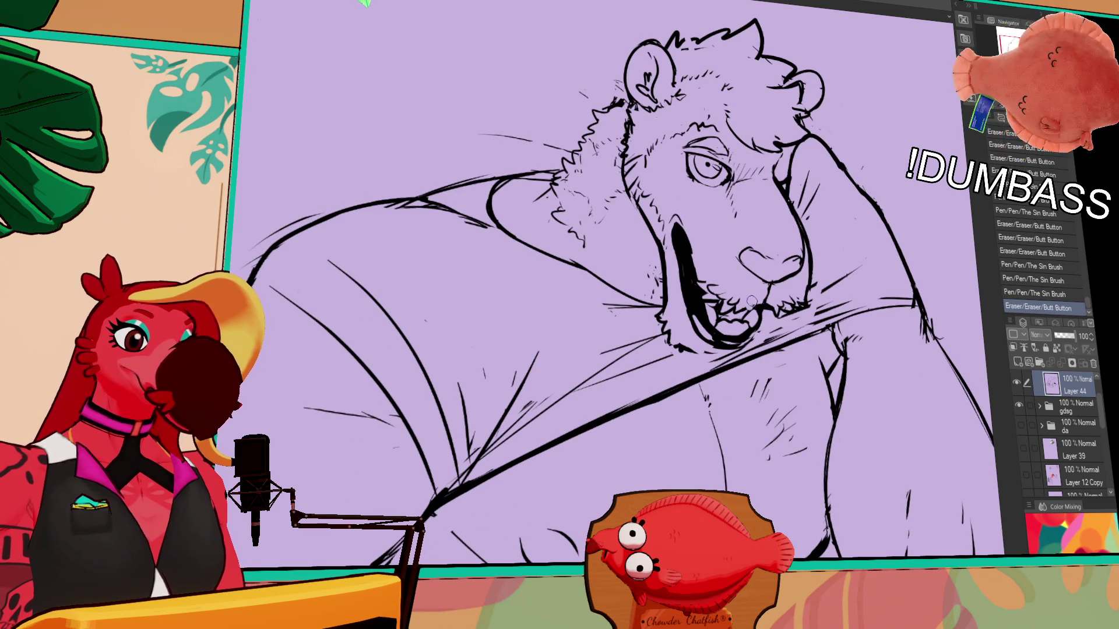
left_click_drag(812, 302, 867, 293)
mouse_move(702, 338)
left_mouse_down()
mouse_move(680, 328)
mouse_move(715, 343)
mouse_move(706, 355)
left_mouse_up()
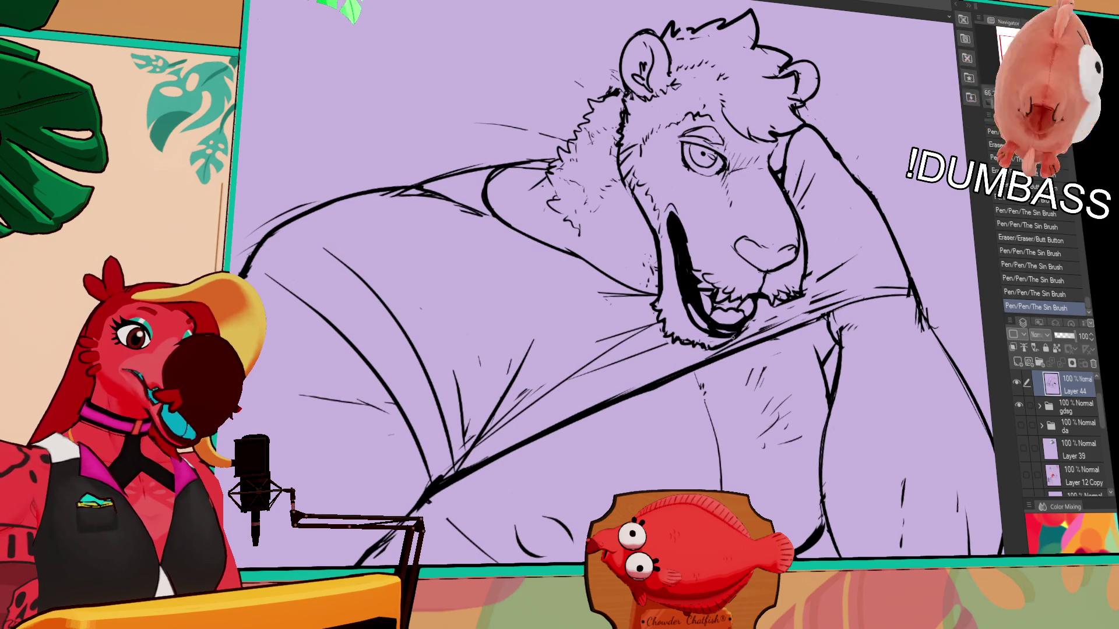
left_click_drag(612, 306, 596, 327)
left_click_drag(706, 322, 855, 188)
left_click_drag(616, 317, 707, 264)
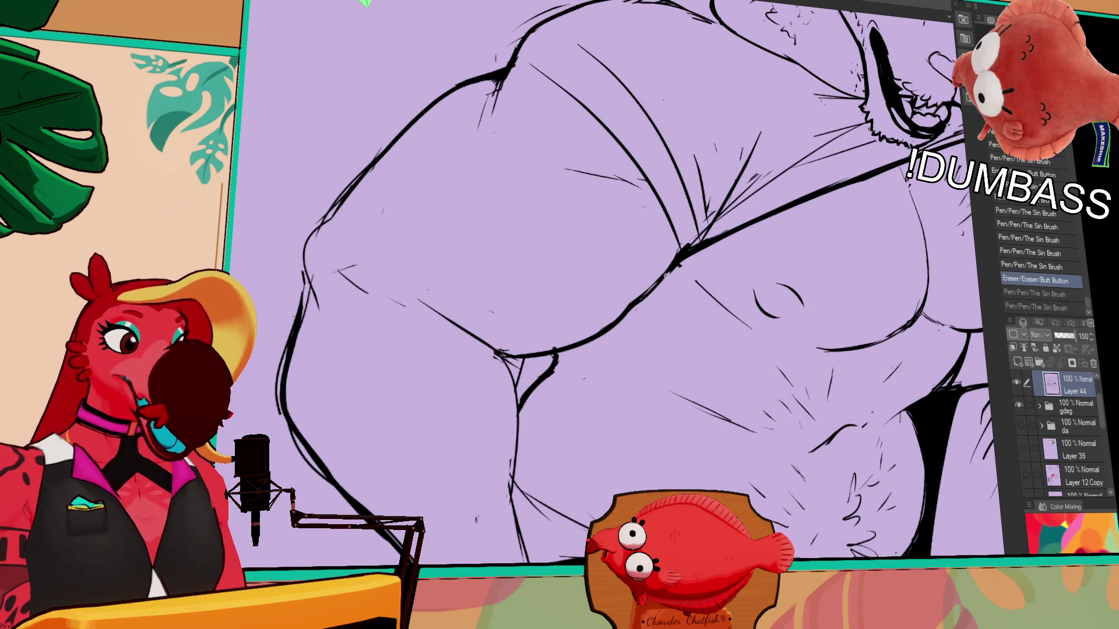
- Add short hair strokes on the belly and rough in the hand strokes beside the lower body
left_click_drag(651, 285, 852, 224)
scroll(613, 289, "down", 3)
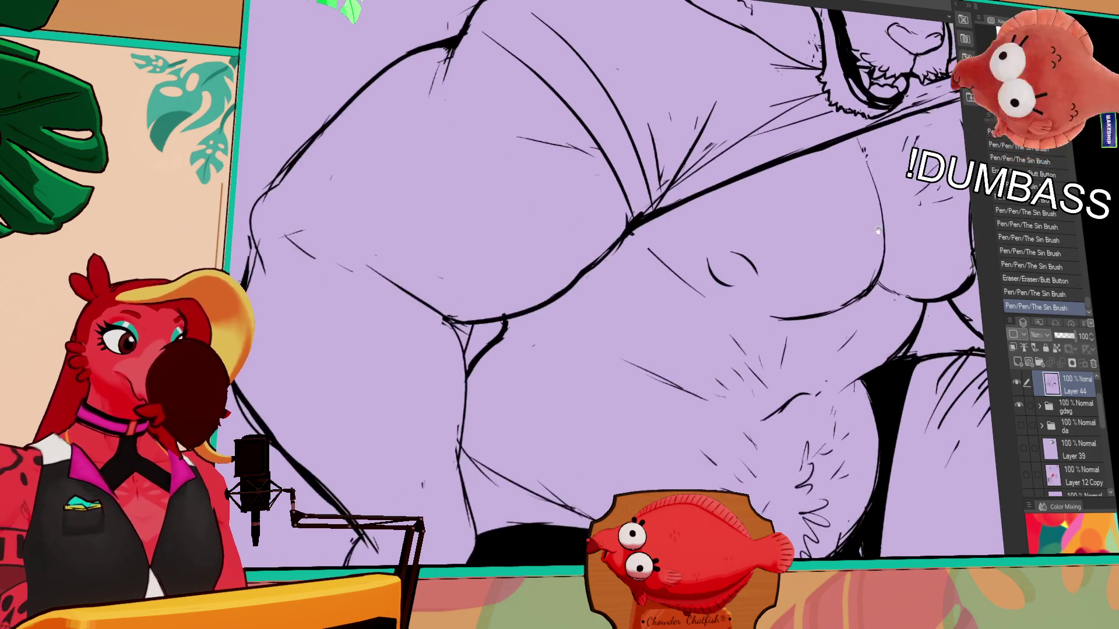
mouse_move(487, 316)
left_mouse_down()
mouse_move(483, 380)
mouse_move(329, 439)
mouse_move(354, 507)
left_mouse_up()
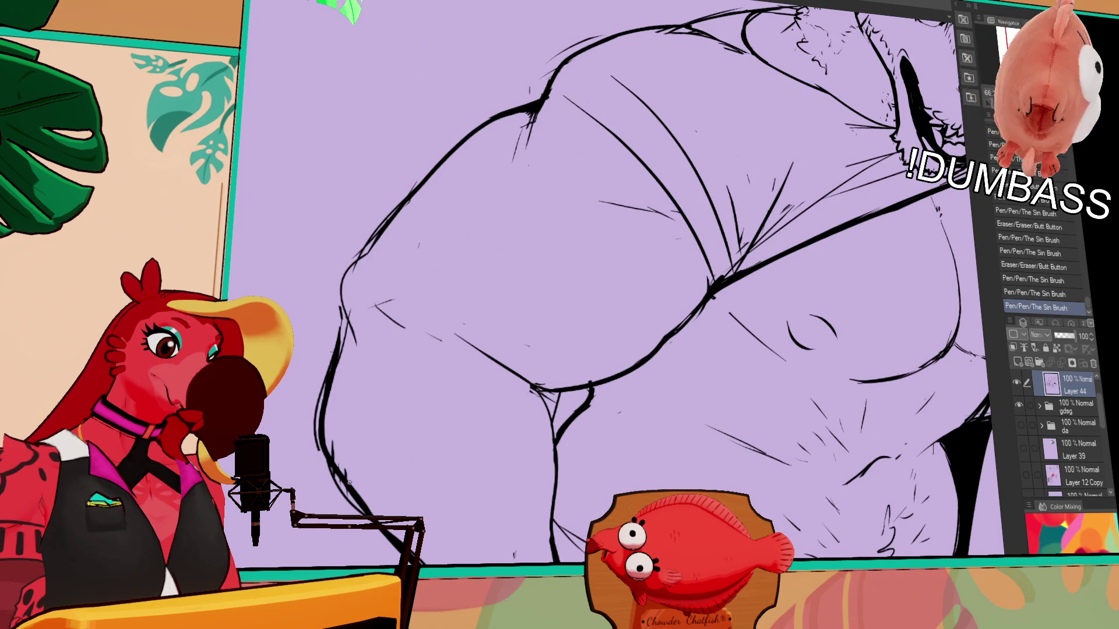
mouse_move(668, 435)
left_mouse_down()
mouse_move(690, 304)
mouse_move(645, 315)
left_mouse_up()
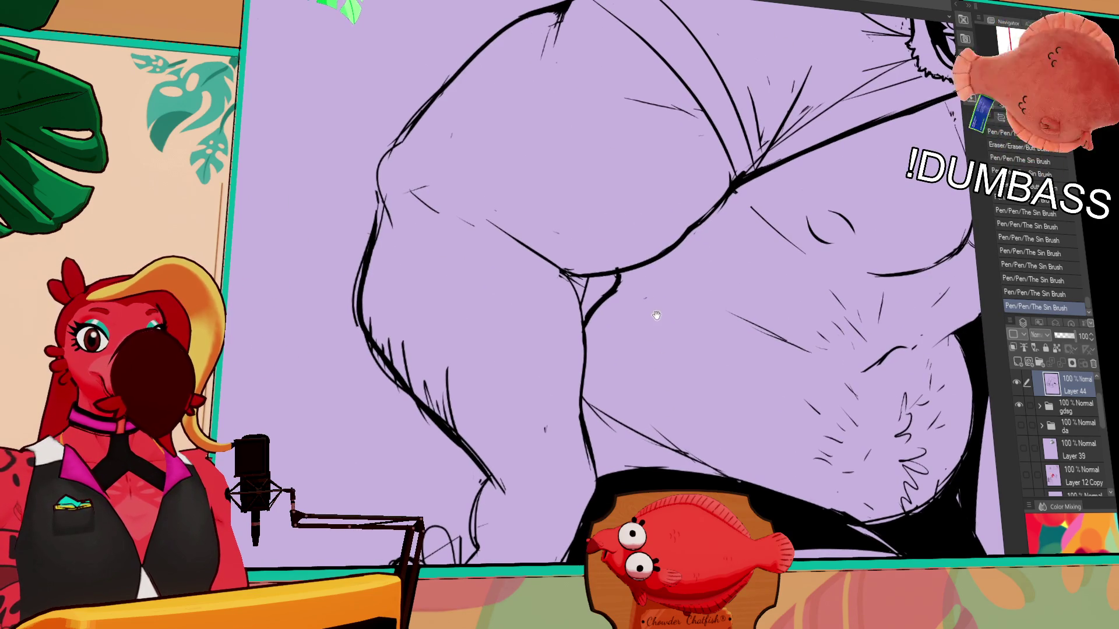
left_click_drag(617, 349, 514, 376)
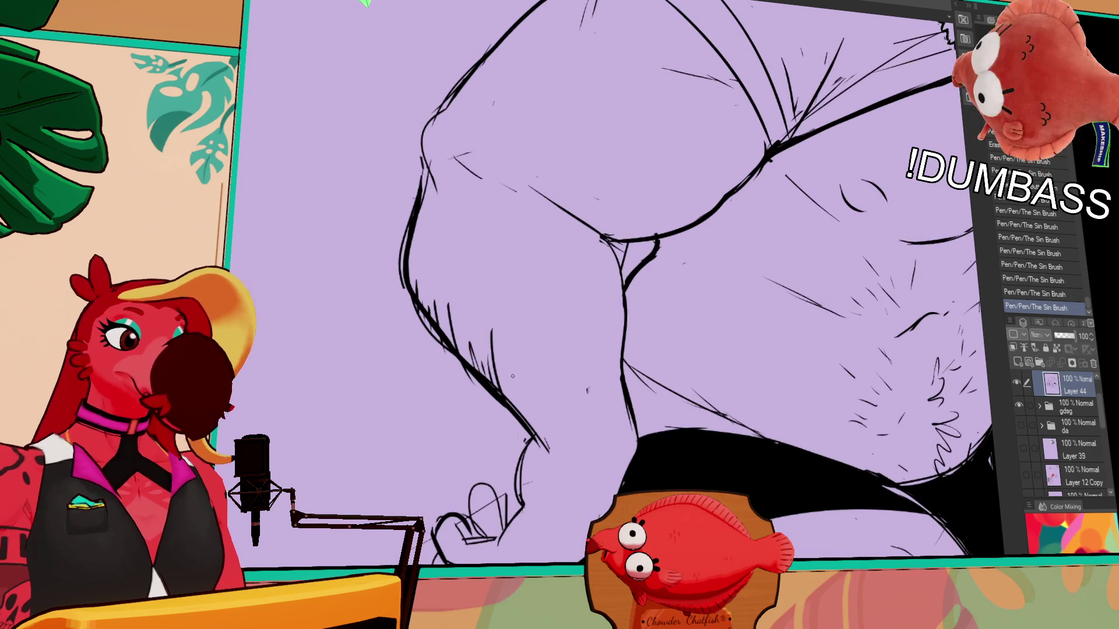
mouse_move(525, 413)
left_mouse_down()
mouse_move(521, 311)
mouse_move(535, 409)
left_mouse_up()
left_click_drag(464, 311, 456, 290)
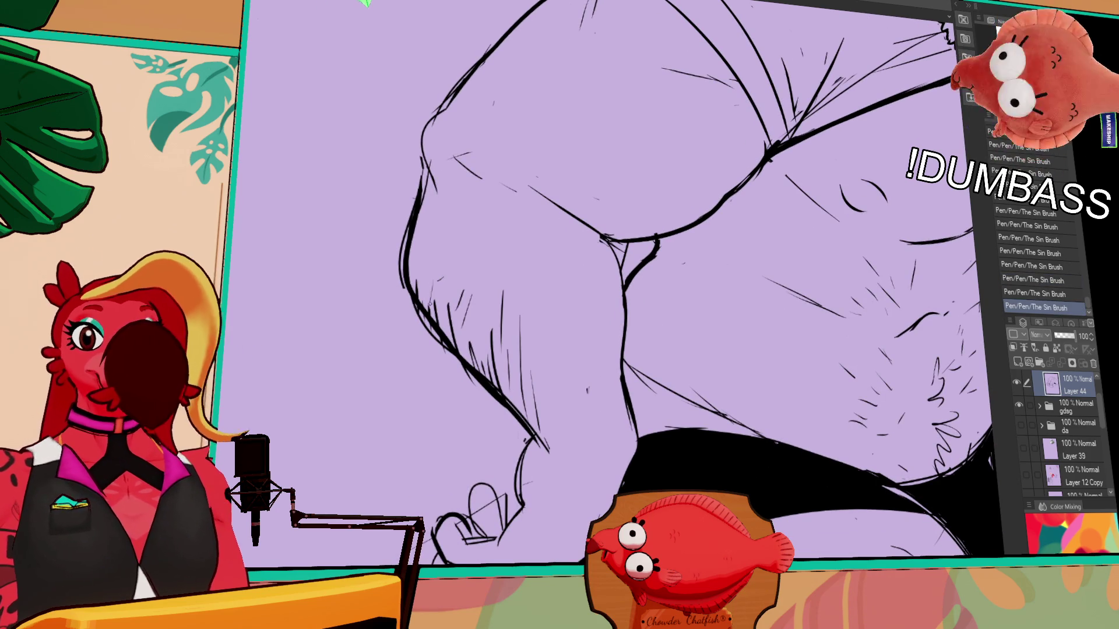
scroll(766, 244, "down", 3)
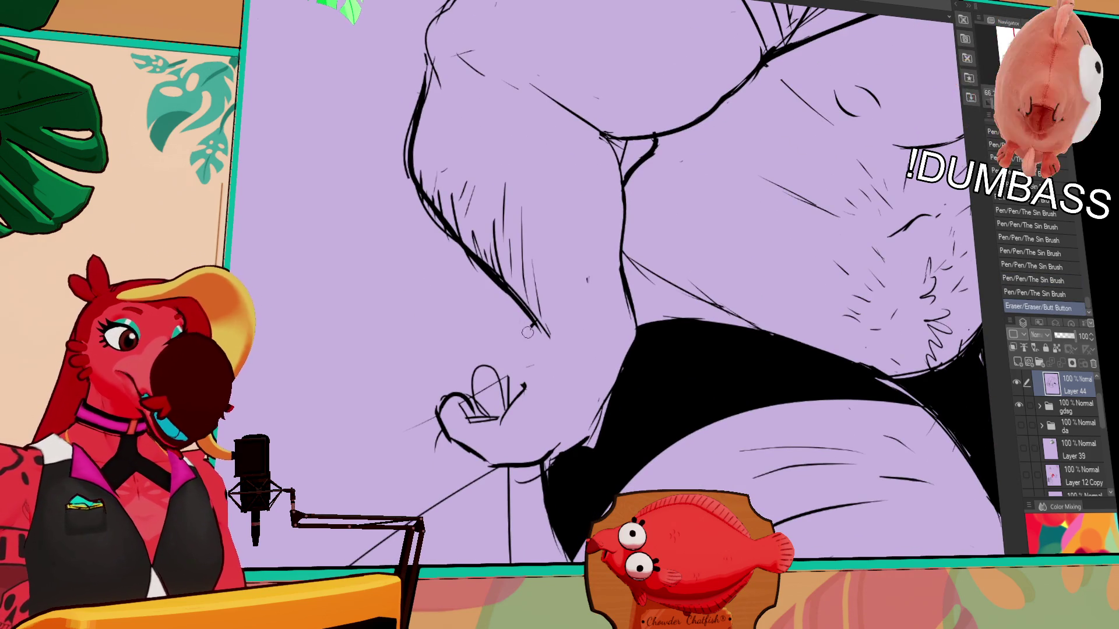
mouse_move(516, 393)
left_mouse_down()
mouse_move(511, 427)
mouse_move(494, 411)
left_mouse_up()
left_click_drag(516, 389, 527, 378)
- Redraw the knuckle strokes and touch up the lines around the hand
left_click_drag(540, 317, 531, 332)
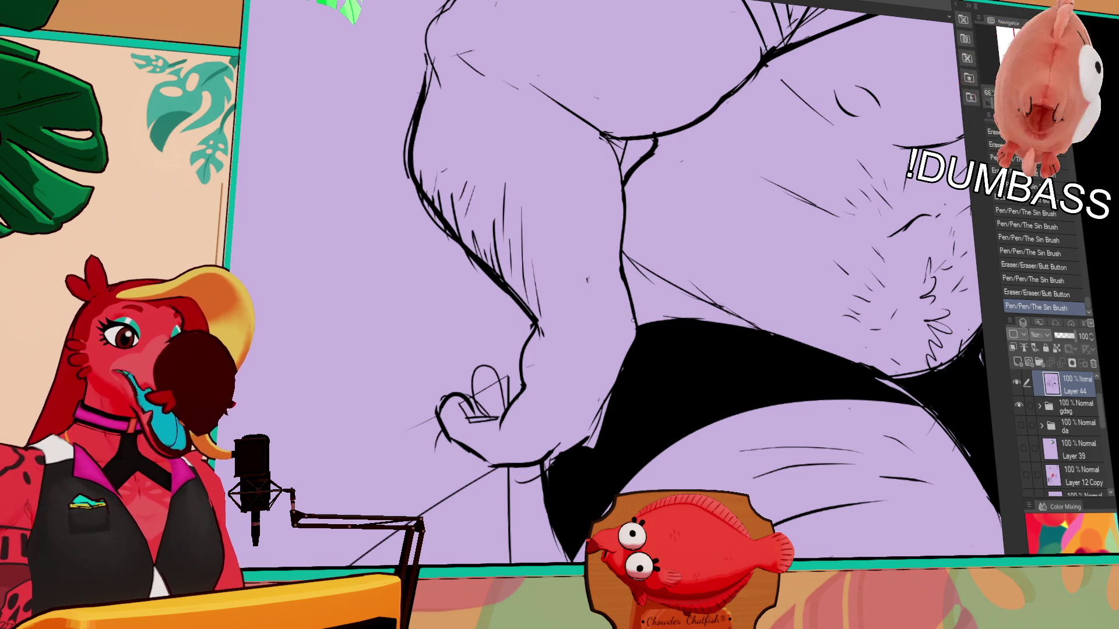
left_click_drag(631, 328, 619, 374)
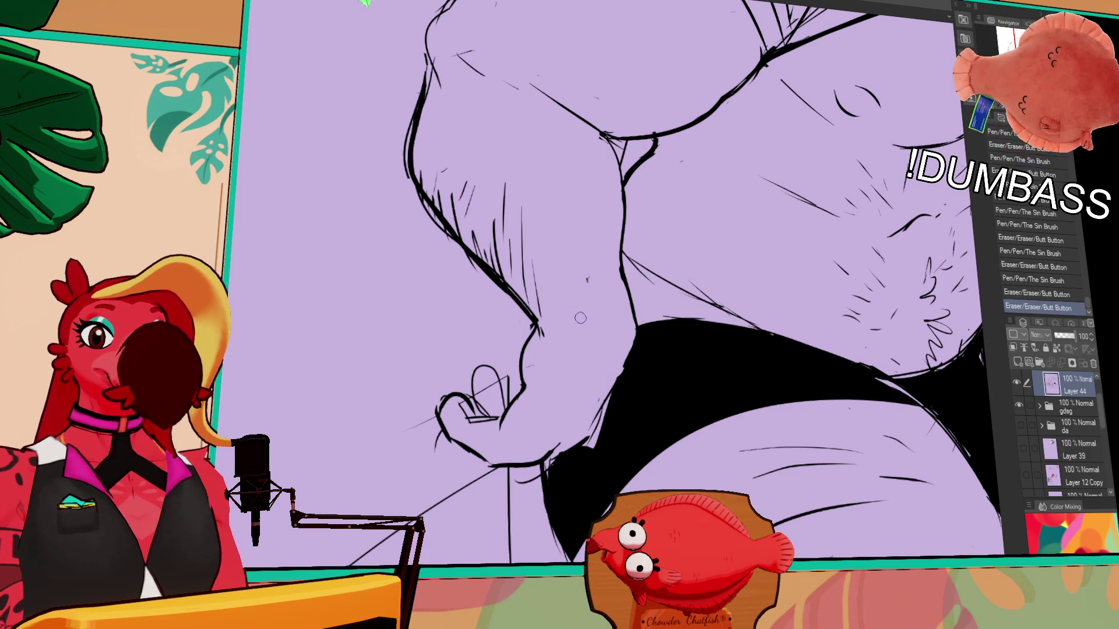
mouse_move(586, 418)
left_mouse_down()
mouse_move(622, 310)
mouse_move(620, 335)
left_mouse_up()
key("ctrl+z")
mouse_move(630, 320)
left_mouse_down()
mouse_move(623, 332)
mouse_move(681, 348)
left_mouse_up()
left_click_drag(548, 348, 577, 362)
left_click_drag(666, 236, 667, 240)
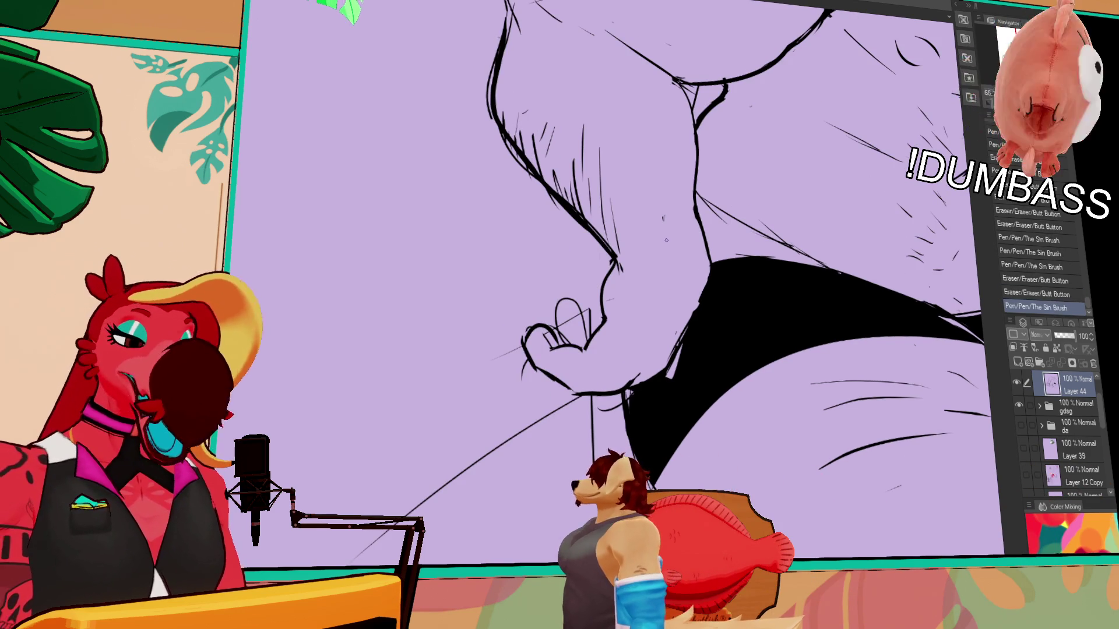
- Erase small parts of the hand lines and refine its strokes
left_click_drag(612, 263, 656, 245)
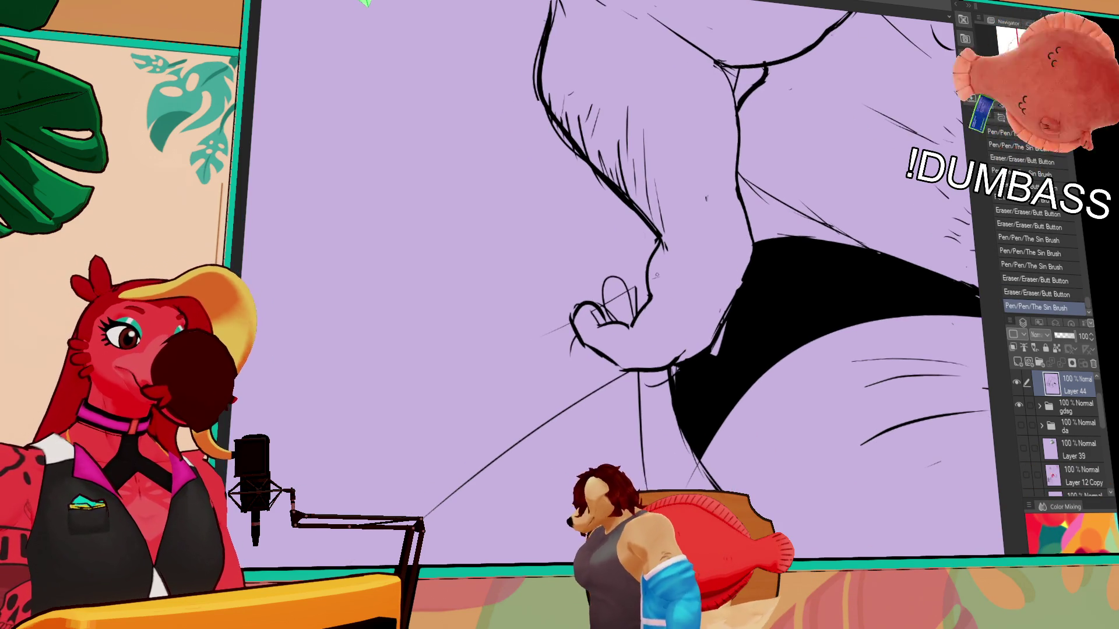
left_click_drag(647, 289, 630, 316)
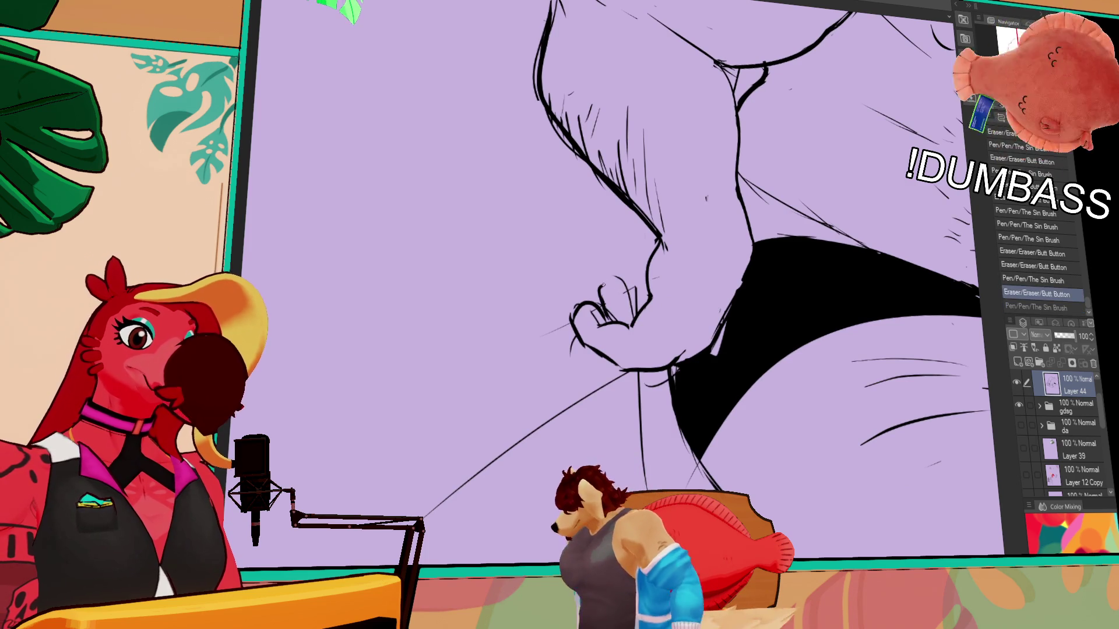
left_click_drag(791, 251, 790, 265)
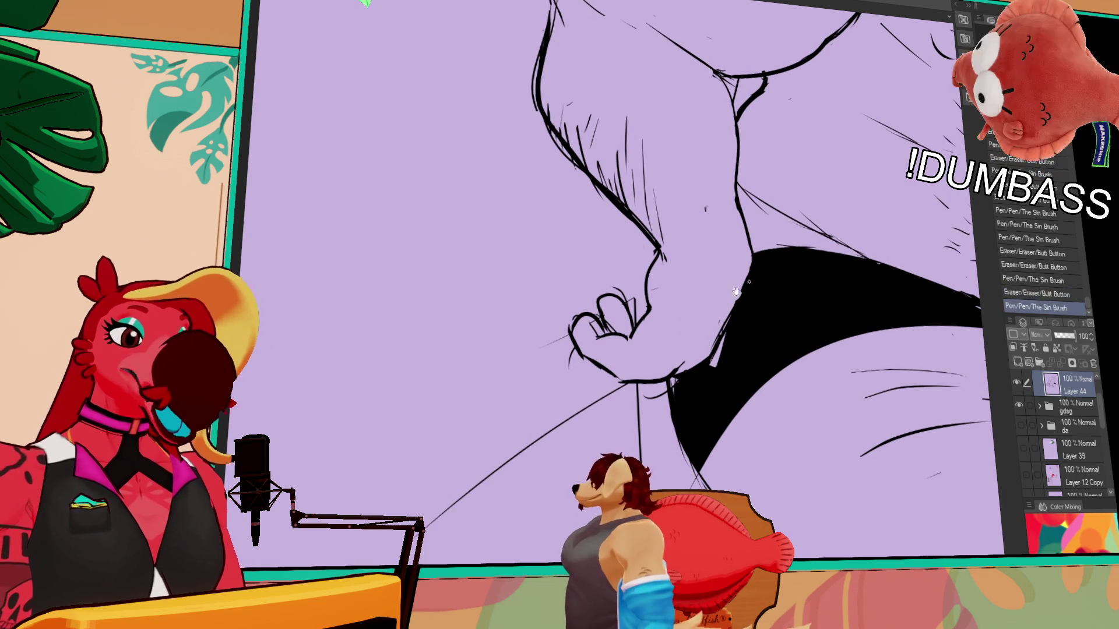
left_click_drag(612, 316, 617, 321)
left_click_drag(612, 315, 606, 325)
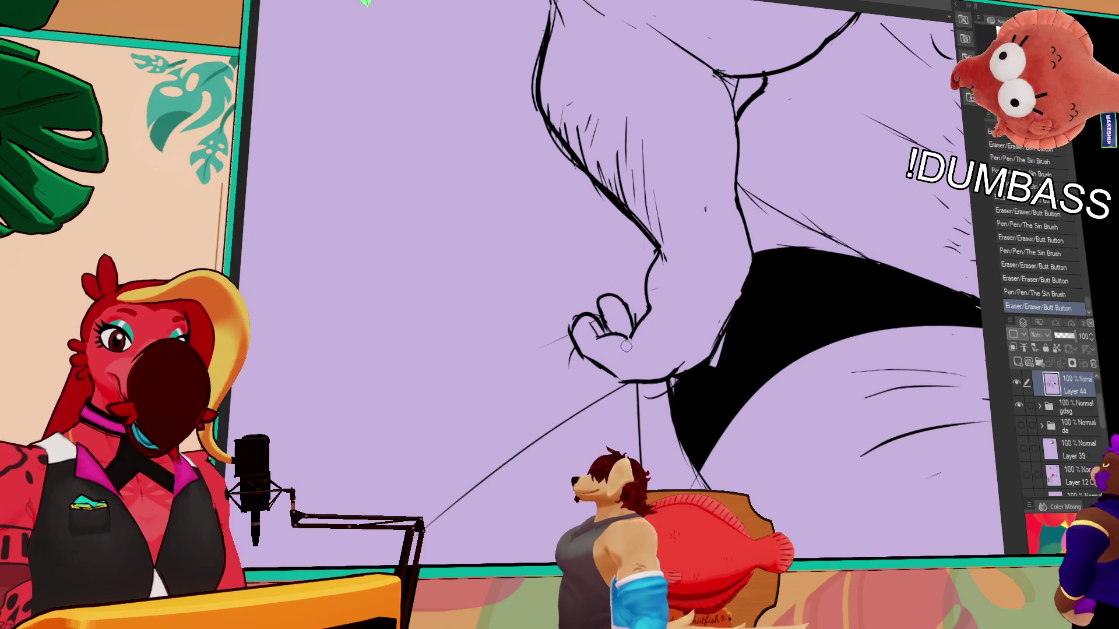
left_click_drag(825, 187, 789, 267)
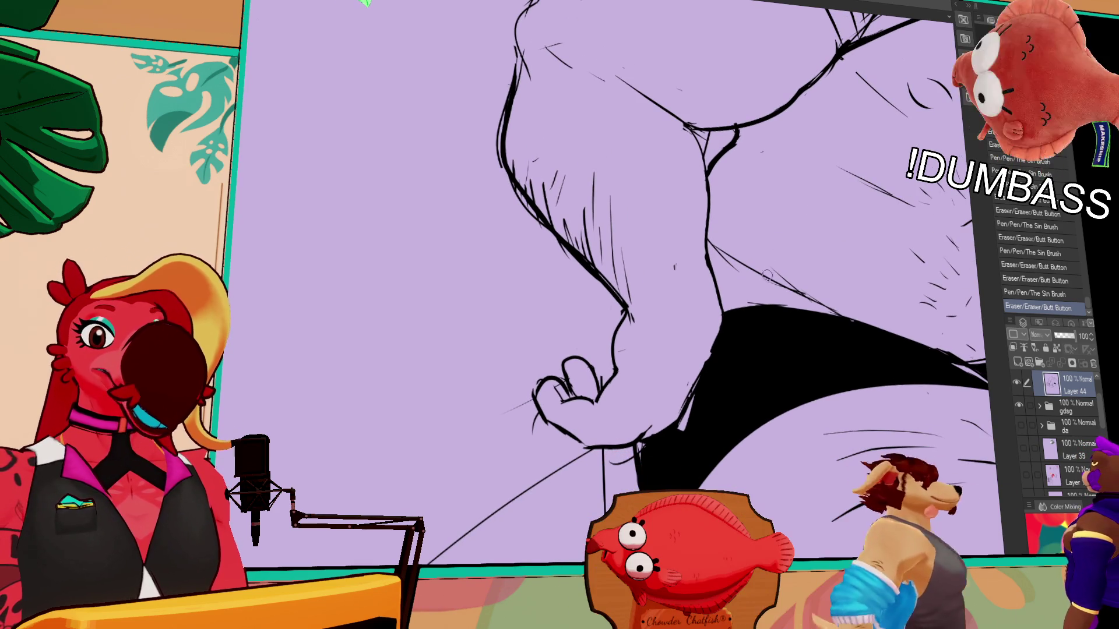
- Redraw the thumb outline with an inner stroke and move the thumb loop into place
left_click_drag(534, 370, 537, 418)
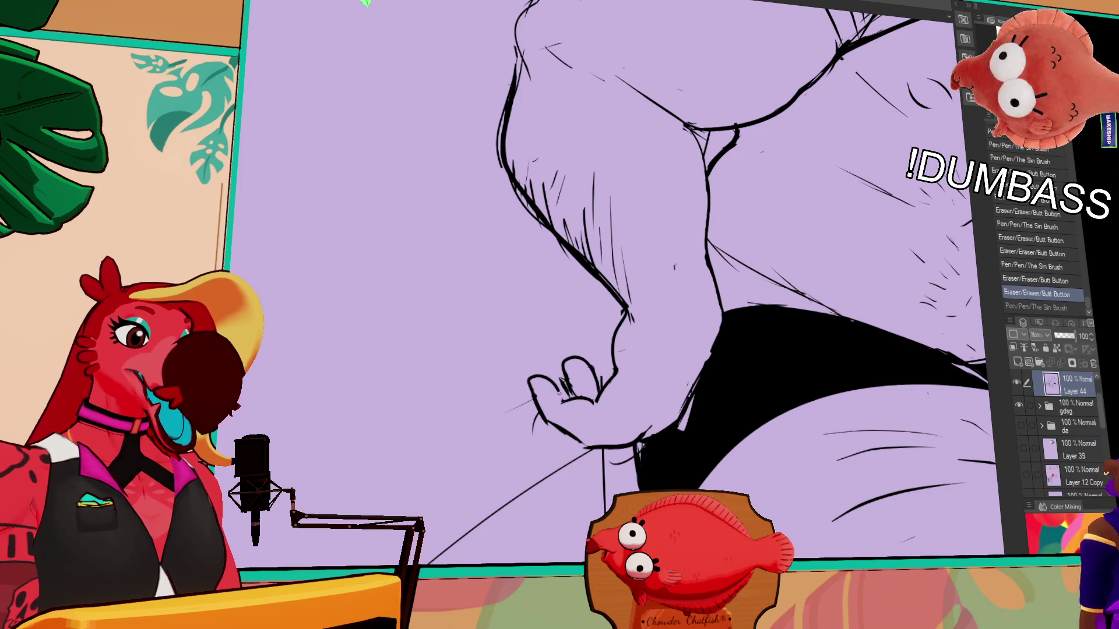
mouse_move(559, 376)
left_mouse_down()
mouse_move(566, 411)
mouse_move(586, 366)
left_mouse_up()
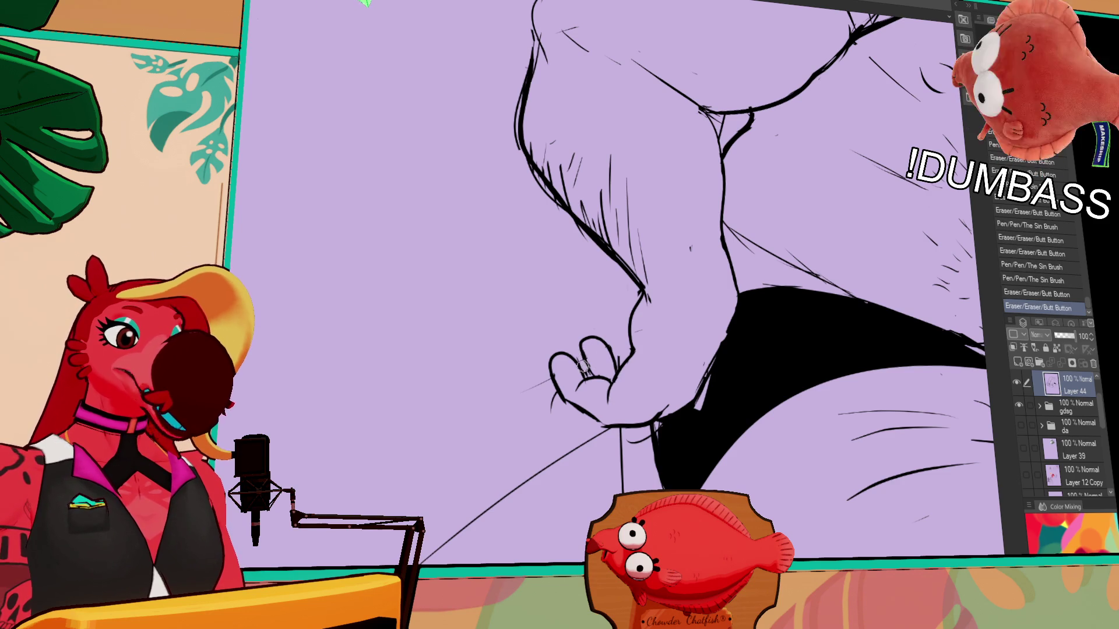
left_click(675, 316)
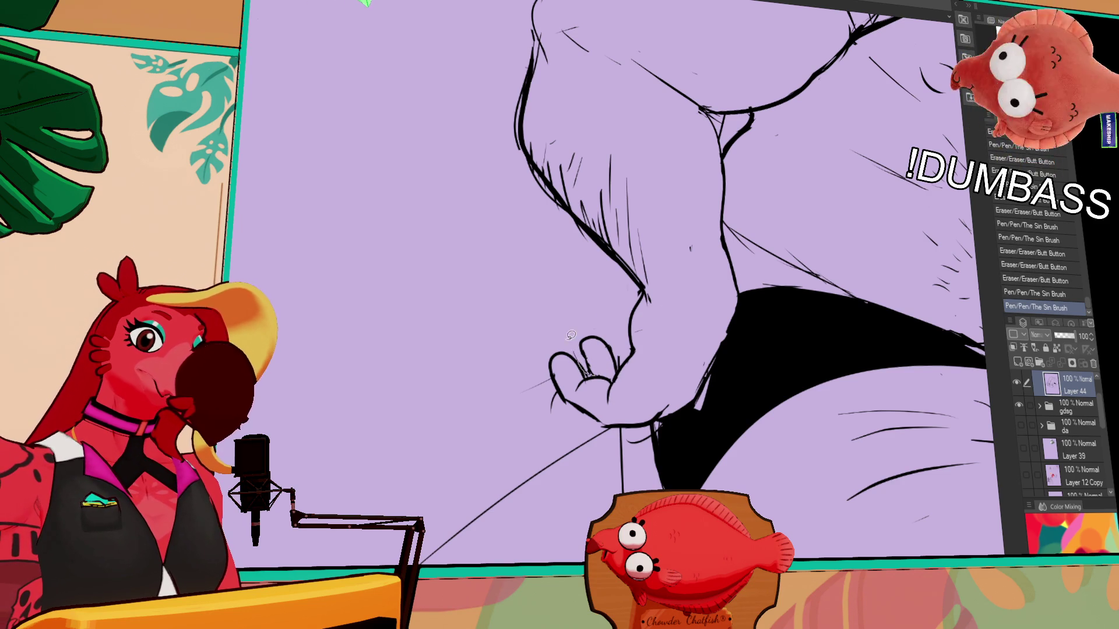
left_click_drag(603, 365, 619, 357)
key("ctrl+d")
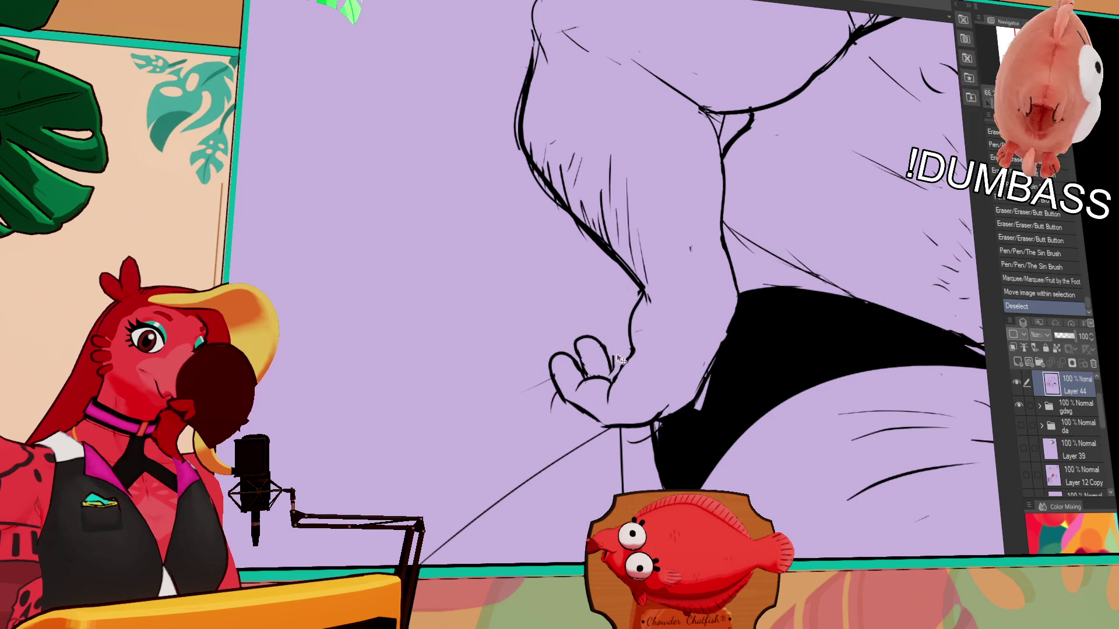
key("ctrl+z")
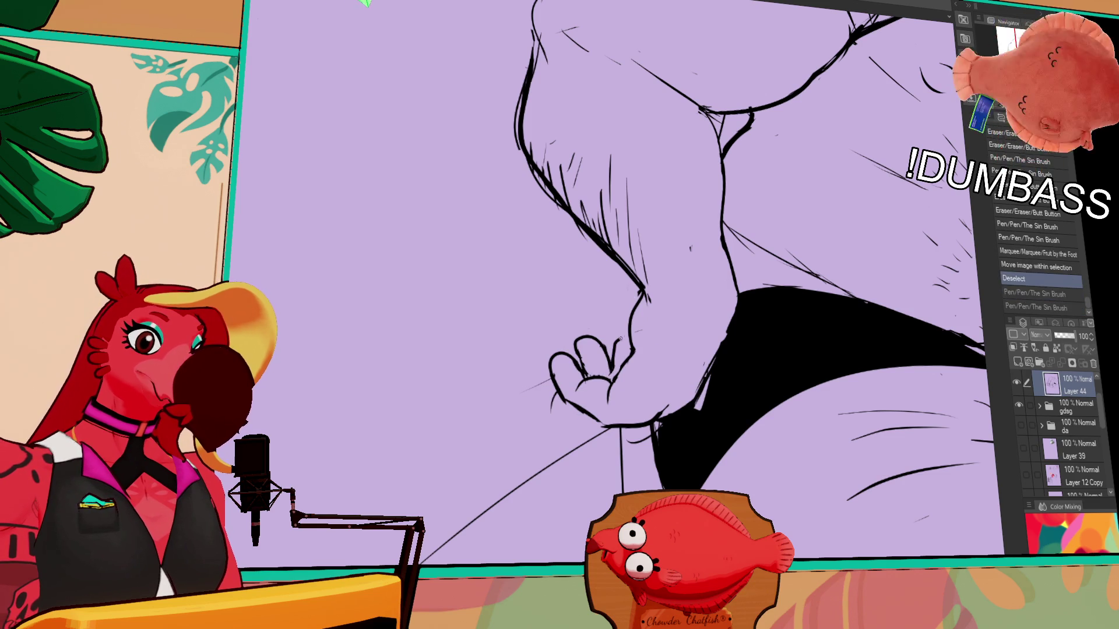
scroll(738, 282, "up", 1)
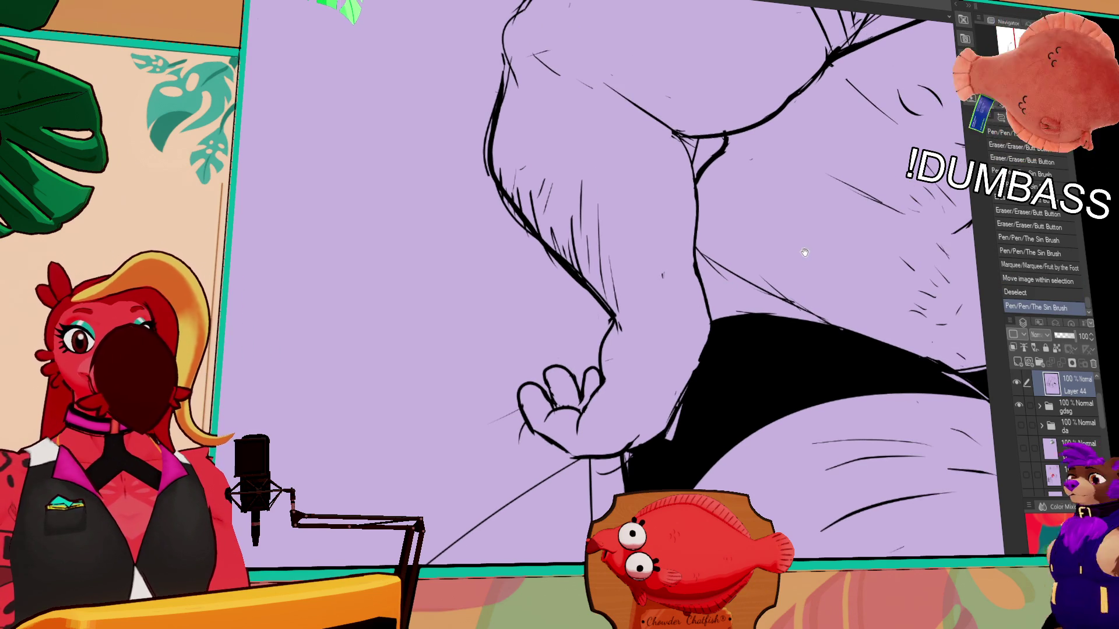
scroll(787, 263, "up", 1)
scroll(843, 234, "up", 1)
- Erase strays near the hand and arm, then erase and redraw the left arm contour line
left_click_drag(844, 234, 922, 217)
left_click_drag(612, 376, 617, 421)
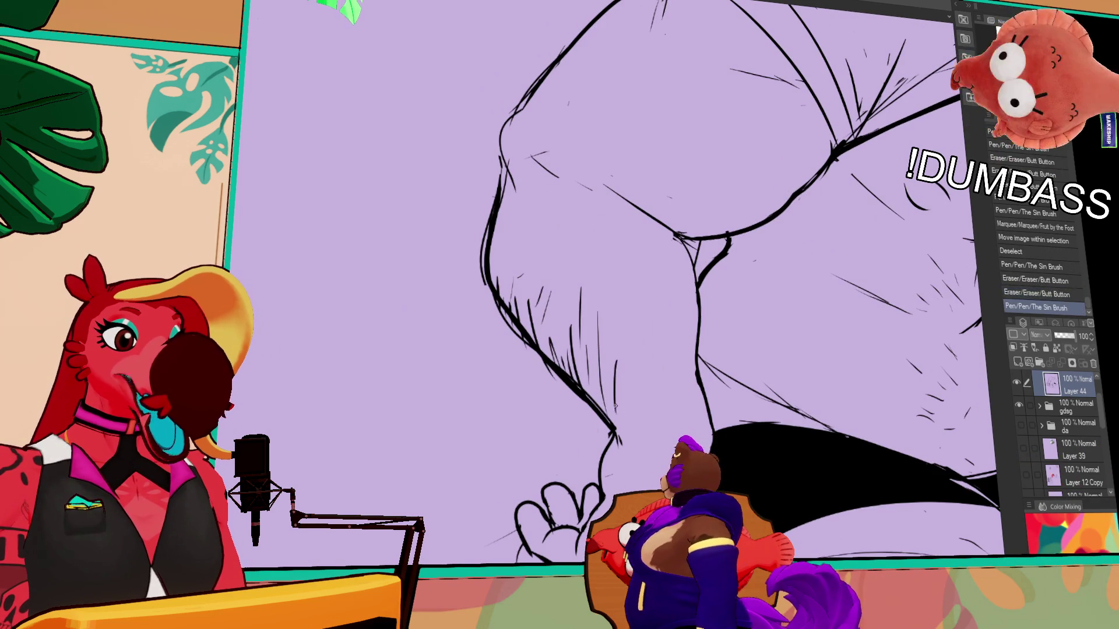
mouse_move(731, 245)
left_mouse_down()
mouse_move(740, 285)
mouse_move(703, 320)
left_mouse_up()
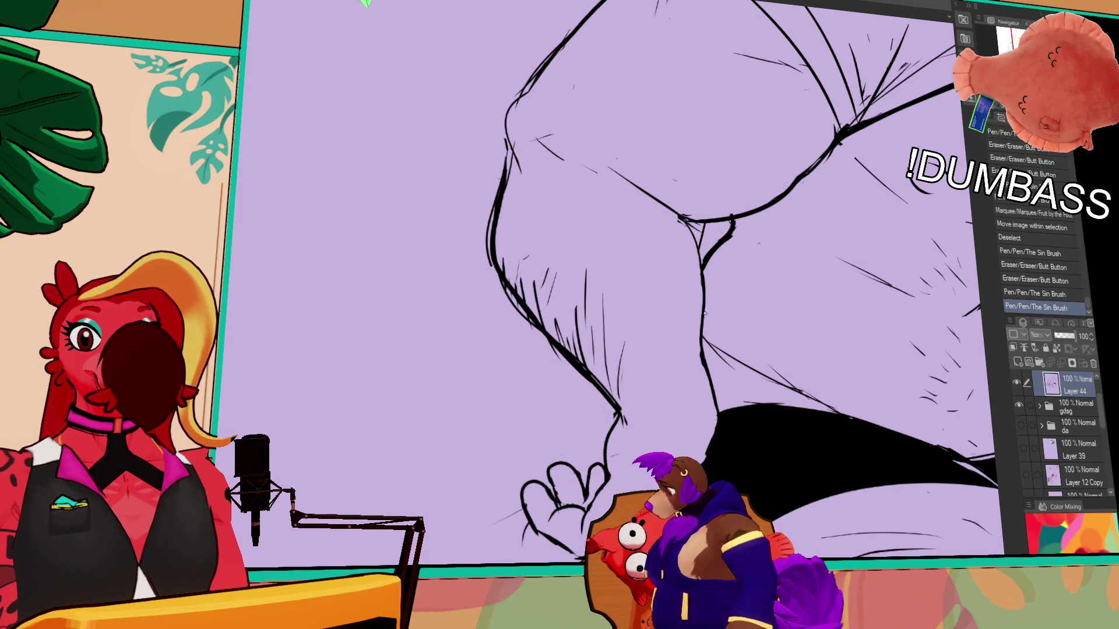
mouse_move(705, 312)
left_mouse_down()
mouse_move(715, 330)
mouse_move(706, 324)
mouse_move(655, 352)
left_mouse_up()
mouse_move(601, 247)
left_mouse_down()
mouse_move(563, 262)
mouse_move(518, 350)
mouse_move(706, 304)
left_mouse_up()
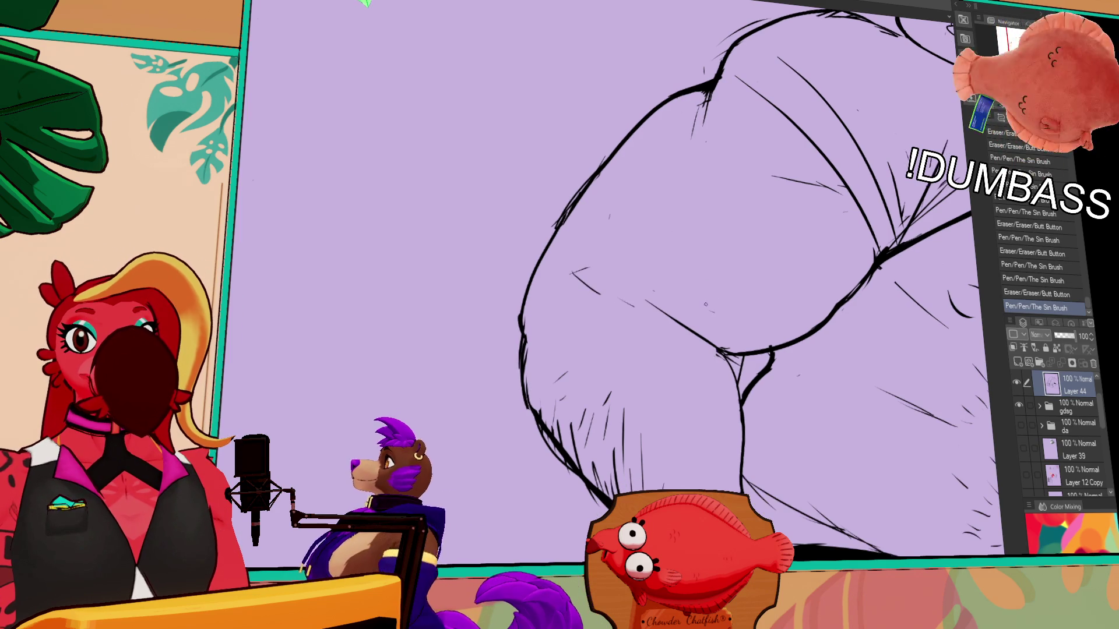
scroll(712, 282, "up", 1)
scroll(708, 288, "up", 1)
mouse_move(695, 248)
left_mouse_down()
mouse_move(716, 288)
mouse_move(751, 258)
mouse_move(784, 257)
left_mouse_up()
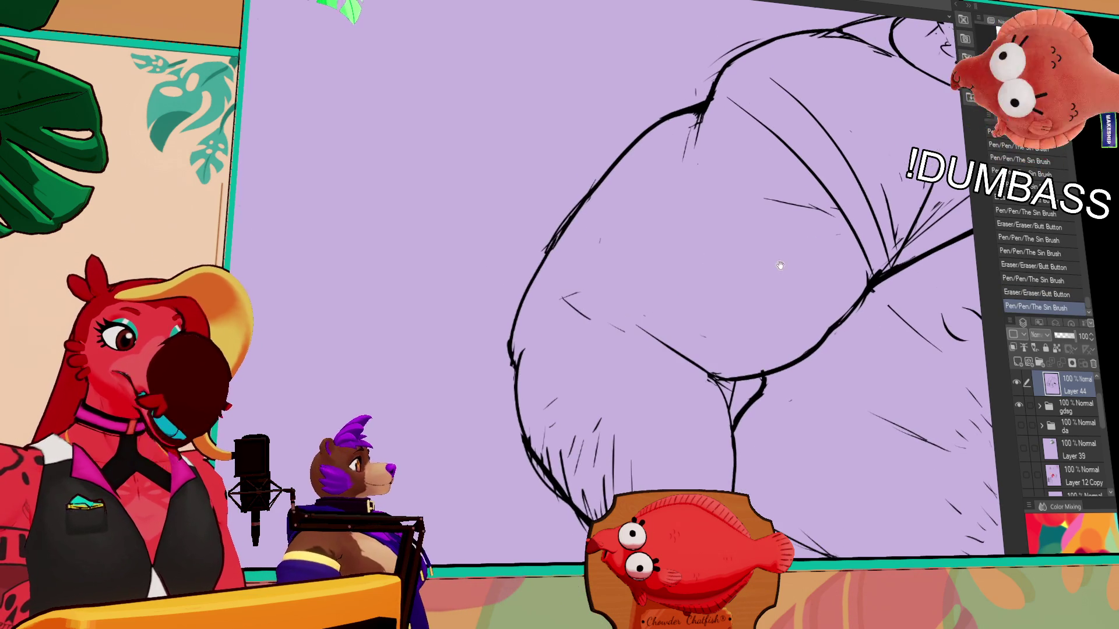
left_click_drag(633, 337, 669, 350)
left_click_drag(529, 286, 515, 369)
left_click_drag(529, 284, 515, 375)
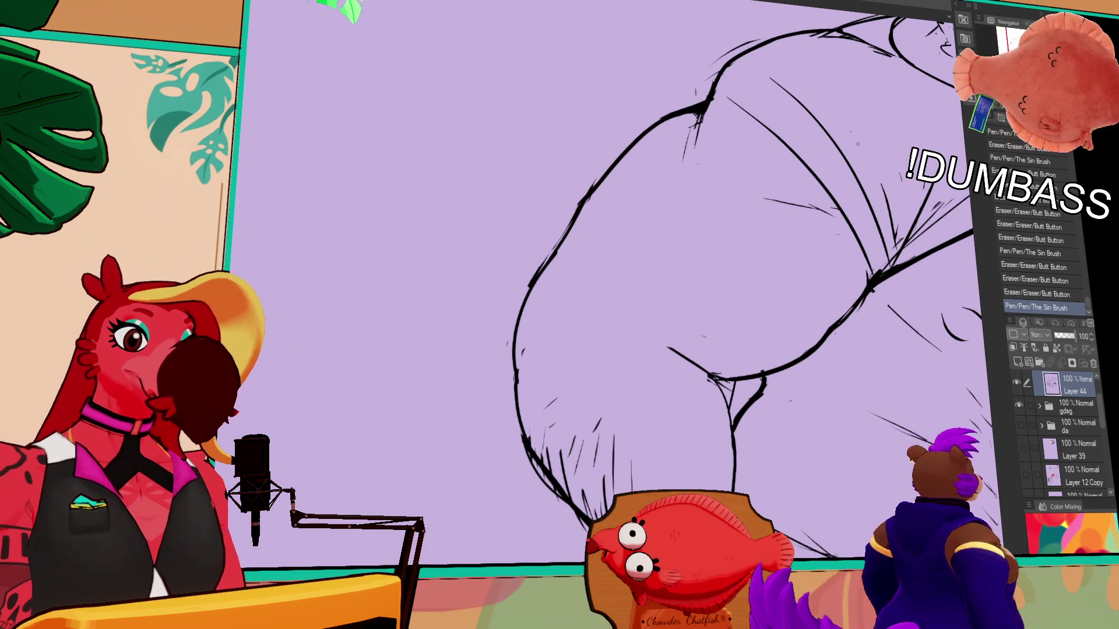
- Redraw the line below the shoulder junction, toggling undo/redo to compare the result
left_click_drag(726, 263, 945, 125)
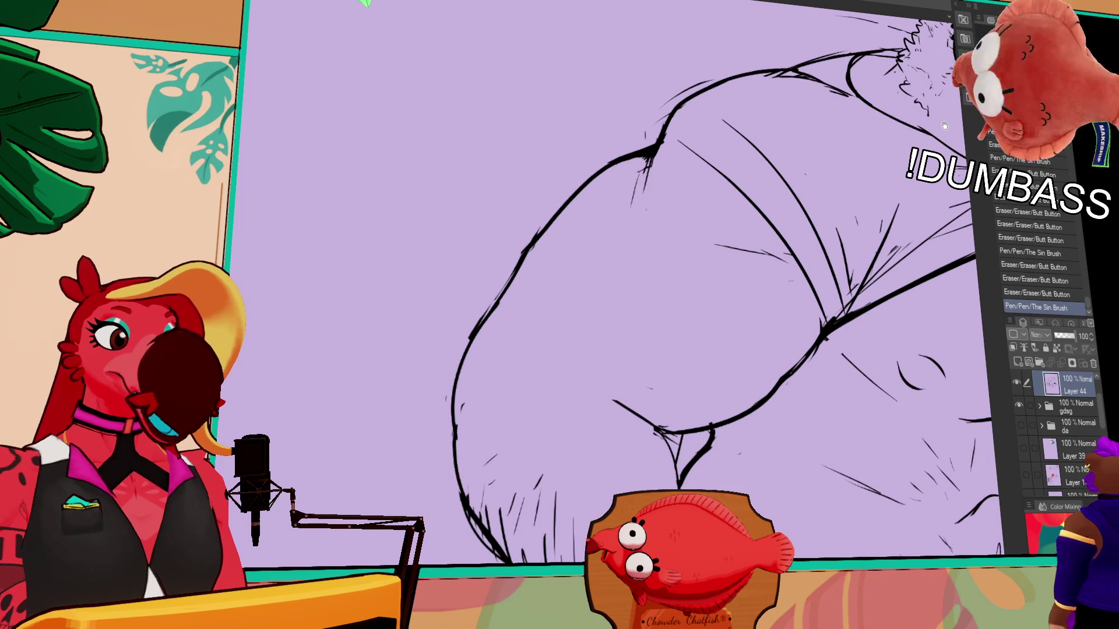
left_click_drag(768, 222, 879, 147)
mouse_move(701, 202)
left_mouse_down()
mouse_move(713, 176)
mouse_move(686, 250)
left_mouse_up()
key("ctrl+z")
left_click_drag(701, 186, 689, 225)
left_click_drag(700, 189, 696, 239)
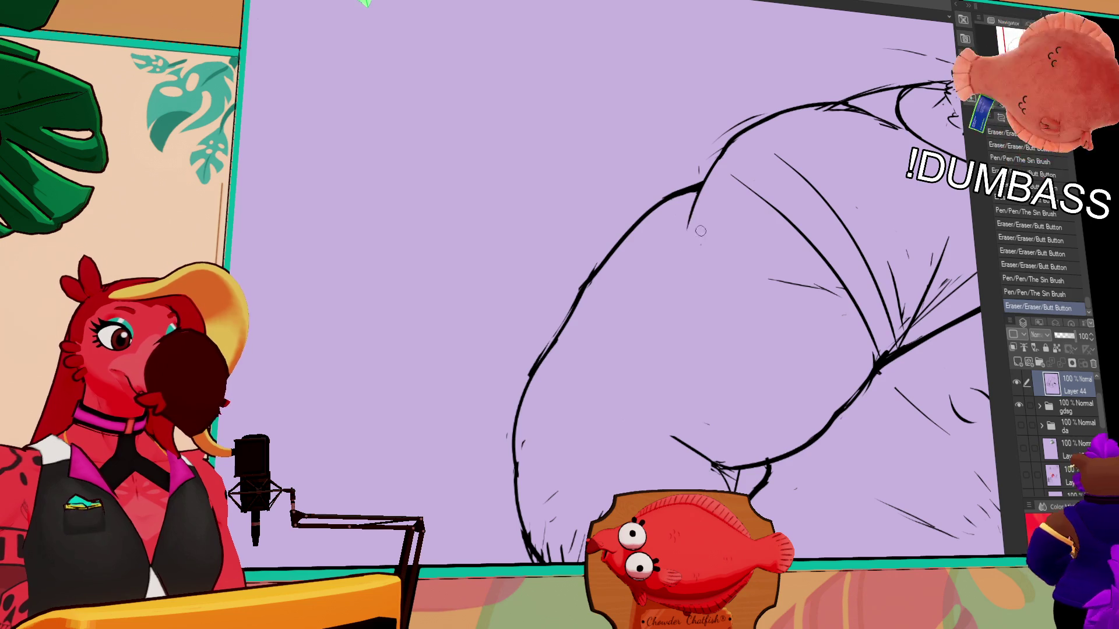
left_click_drag(699, 185, 685, 224)
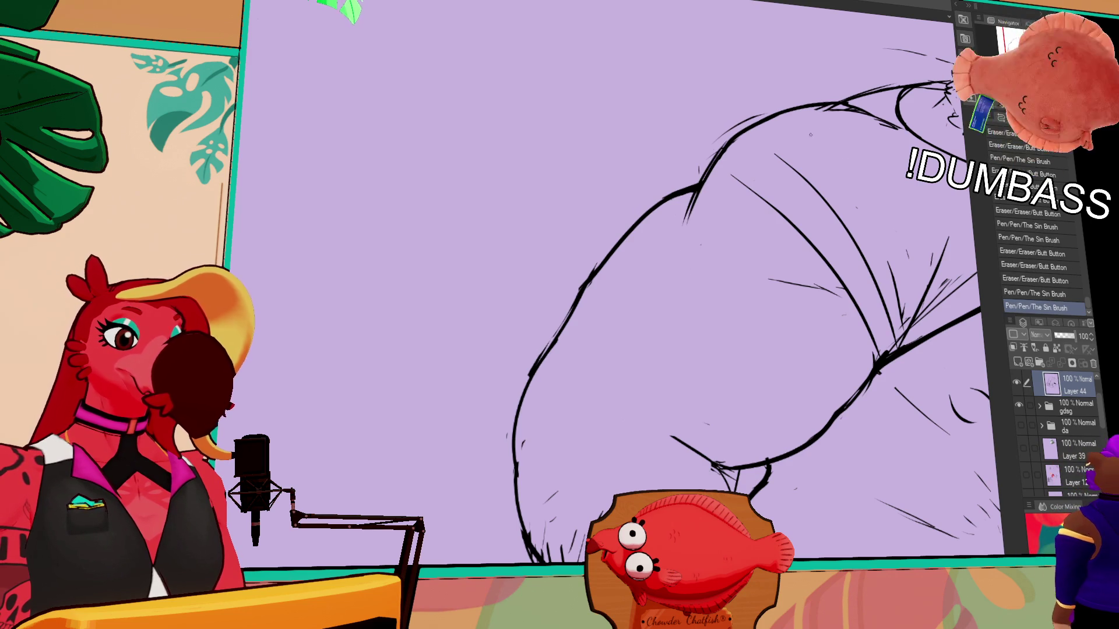
key("ctrl+z")
mouse_move(776, 147)
left_mouse_down()
mouse_move(777, 228)
mouse_move(713, 220)
mouse_move(699, 267)
left_mouse_up()
key("ctrl+z")
key("ctrl+y")
key("ctrl+z")
key("ctrl+y")
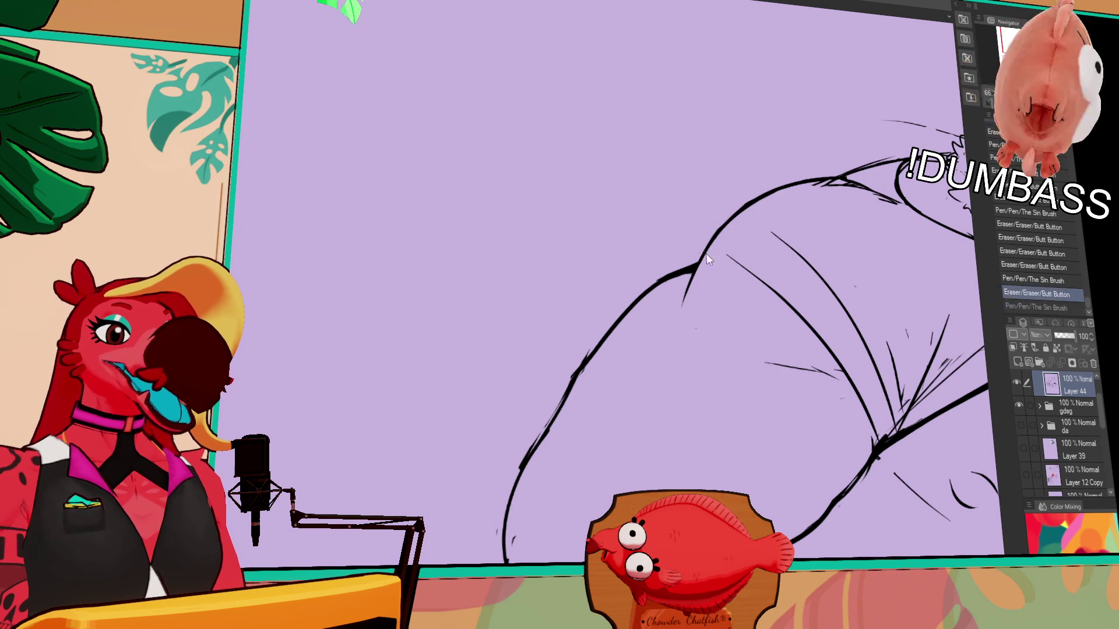
key("ctrl+z")
key("ctrl+y")
- Add fur strokes along the arm, compare with undo/redo, and erase part of the line art
left_click_drag(815, 285, 738, 266)
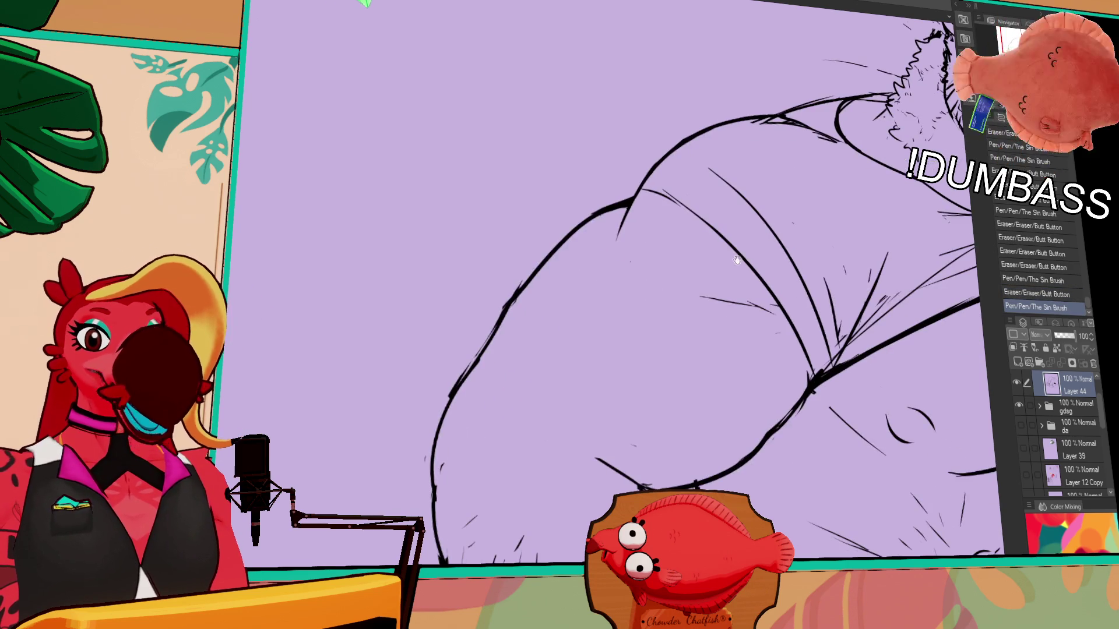
left_click_drag(794, 214, 715, 91)
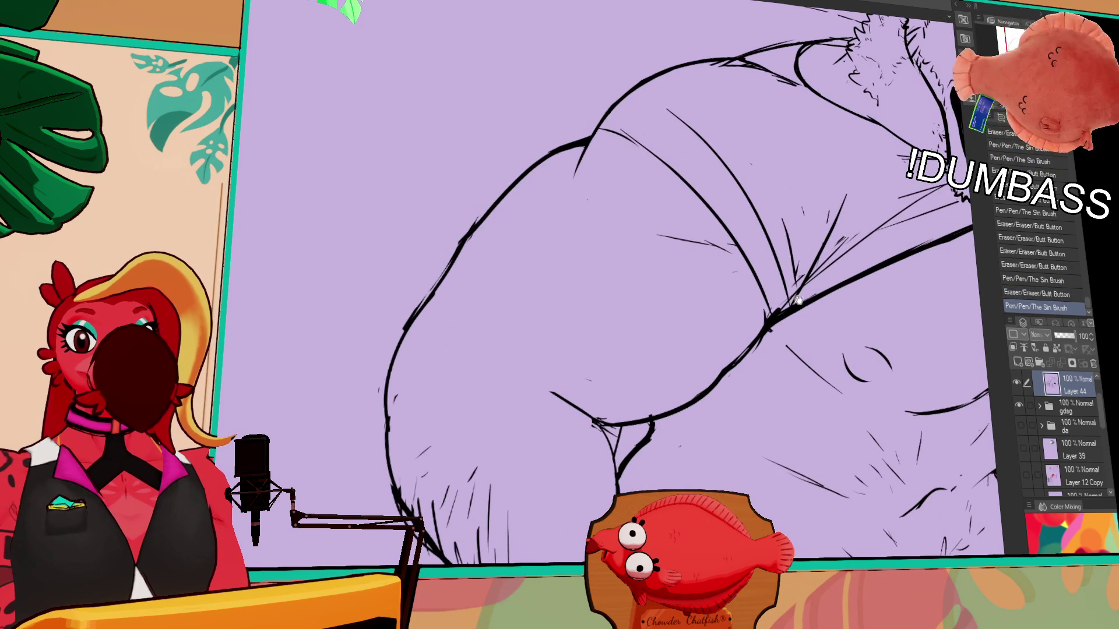
mouse_move(794, 216)
left_mouse_down()
mouse_move(820, 226)
mouse_move(796, 221)
left_mouse_up()
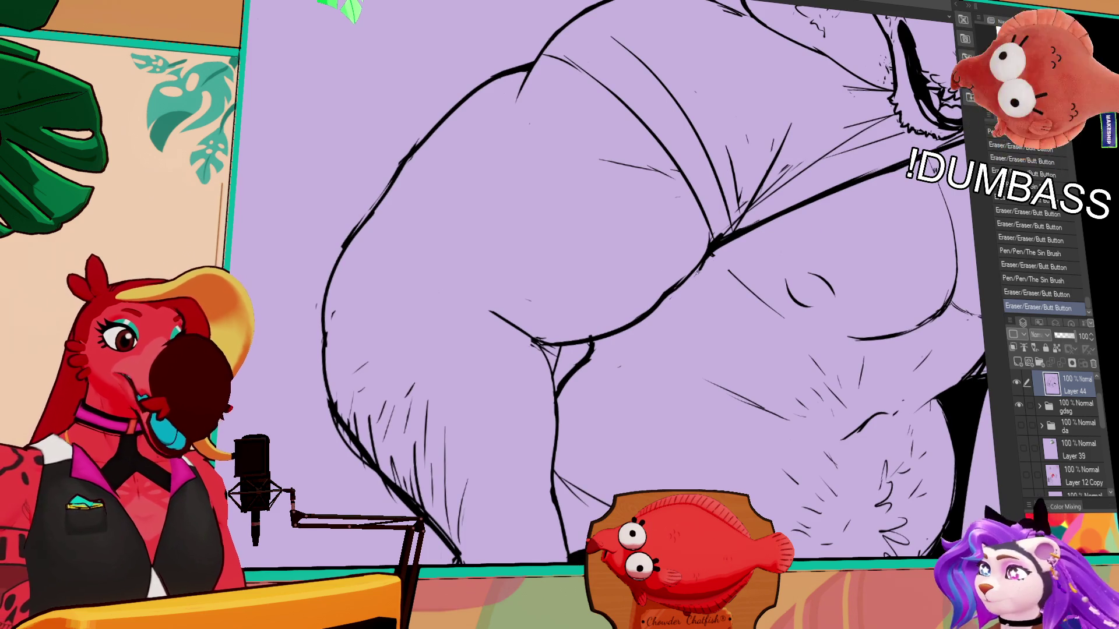
mouse_move(672, 276)
left_mouse_down()
mouse_move(708, 258)
mouse_move(665, 282)
left_mouse_up()
key("ctrl+z")
key("ctrl+y")
key("ctrl+z")
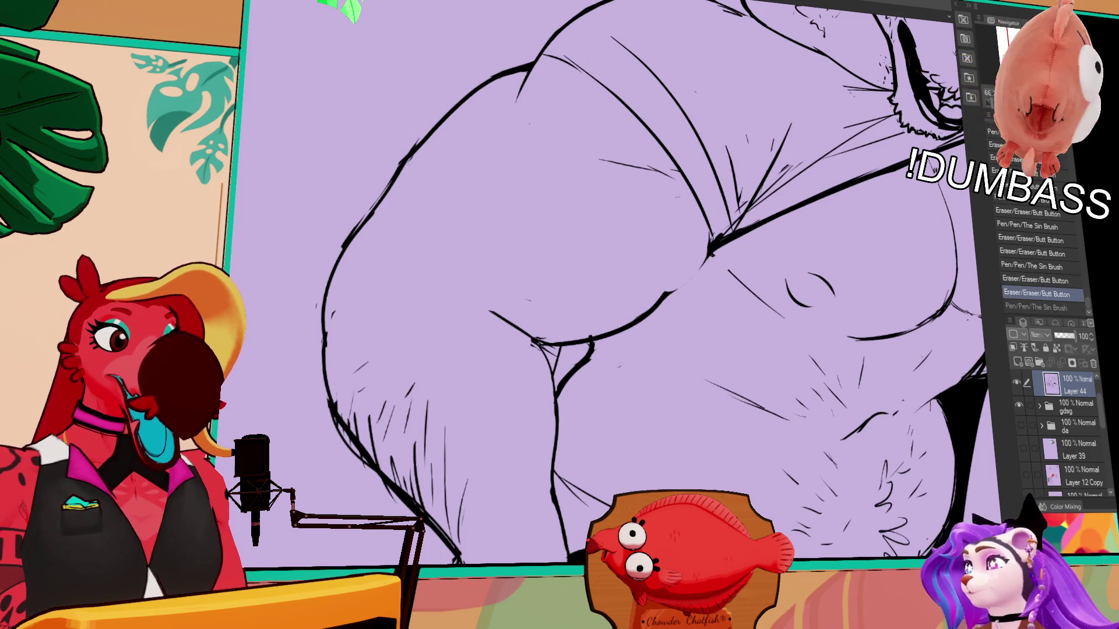
key("ctrl+y")
key("ctrl+z")
key("ctrl+y")
key("ctrl+z")
key("ctrl+y")
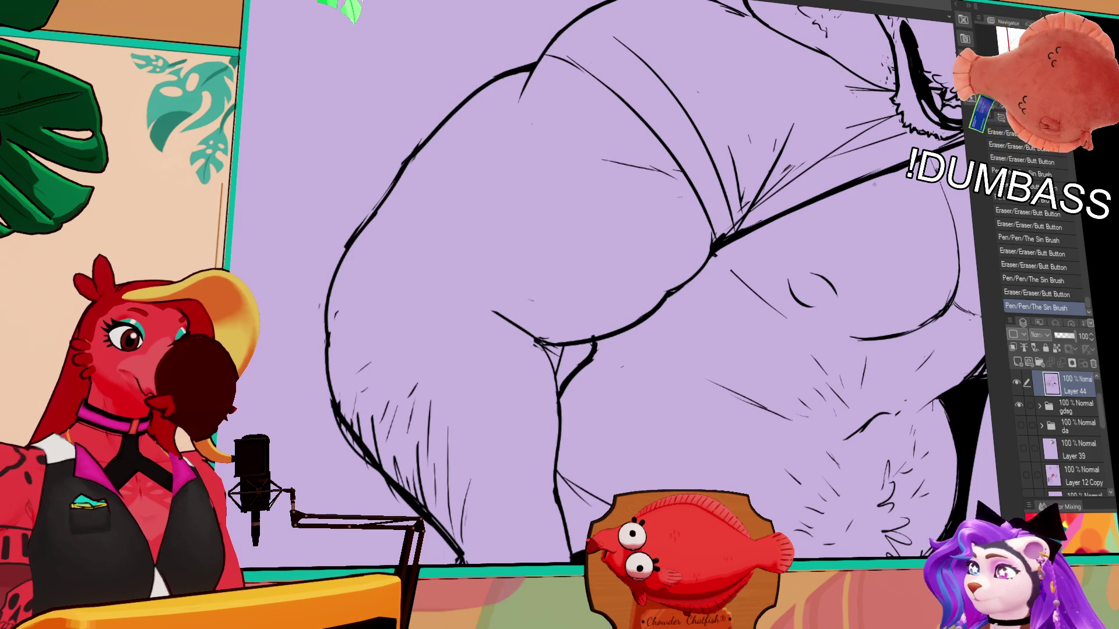
key("ctrl+z")
left_click_drag(667, 327, 619, 284)
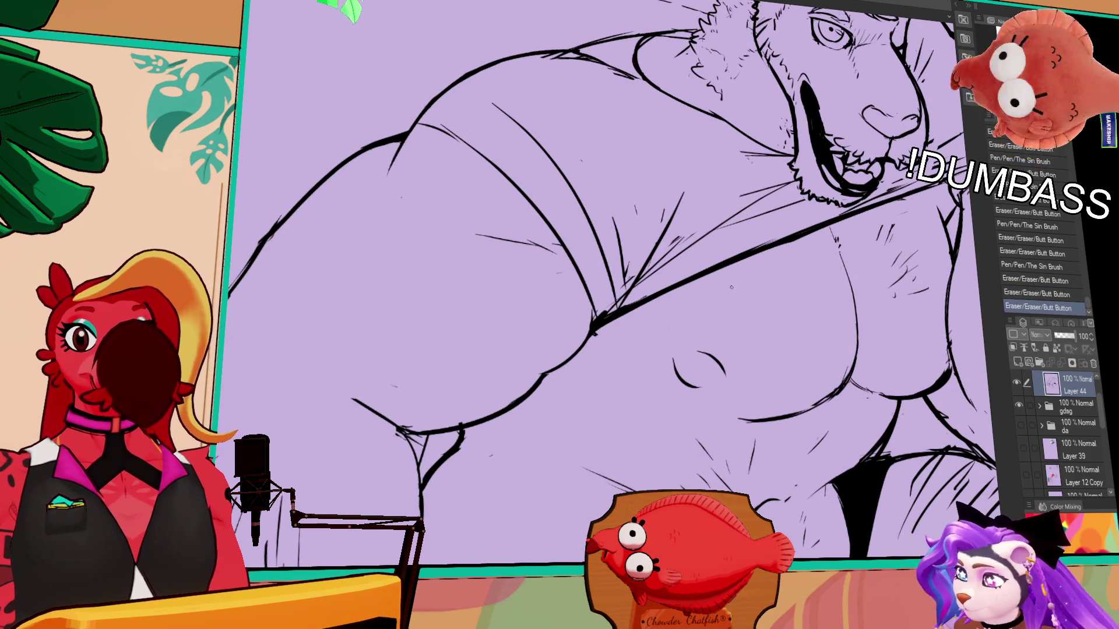
- Redraw the shirt lines shorter and retry the line under the chest several times
left_click_drag(597, 325, 657, 385)
key("ctrl+z")
left_click_drag(592, 325, 633, 368)
left_click_drag(790, 384, 783, 374)
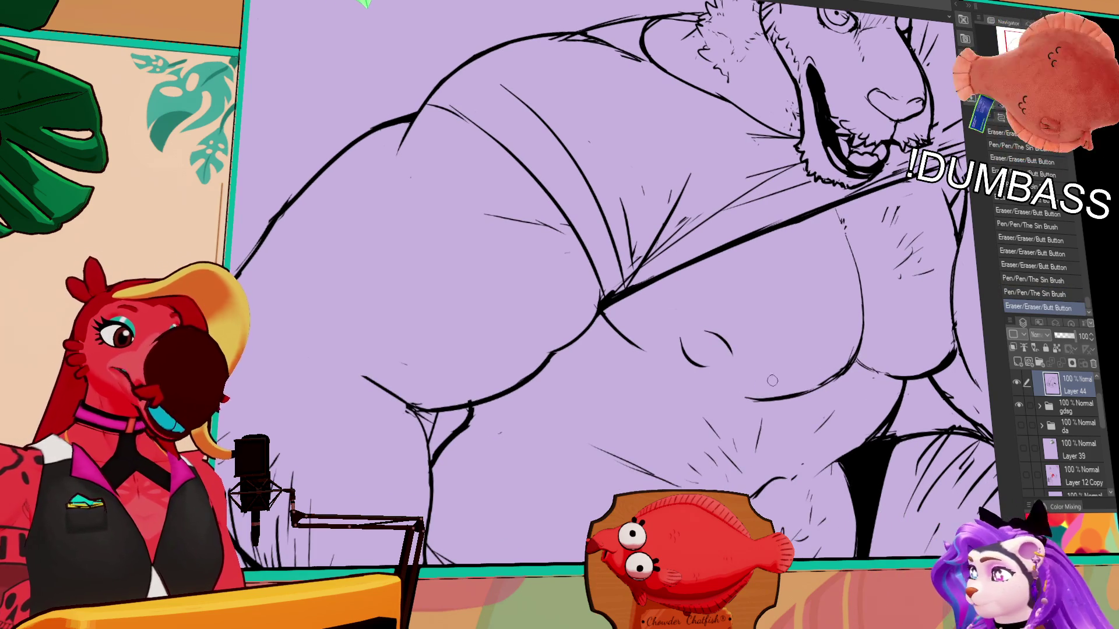
key("ctrl+z")
left_click_drag(705, 385, 813, 395)
key("ctrl+z")
key("ctrl+z")
mouse_move(700, 383)
left_mouse_down()
mouse_move(826, 401)
mouse_move(823, 385)
left_mouse_up()
key("ctrl+z")
key("ctrl+z")
- Add short body-hair marks on the lion's chest
mouse_move(841, 348)
left_mouse_down()
mouse_move(854, 383)
mouse_move(851, 360)
mouse_move(811, 384)
left_mouse_up()
key("ctrl+z")
key("ctrl+z")
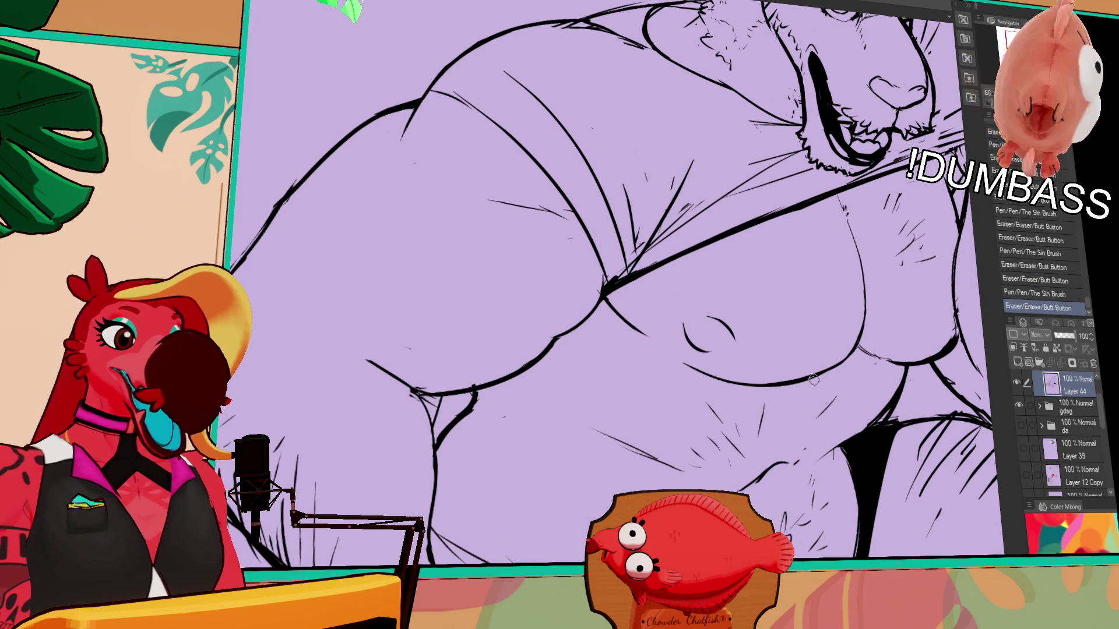
left_click_drag(858, 354, 890, 353)
left_click_drag(892, 354, 902, 351)
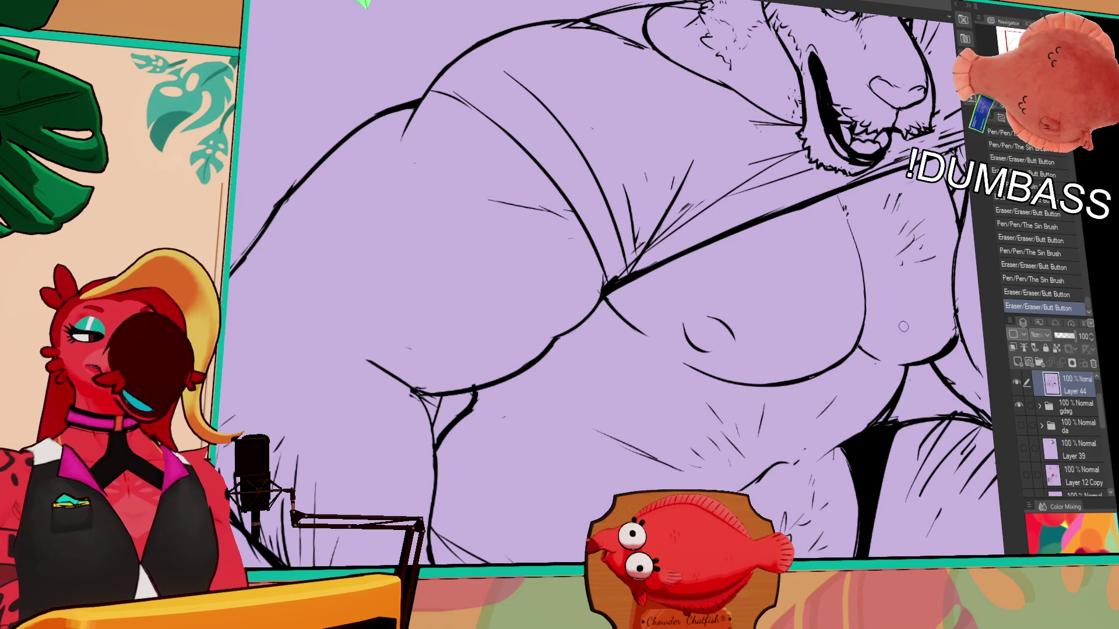
scroll(779, 221, "up", 3)
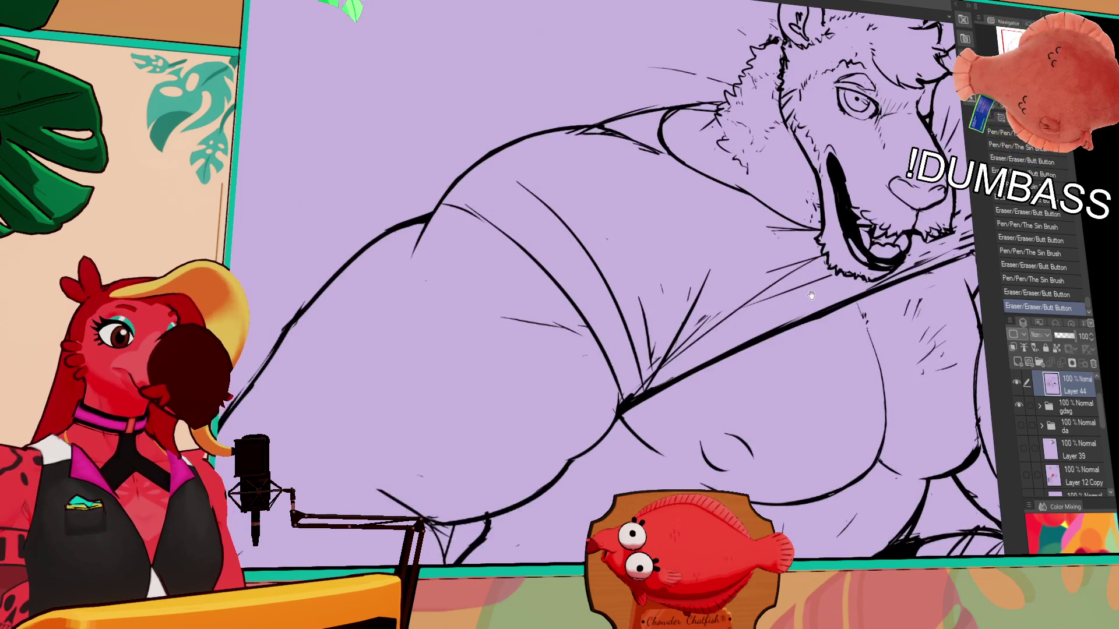
scroll(830, 238, "up", 1)
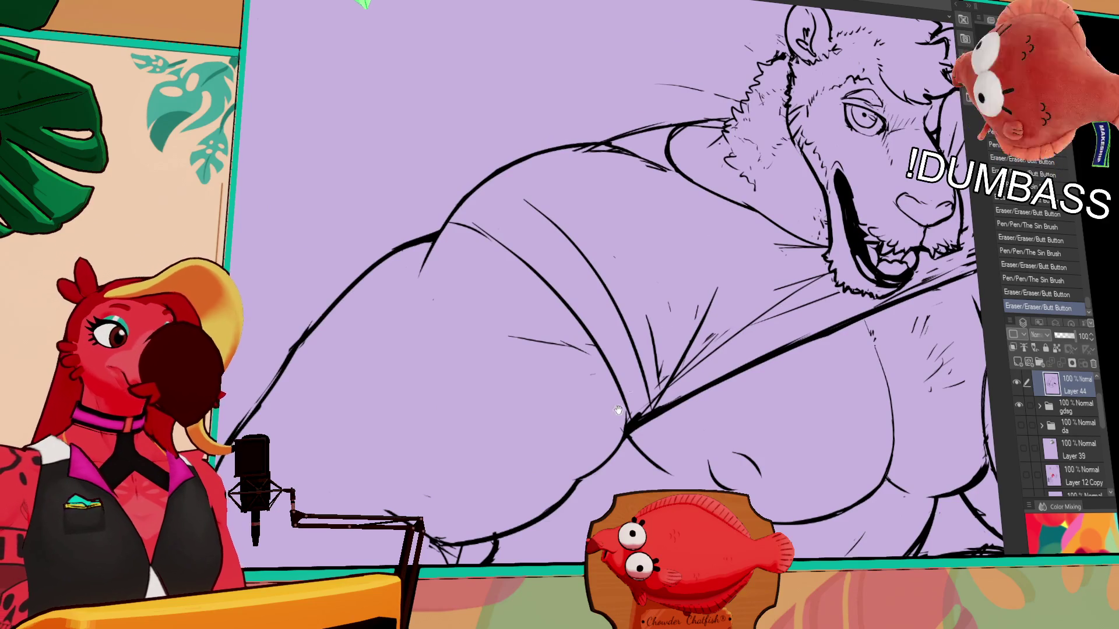
scroll(629, 387, "down", 4)
- Erase the overlapping arm lines and redraw the forearm contours cleanly
left_click(544, 308)
mouse_move(534, 290)
left_mouse_down()
mouse_move(613, 307)
mouse_move(584, 332)
mouse_move(605, 362)
left_mouse_up()
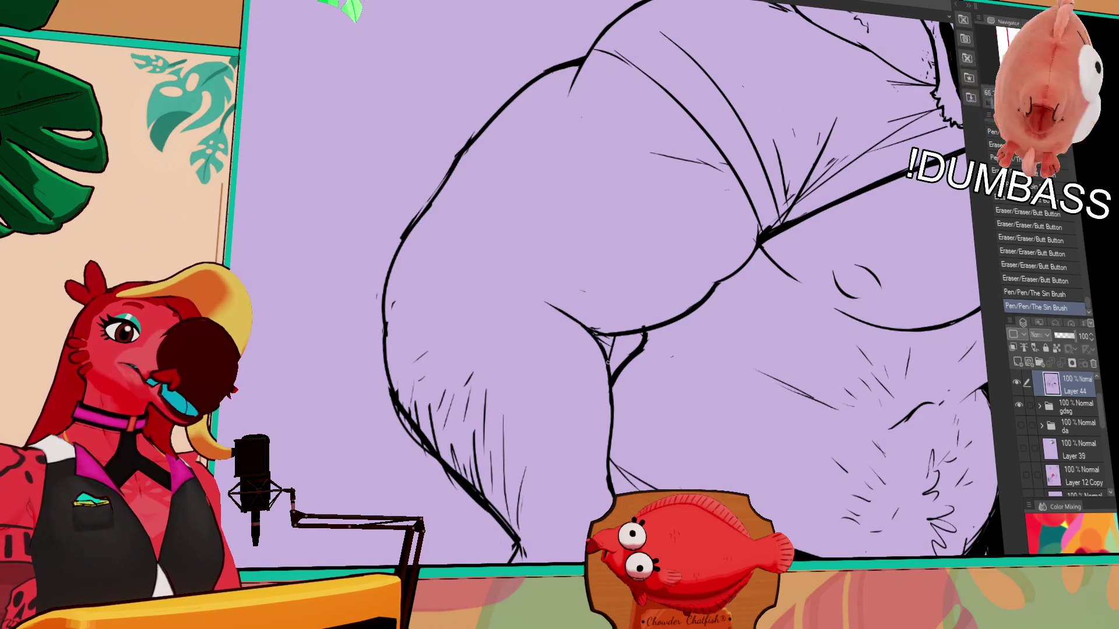
mouse_move(612, 411)
left_mouse_down()
mouse_move(612, 489)
mouse_move(623, 433)
left_mouse_up()
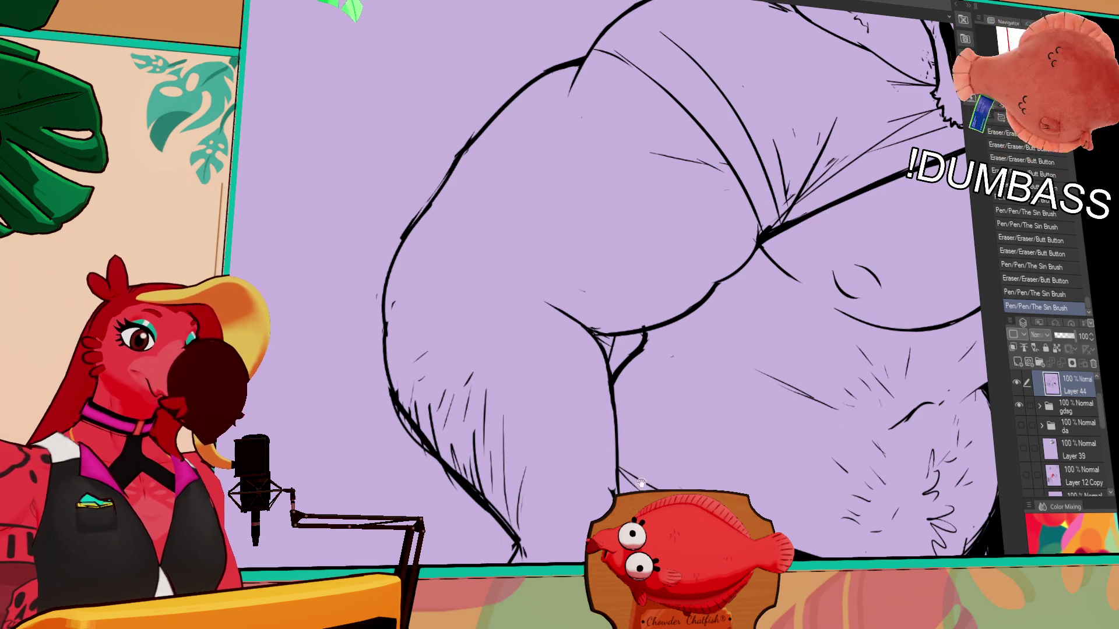
scroll(623, 434, "down", 3)
mouse_move(619, 378)
left_mouse_down()
mouse_move(626, 446)
mouse_move(628, 407)
left_mouse_up()
scroll(733, 326, "up", 3)
left_click_drag(796, 283, 789, 324)
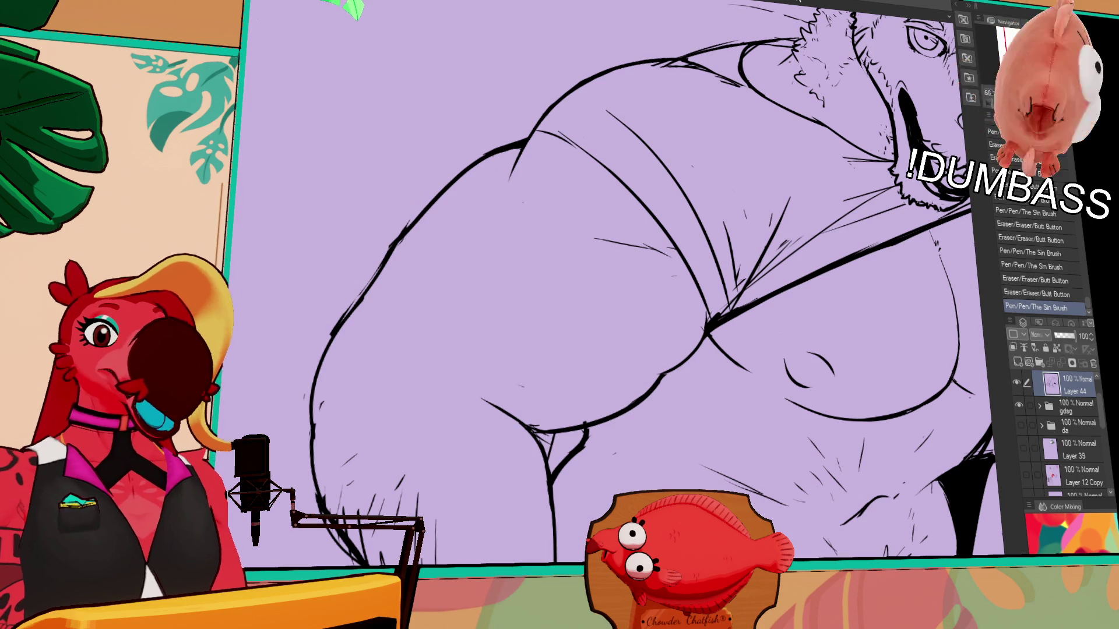
scroll(822, 25, "down", 2)
scroll(830, 96, "down", 3)
scroll(841, 177, "down", 2)
scroll(841, 178, "down", 2)
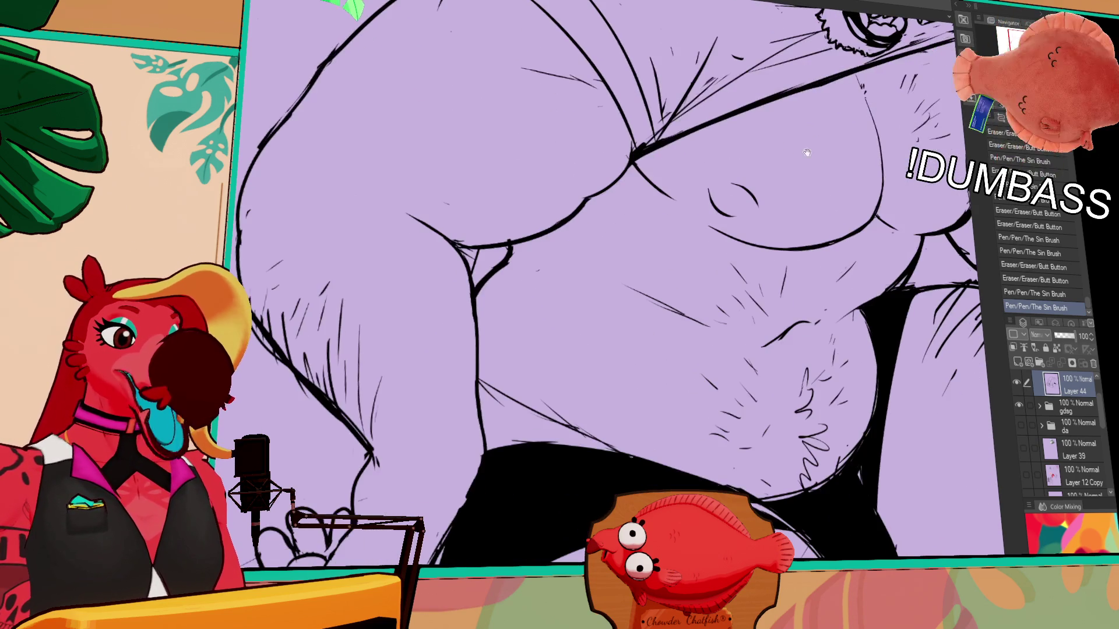
scroll(841, 178, "up", 3)
scroll(841, 177, "up", 2)
scroll(841, 178, "up", 1)
- Rework the lion's right-leg contour, erasing the thick line and redrawing it thinner
key("ctrl+minus")
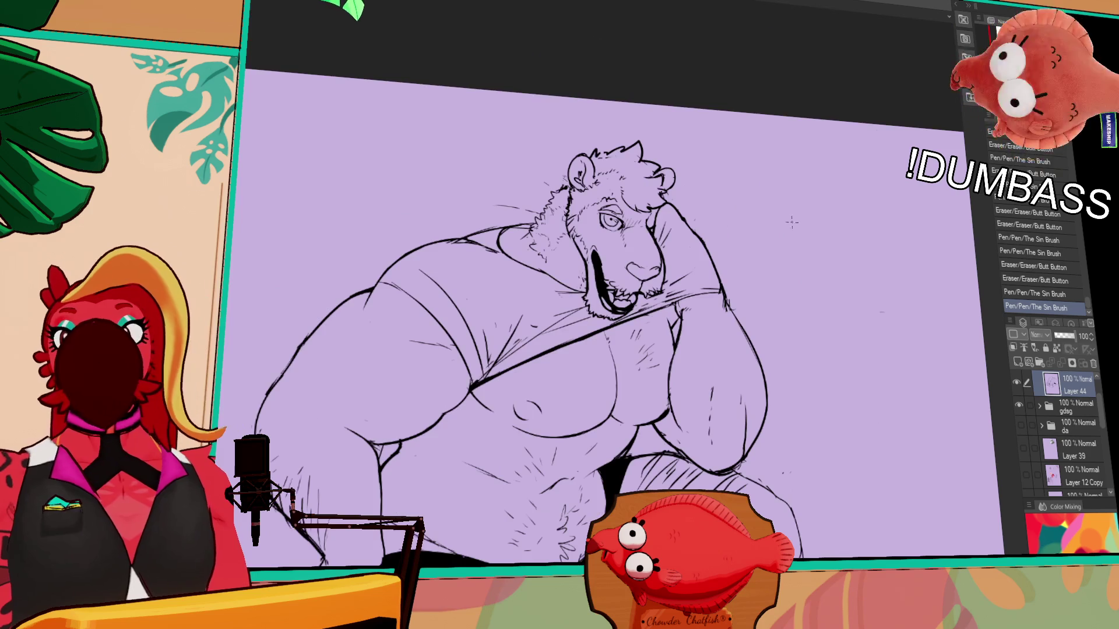
scroll(811, 346, "down", 3)
scroll(818, 367, "down", 1)
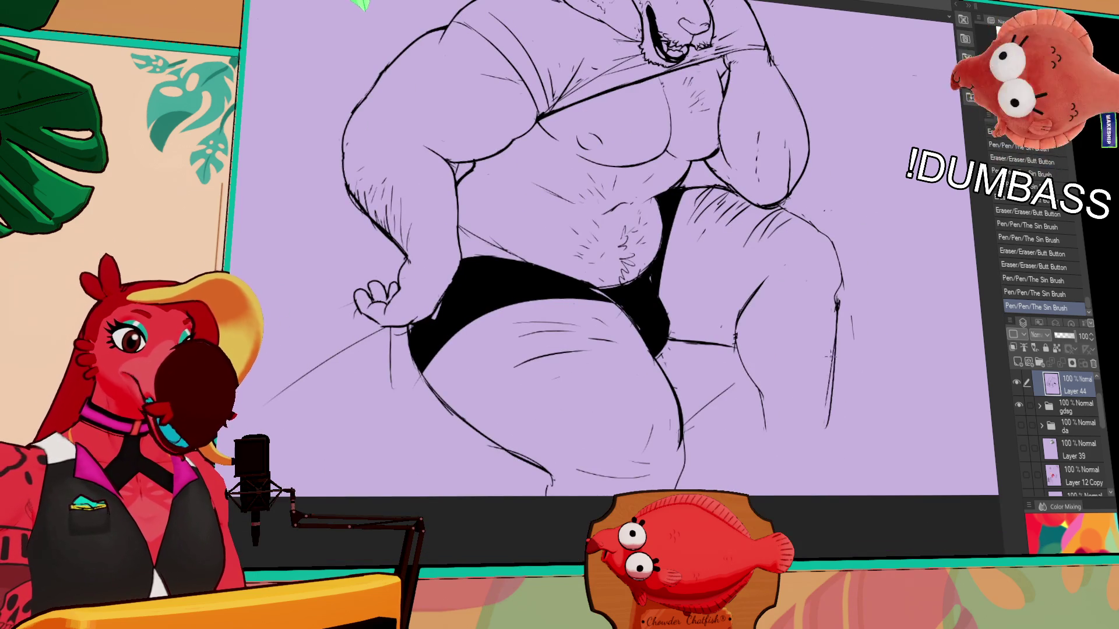
left_click_drag(823, 385, 830, 494)
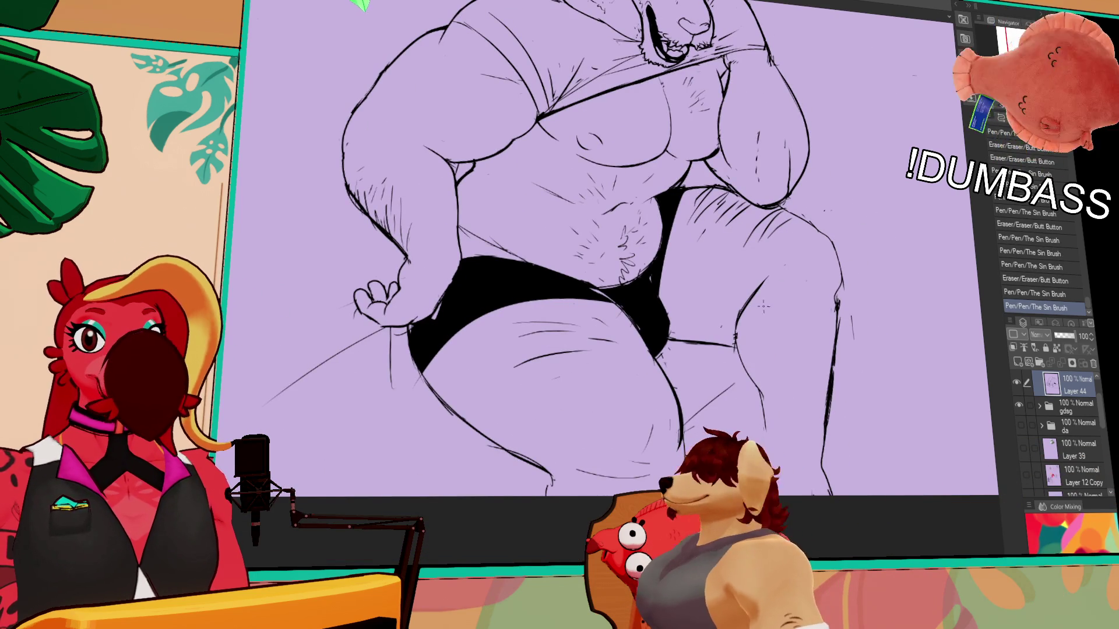
left_click_drag(764, 373, 747, 411)
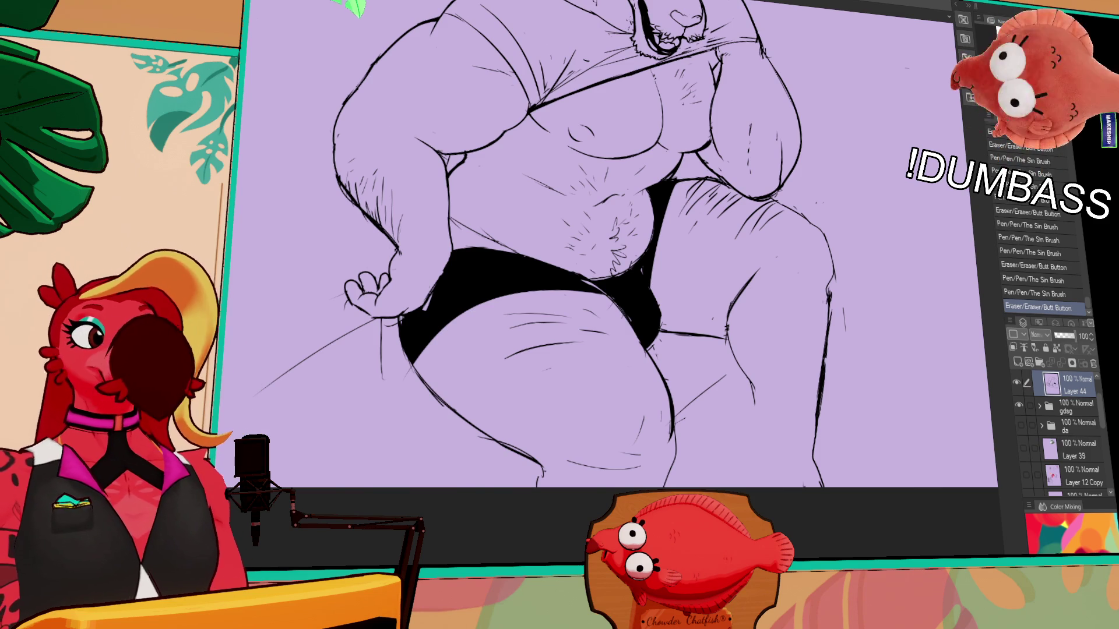
scroll(351, 9, "down", 2)
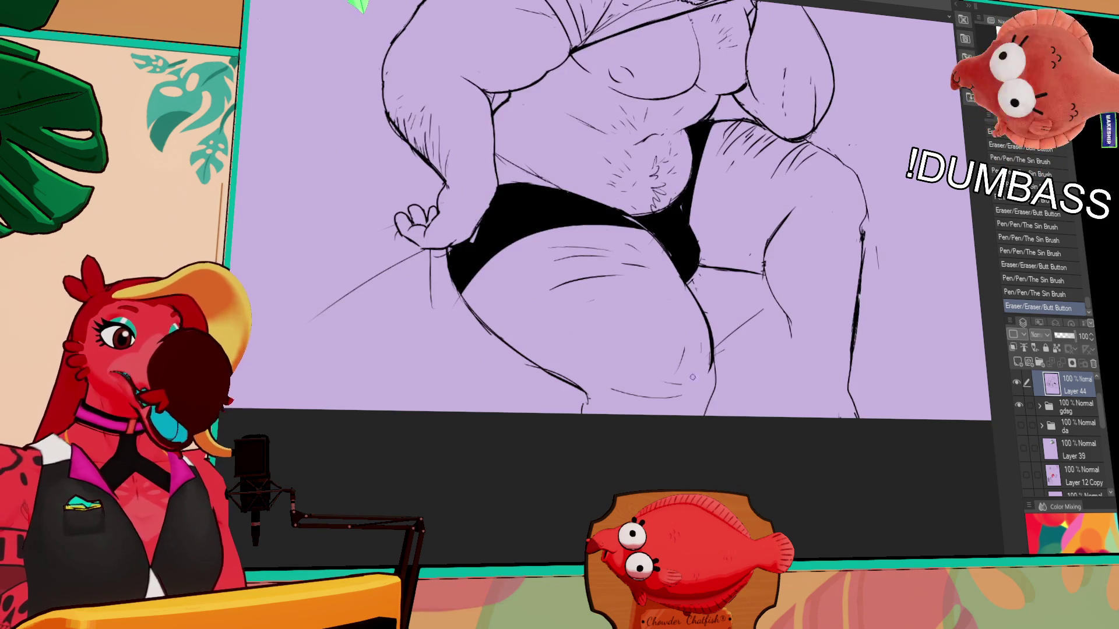
left_click_drag(710, 353, 712, 376)
mouse_move(860, 245)
left_mouse_down()
mouse_move(800, 296)
mouse_move(797, 413)
left_mouse_up()
mouse_move(808, 289)
left_mouse_down()
mouse_move(812, 350)
mouse_move(771, 439)
left_mouse_up()
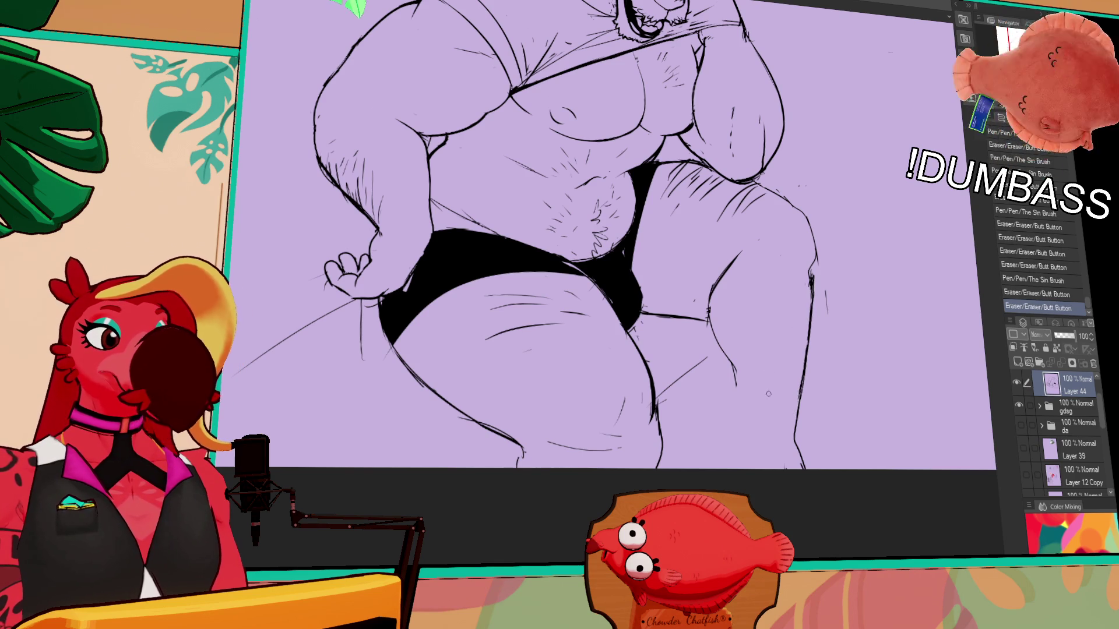
left_click_drag(737, 348, 746, 375)
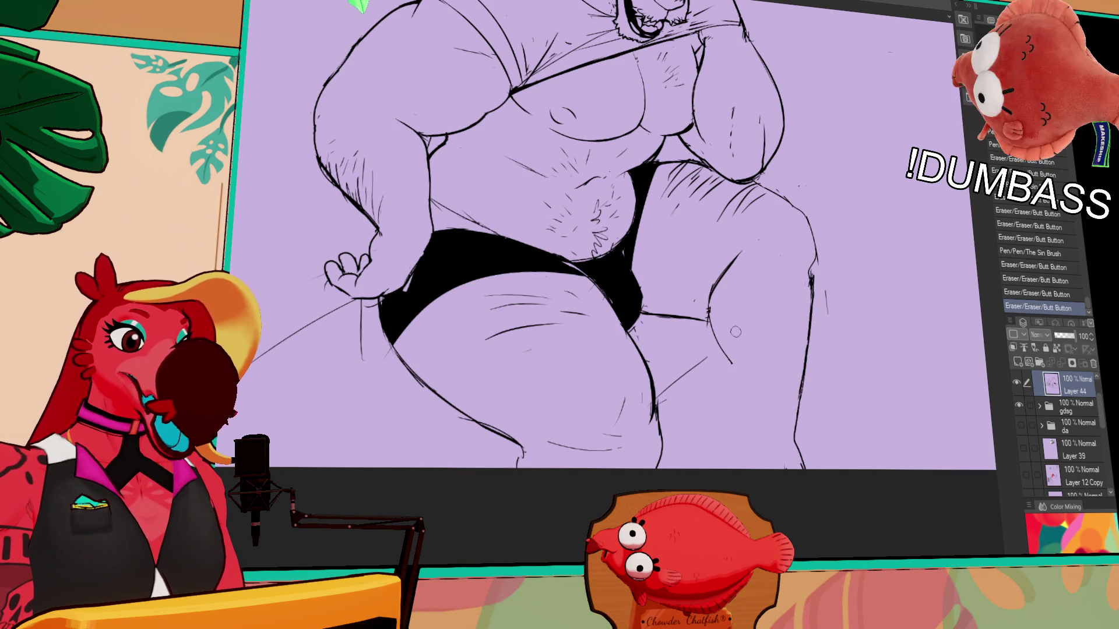
- Erase and redraw the right thigh line, clearing stray line bits around it
mouse_move(717, 295)
left_mouse_down()
mouse_move(712, 275)
mouse_move(738, 262)
left_mouse_up()
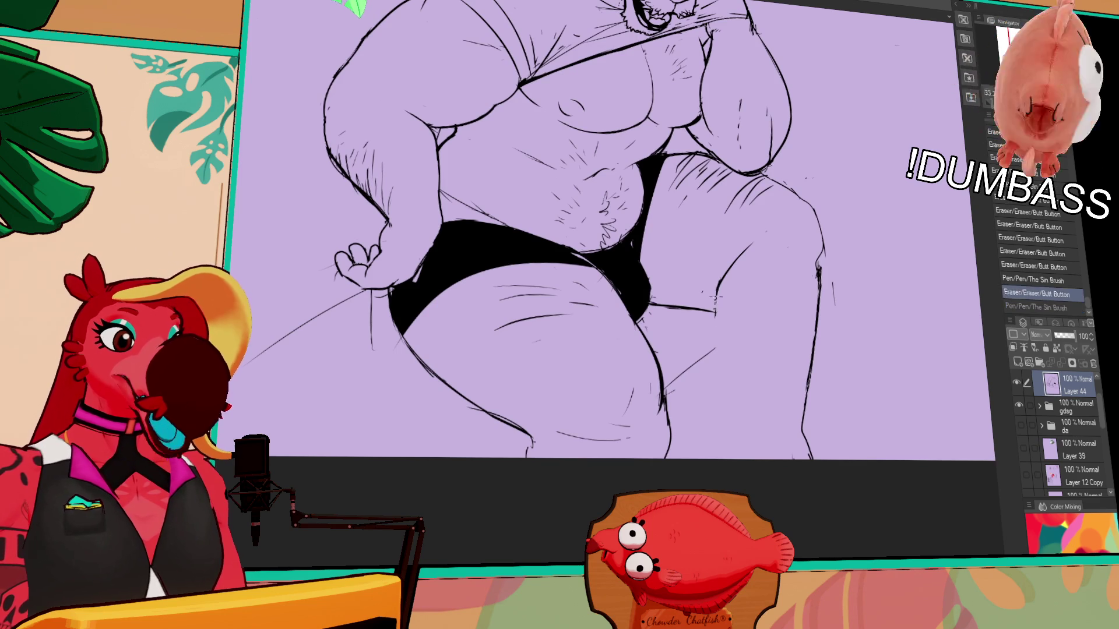
left_click_drag(736, 288, 718, 348)
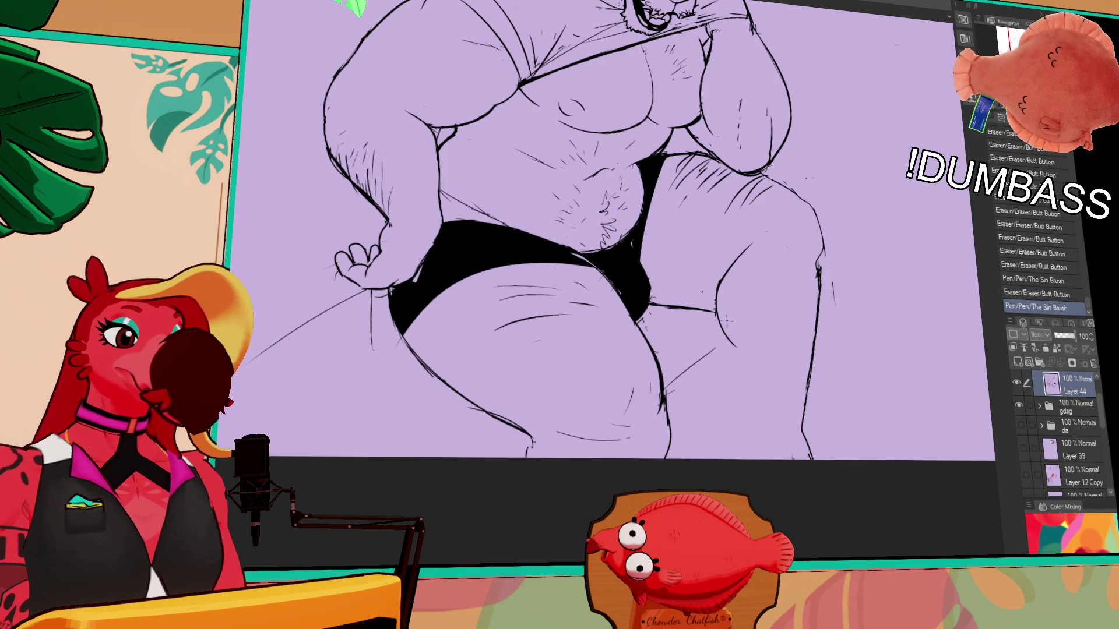
mouse_move(710, 297)
left_mouse_down()
mouse_move(719, 272)
mouse_move(753, 241)
mouse_move(740, 273)
mouse_move(750, 247)
left_mouse_up()
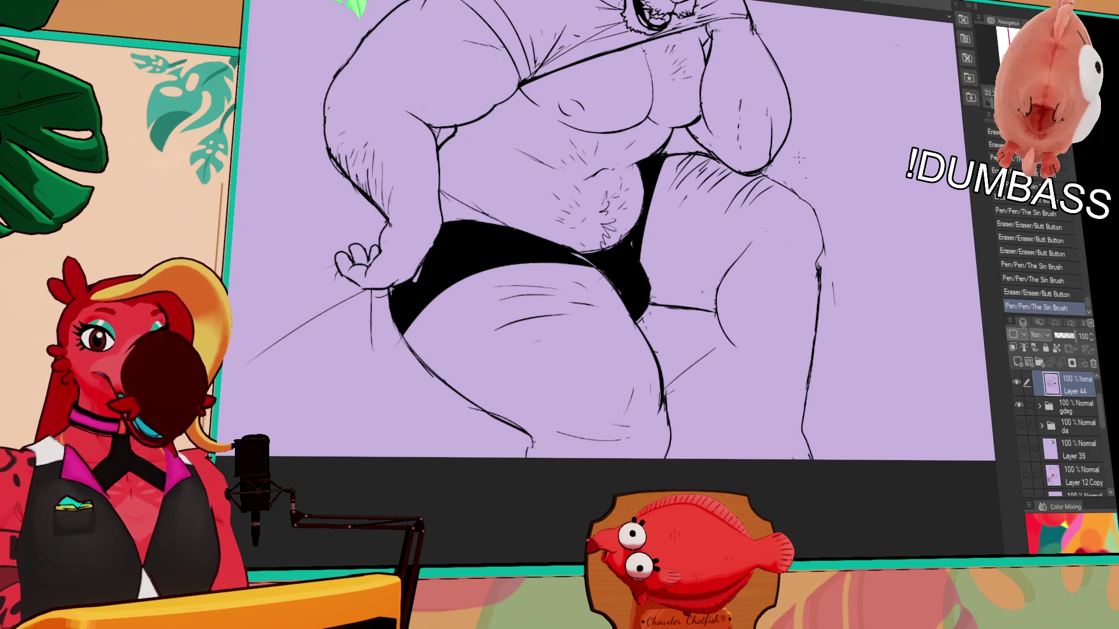
scroll(797, 164, "down", 1)
mouse_move(690, 291)
left_mouse_down()
mouse_move(657, 297)
mouse_move(691, 293)
left_mouse_up()
key("ctrl+z")
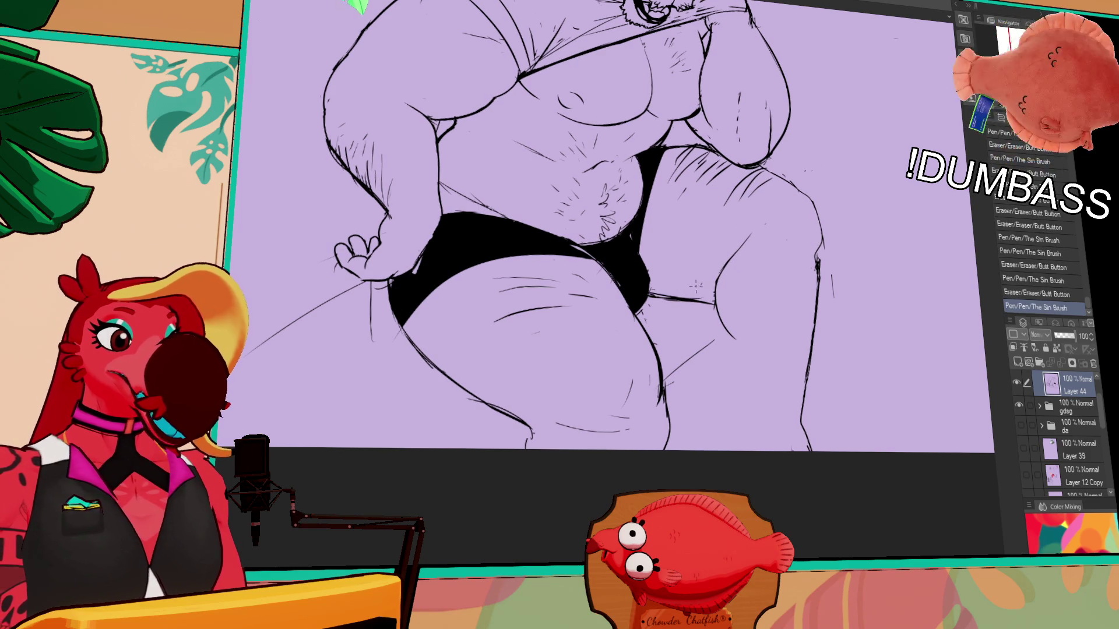
left_click_drag(657, 296, 691, 301)
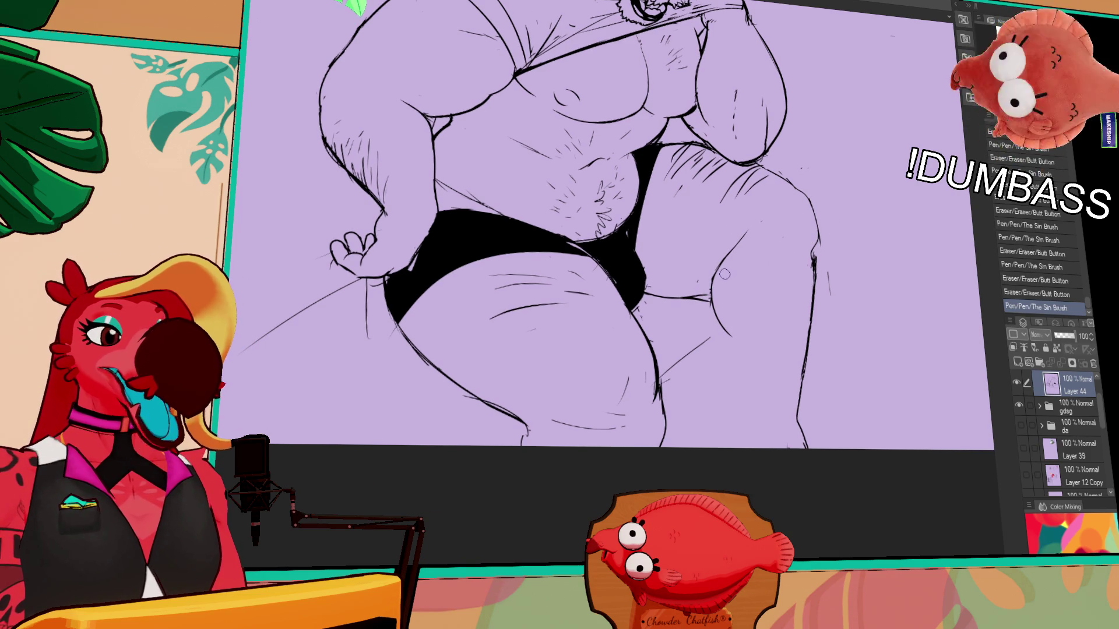
left_click_drag(757, 220, 705, 274)
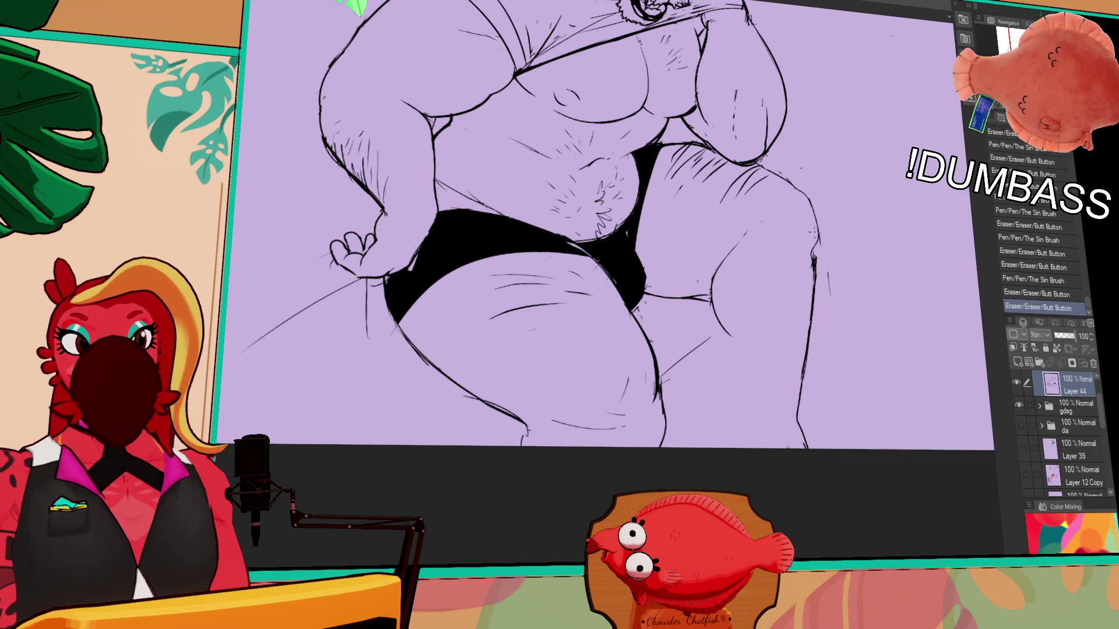
scroll(709, 225, "up", 3)
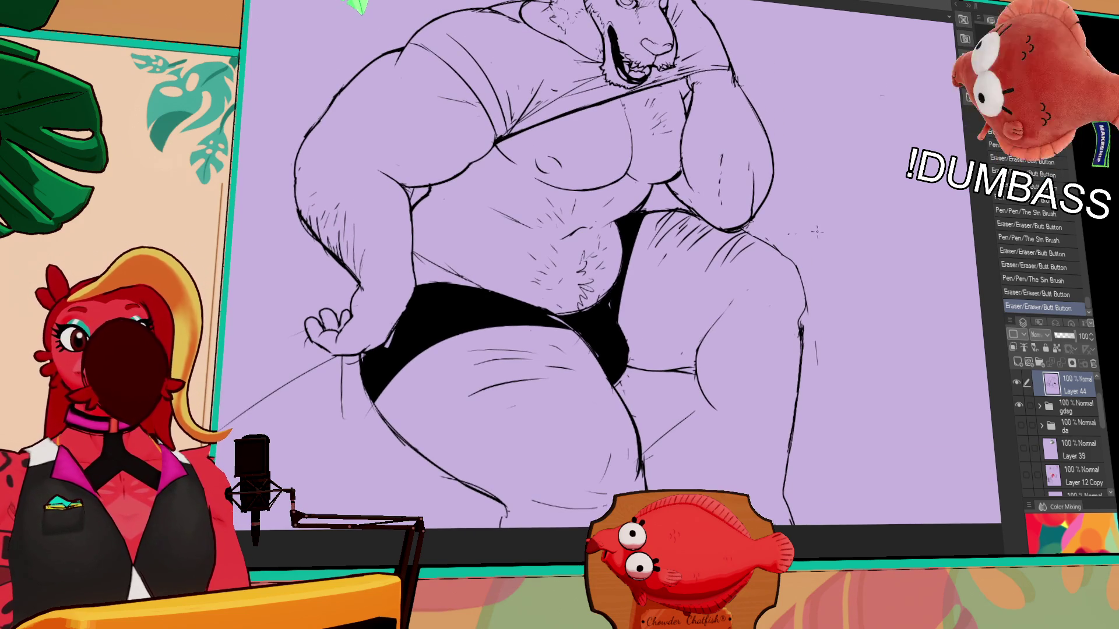
scroll(821, 250, "down", 1)
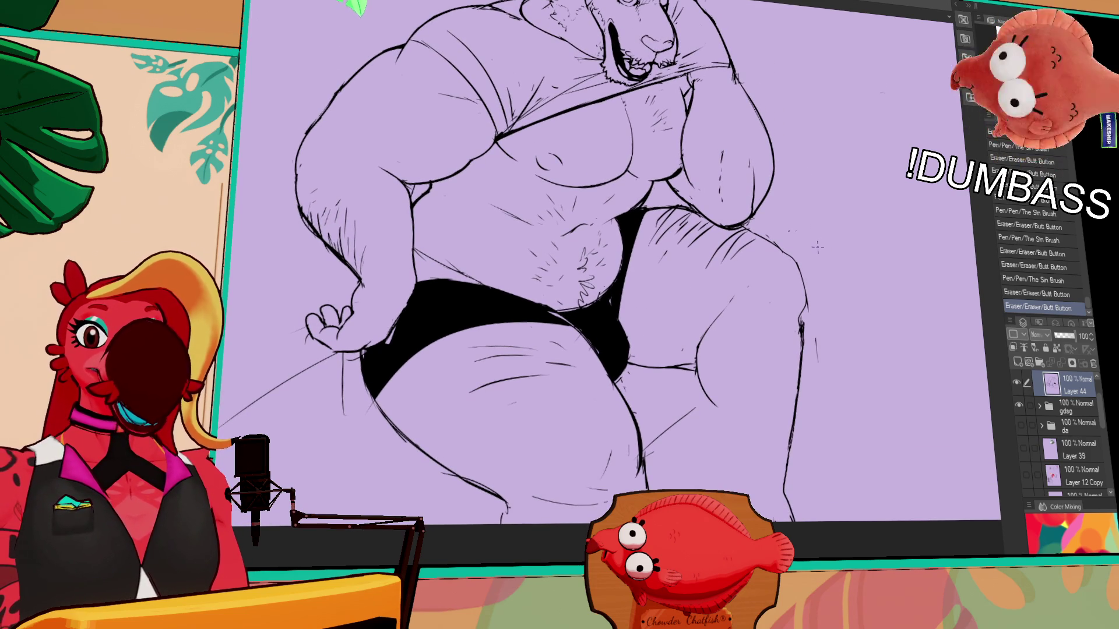
scroll(762, 276, "down", 3)
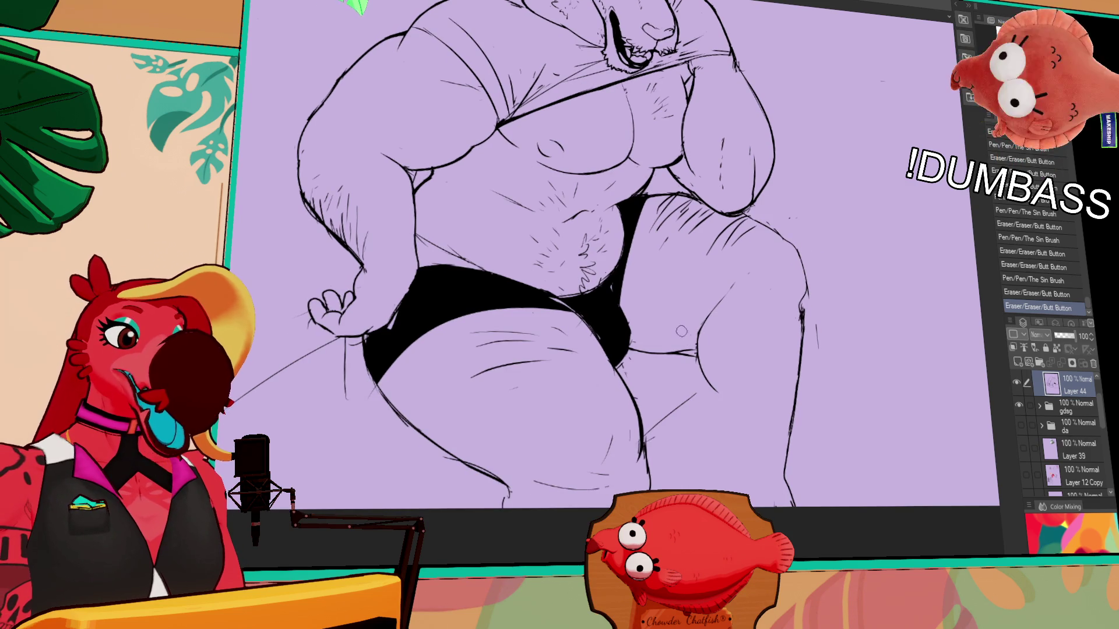
- Touch up the knee lines with short strokes and a curved stroke up the knee
mouse_move(684, 340)
left_mouse_down()
mouse_move(704, 359)
mouse_move(717, 297)
left_mouse_up()
key("ctrl+z")
left_click_drag(705, 341, 718, 300)
scroll(750, 263, "down", 1)
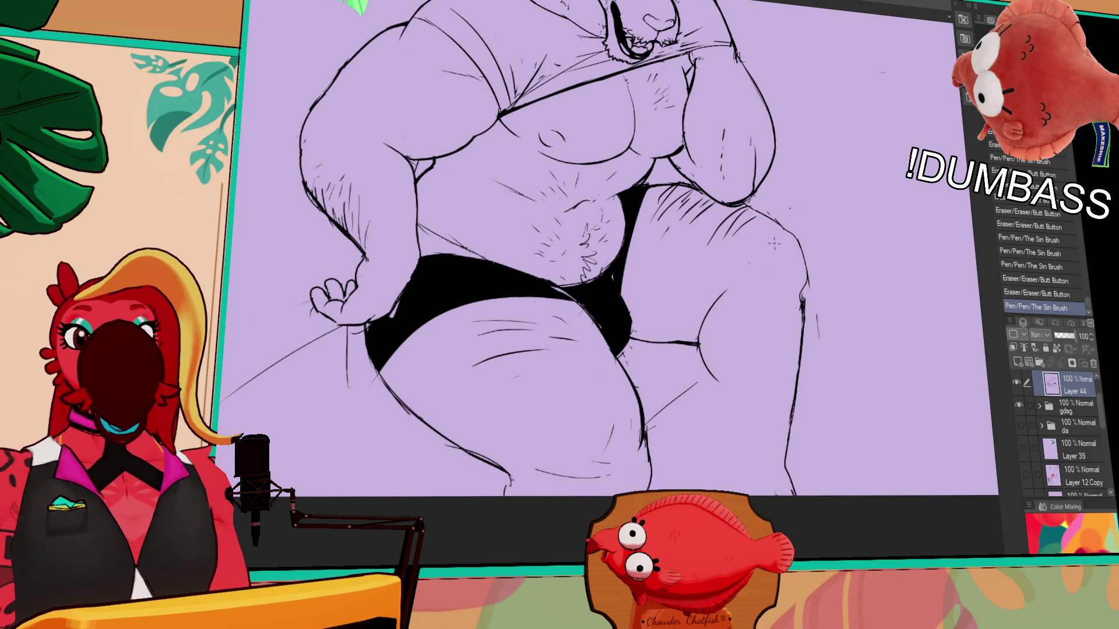
scroll(778, 245, "down", 1)
mouse_move(780, 254)
left_mouse_down()
mouse_move(784, 241)
mouse_move(770, 257)
mouse_move(780, 268)
mouse_move(812, 262)
mouse_move(811, 284)
left_mouse_up()
scroll(842, 255, "up", 1)
scroll(793, 232, "down", 1)
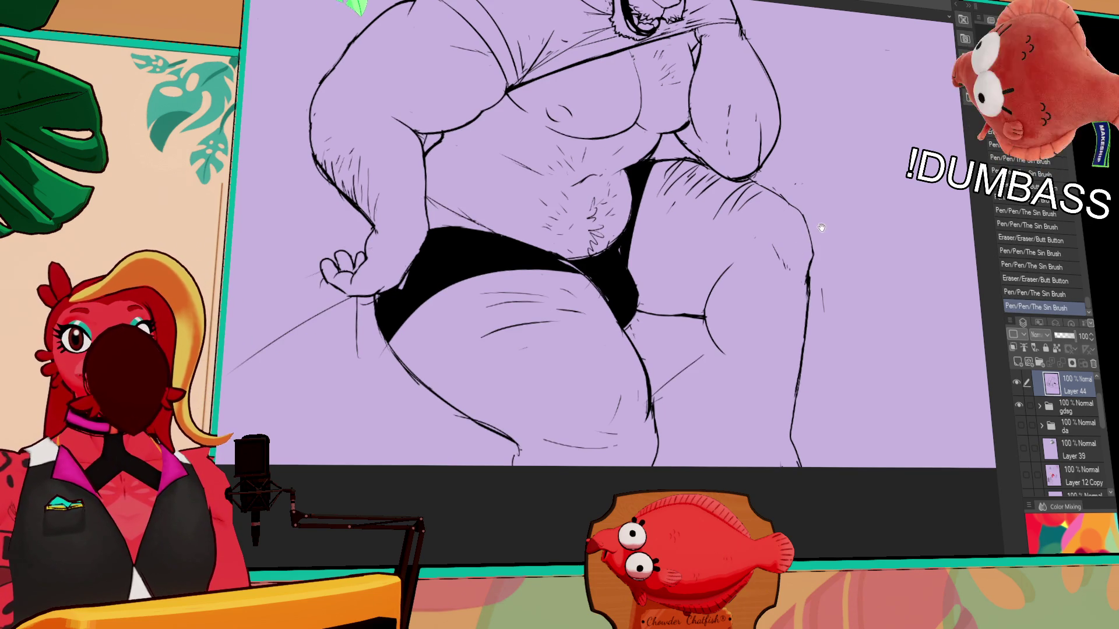
scroll(797, 269, "down", 1)
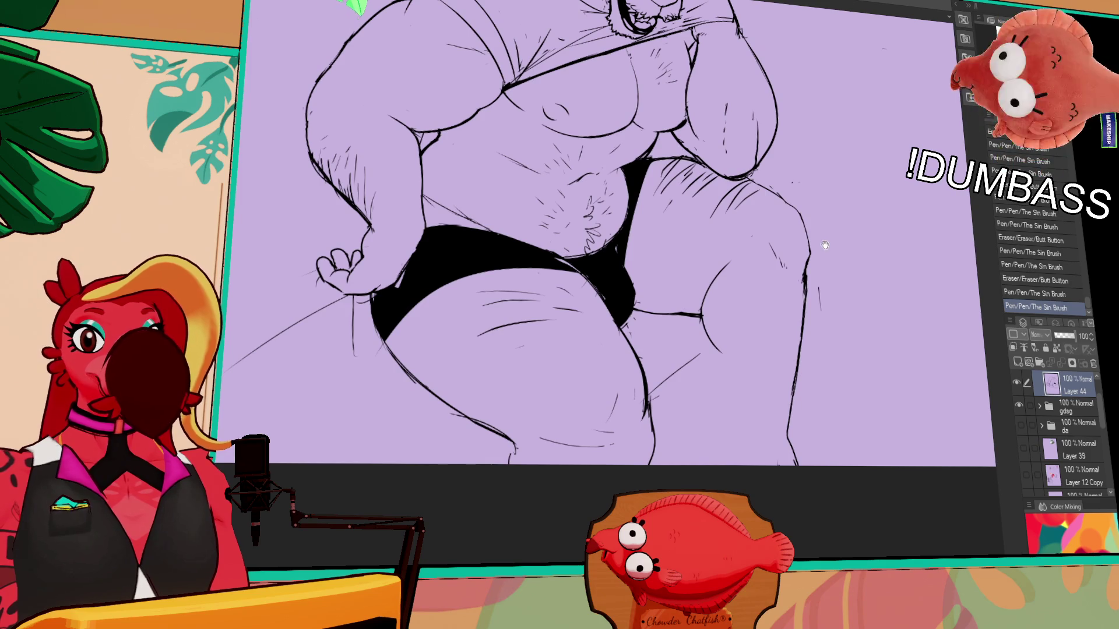
scroll(824, 246, "up", 1)
scroll(769, 288, "up", 1)
mouse_move(712, 354)
left_mouse_down()
mouse_move(708, 333)
mouse_move(731, 282)
left_mouse_up()
key("ctrl+z")
key("ctrl+z")
mouse_move(702, 333)
left_mouse_down()
mouse_move(733, 295)
mouse_move(754, 296)
left_mouse_up()
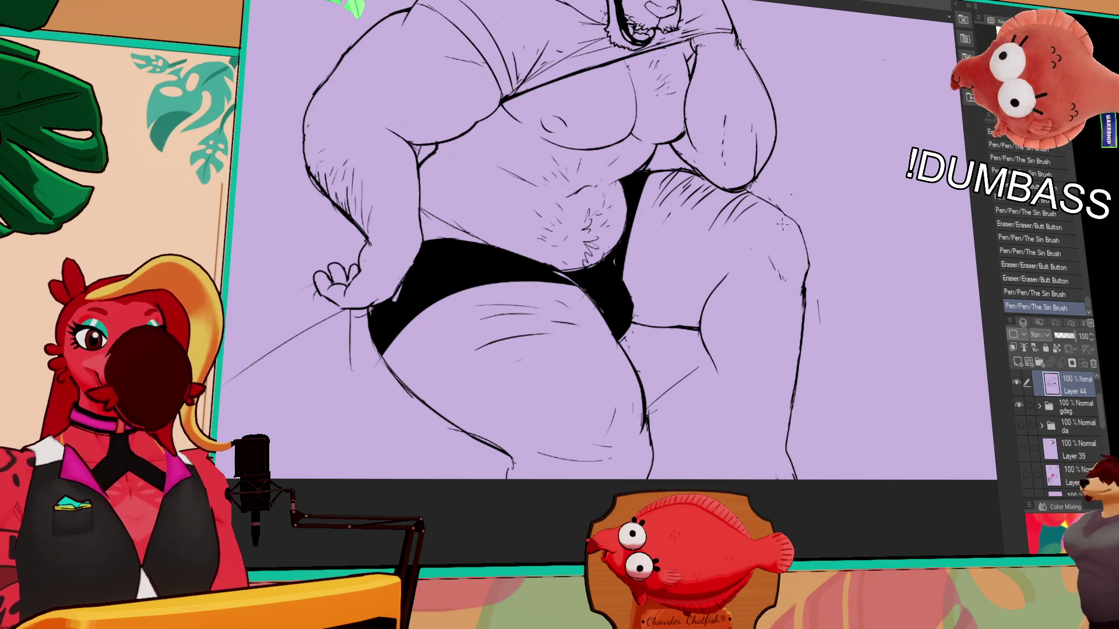
scroll(787, 194, "down", 2)
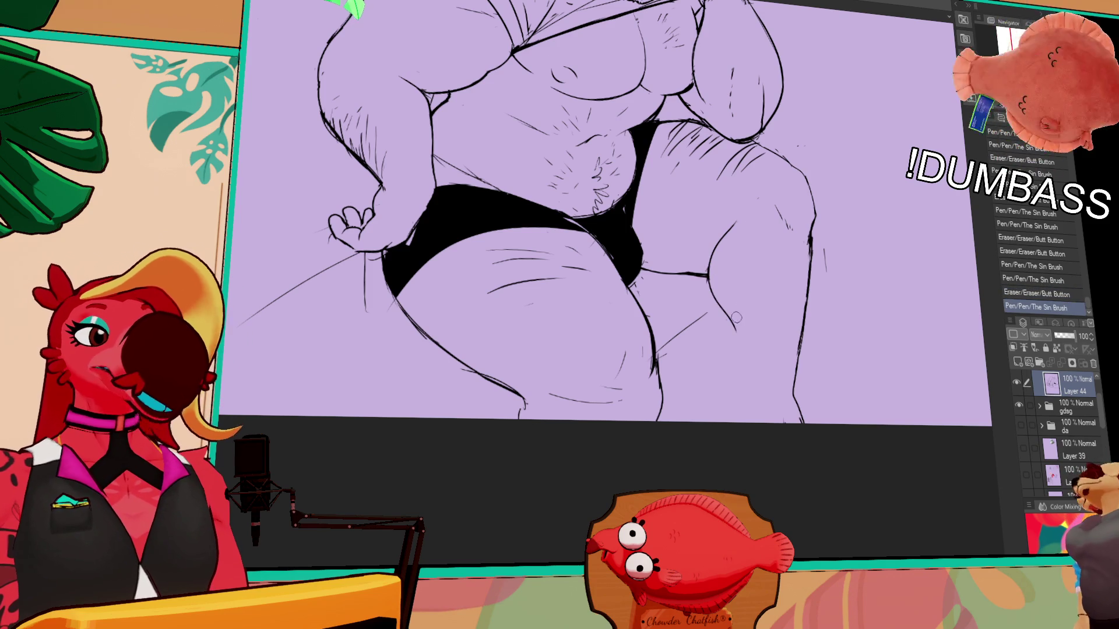
- Erase the old right-leg linework and draw the extended leg outline downward with the pen
mouse_move(737, 316)
left_mouse_down()
mouse_move(715, 245)
mouse_move(743, 215)
left_mouse_up()
key("p")
scroll(753, 219, "down", 2)
mouse_move(731, 277)
left_mouse_down()
mouse_move(748, 378)
mouse_move(739, 346)
mouse_move(727, 374)
left_mouse_up()
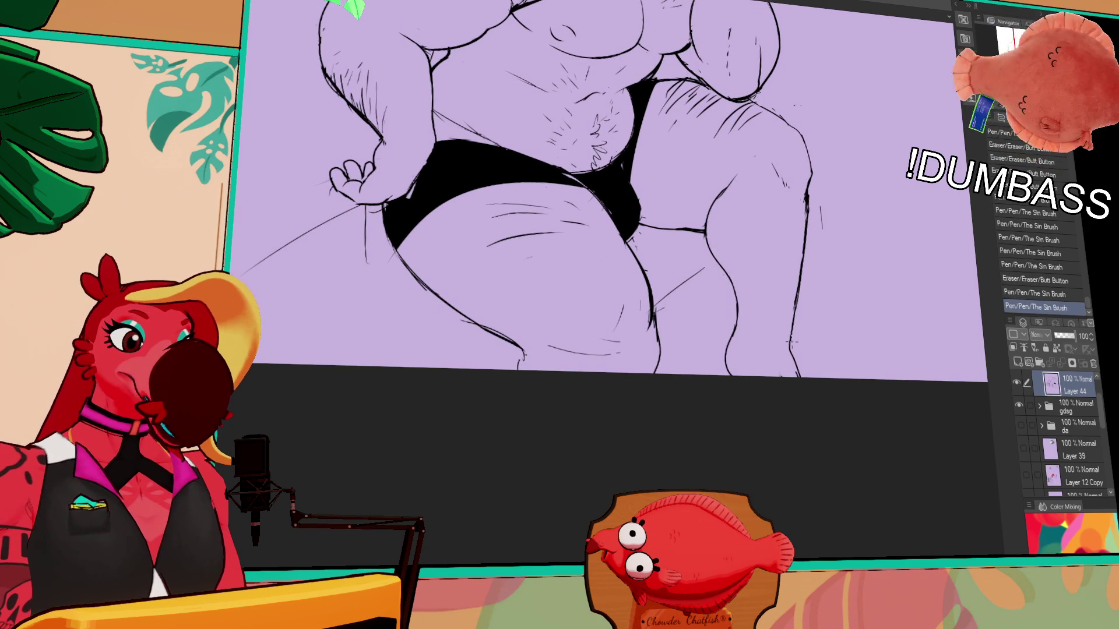
left_click_drag(780, 346, 791, 356)
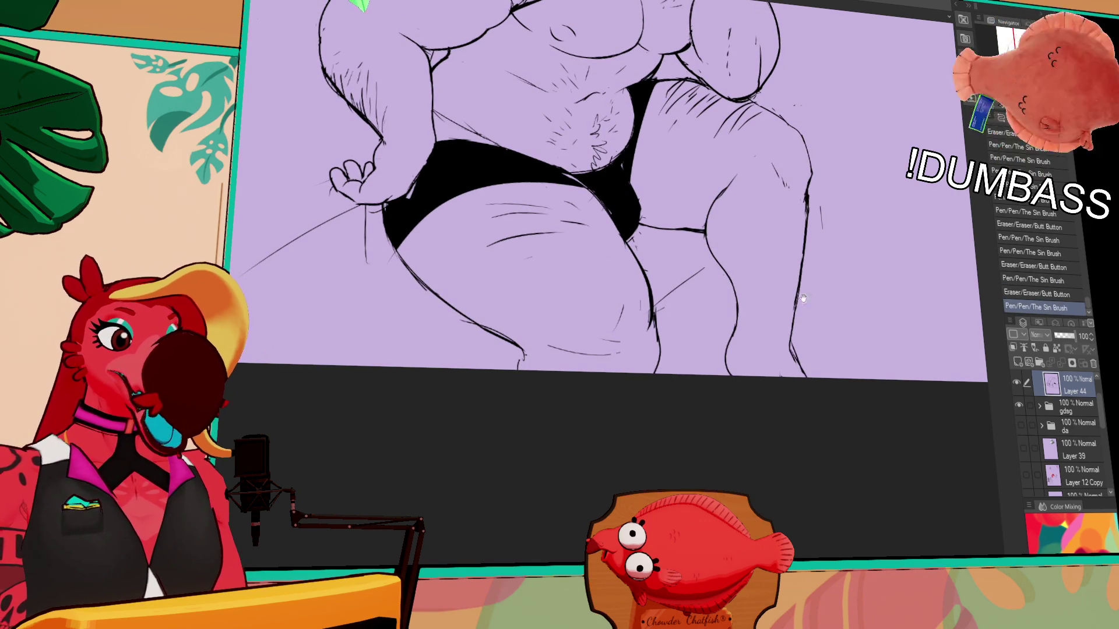
scroll(802, 381, "up", 3)
scroll(802, 382, "up", 1)
left_click_drag(818, 265, 877, 257)
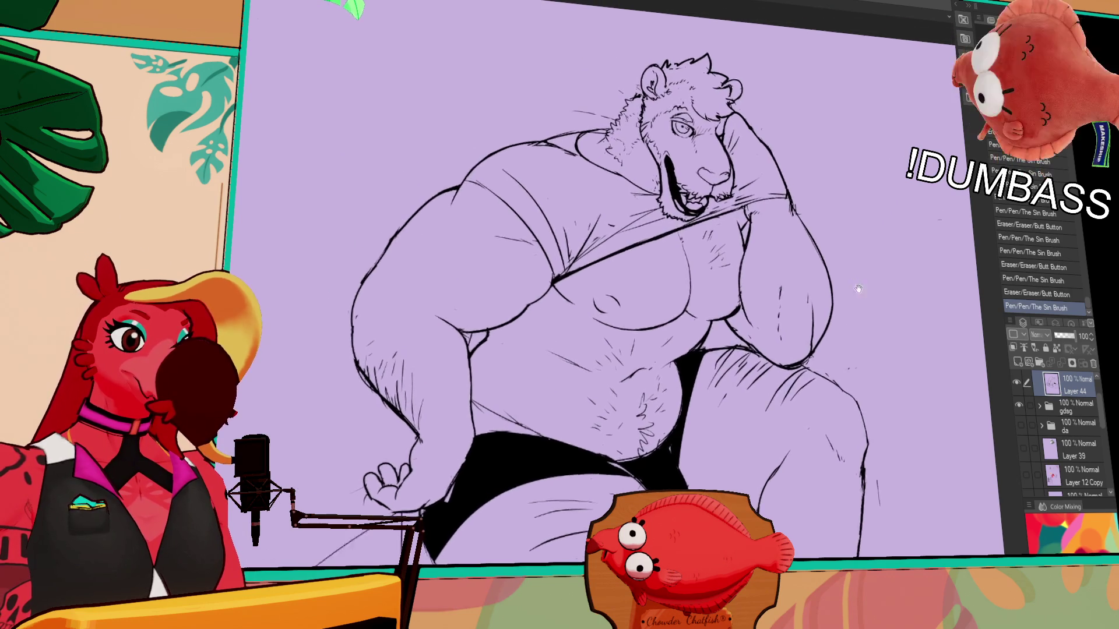
- Mirror the canvas view and touch up the lion's eye strokes and rear outline
key("h")
left_click_drag(471, 150, 784, 206)
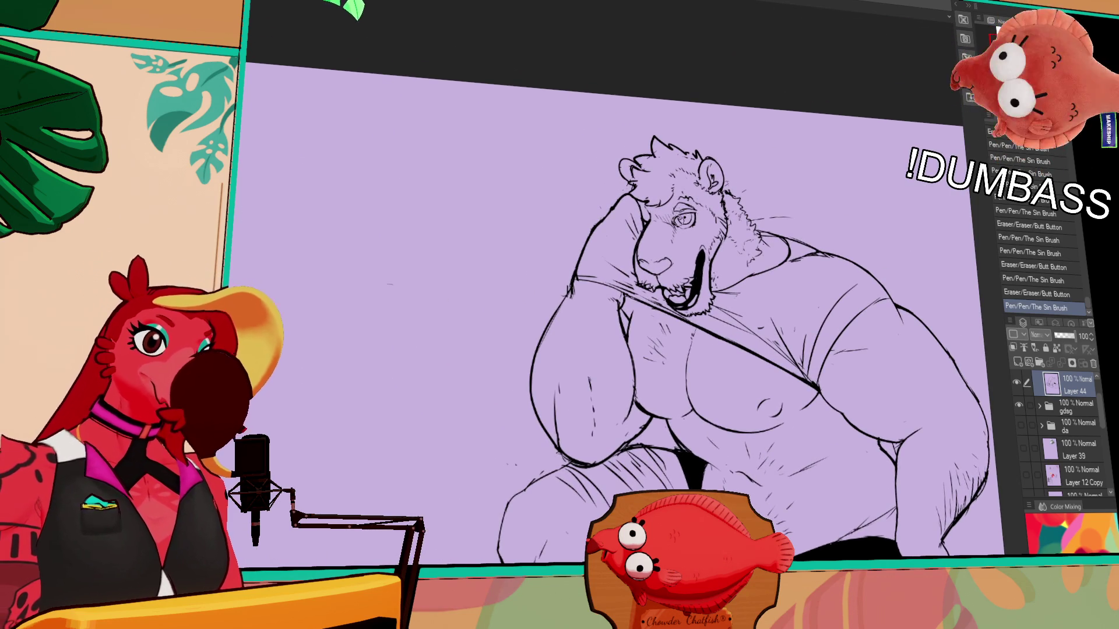
left_click_drag(680, 212, 691, 220)
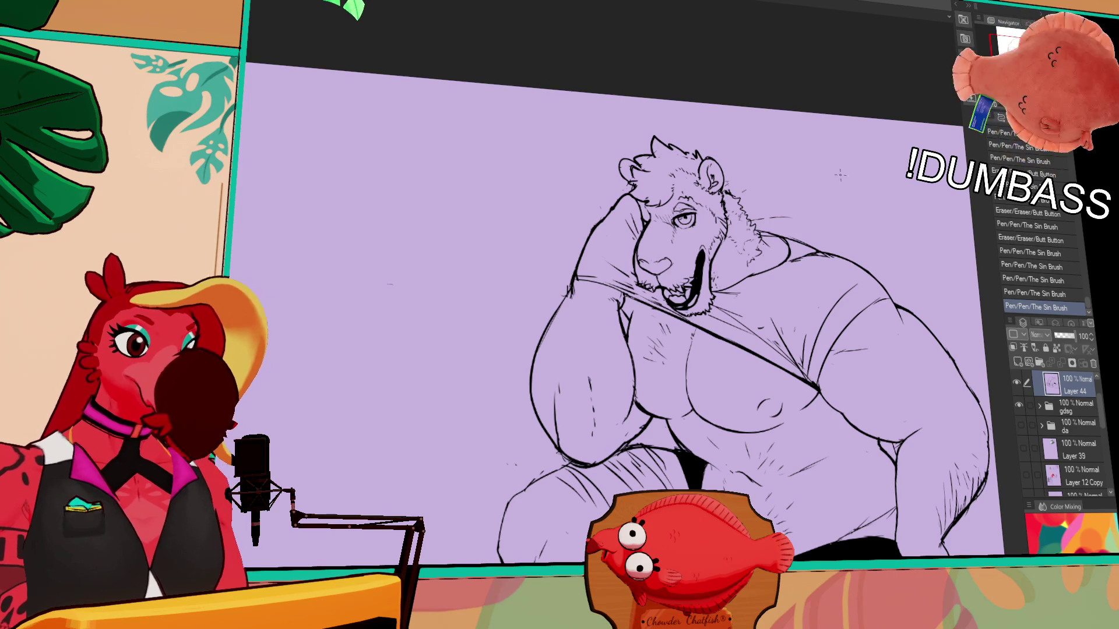
left_click_drag(860, 248, 854, 229)
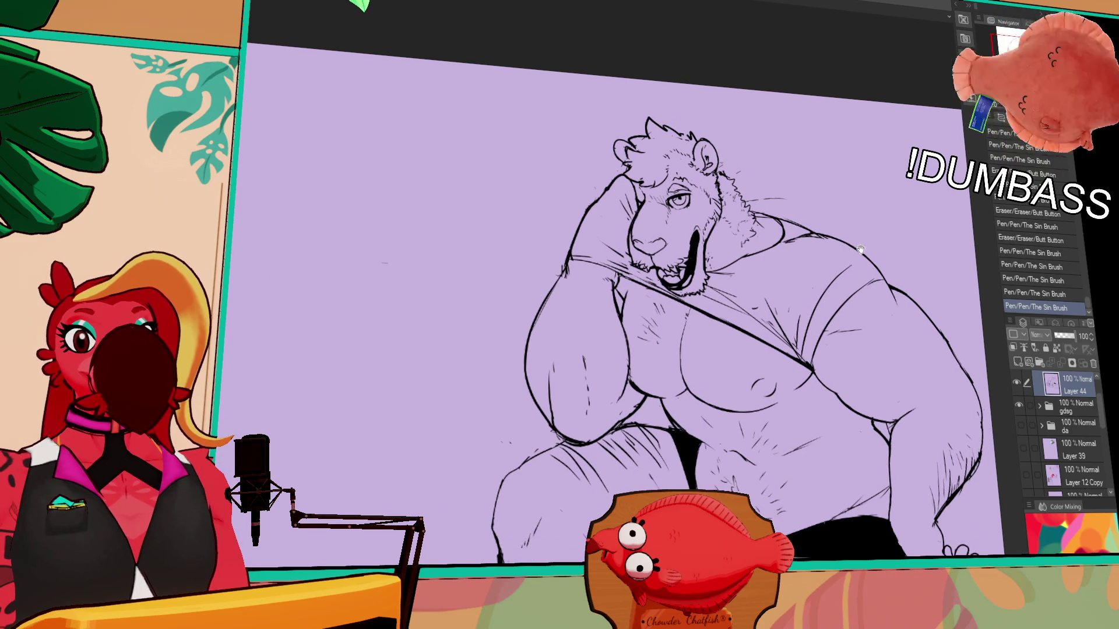
scroll(856, 253, "down", 2)
scroll(867, 307, "down", 2)
scroll(867, 309, "down", 2)
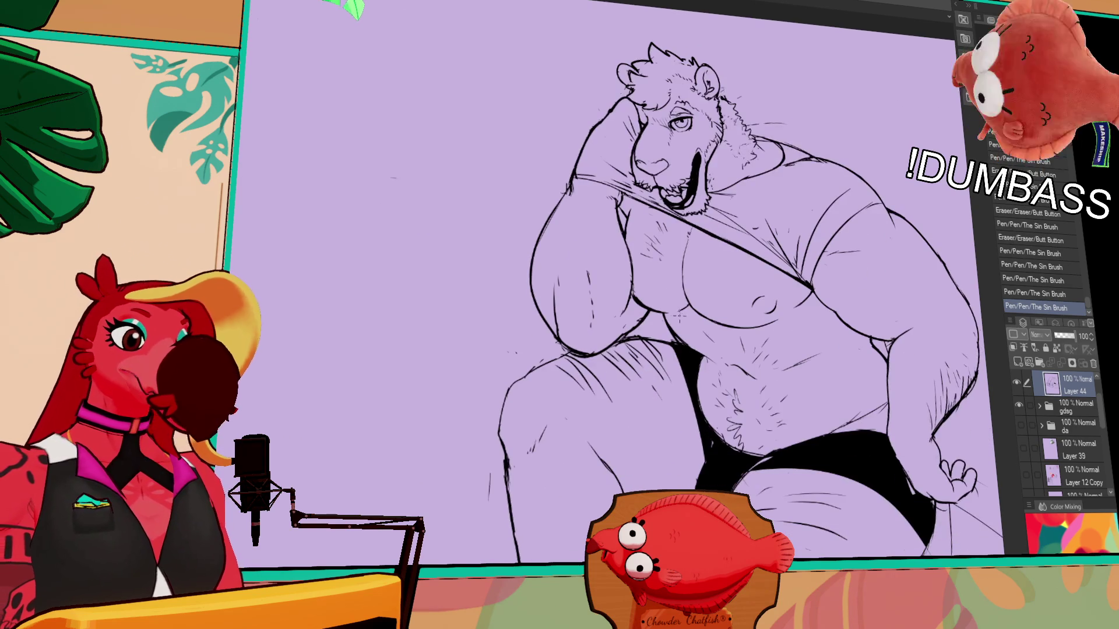
scroll(802, 261, "down", 5)
scroll(783, 251, "down", 2)
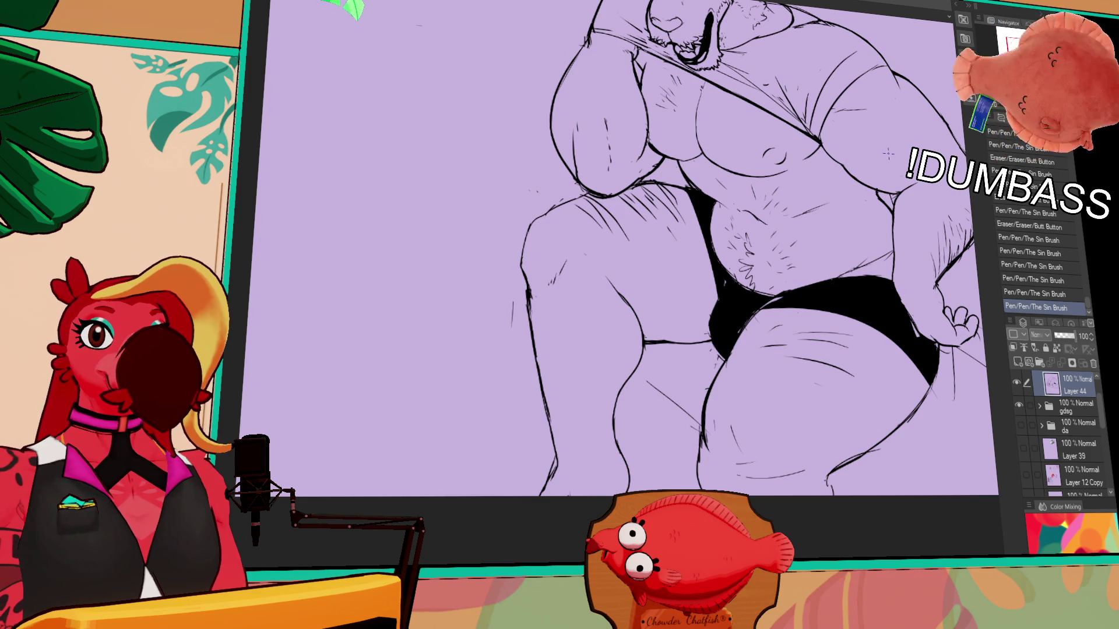
scroll(887, 153, "down", 2)
scroll(789, 260, "down", 2)
mouse_move(796, 346)
left_mouse_down()
mouse_move(743, 376)
mouse_move(826, 323)
mouse_move(839, 302)
left_mouse_up()
scroll(819, 344, "down", 2)
scroll(812, 315, "up", 1)
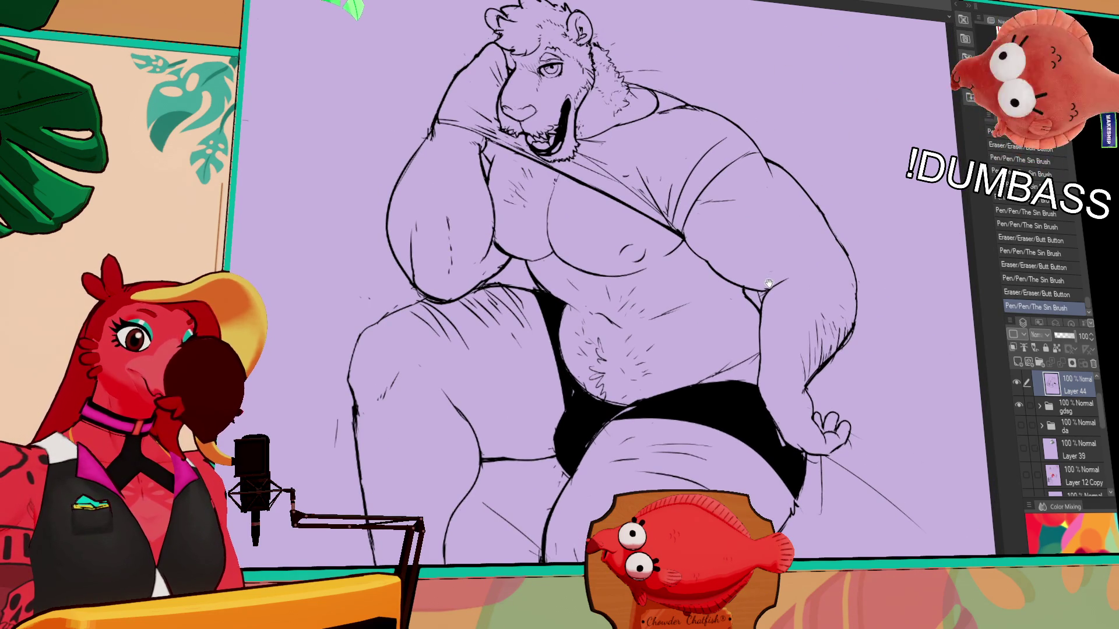
left_click_drag(769, 283, 791, 301)
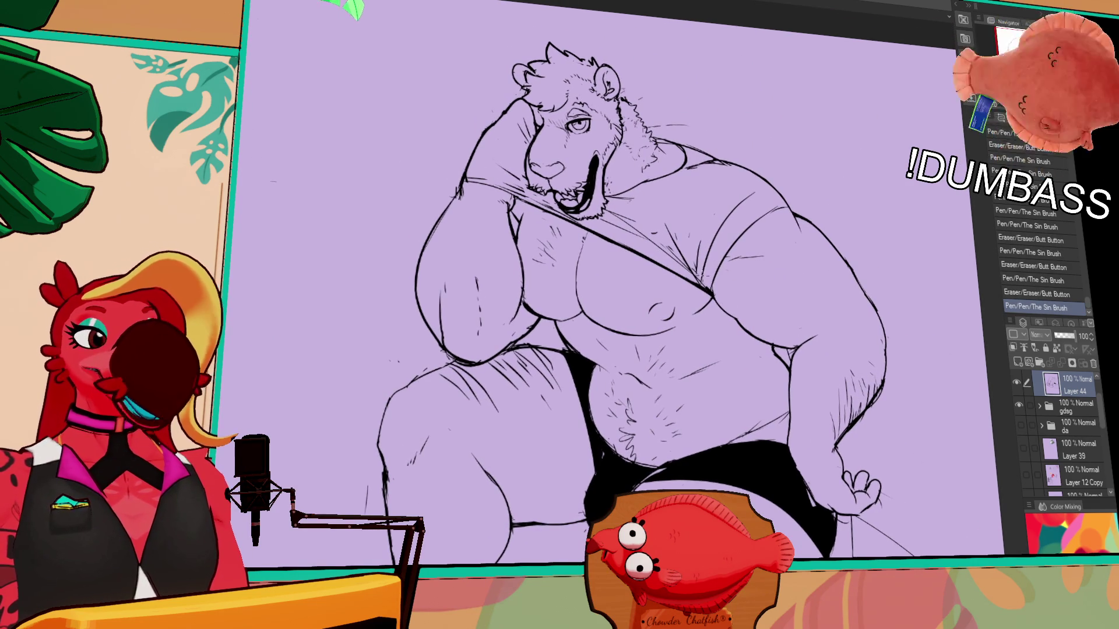
key("ctrl+z")
- Add short chest-hair strokes, then paste the brown character reference onto the canvas
left_click_drag(584, 267, 603, 252)
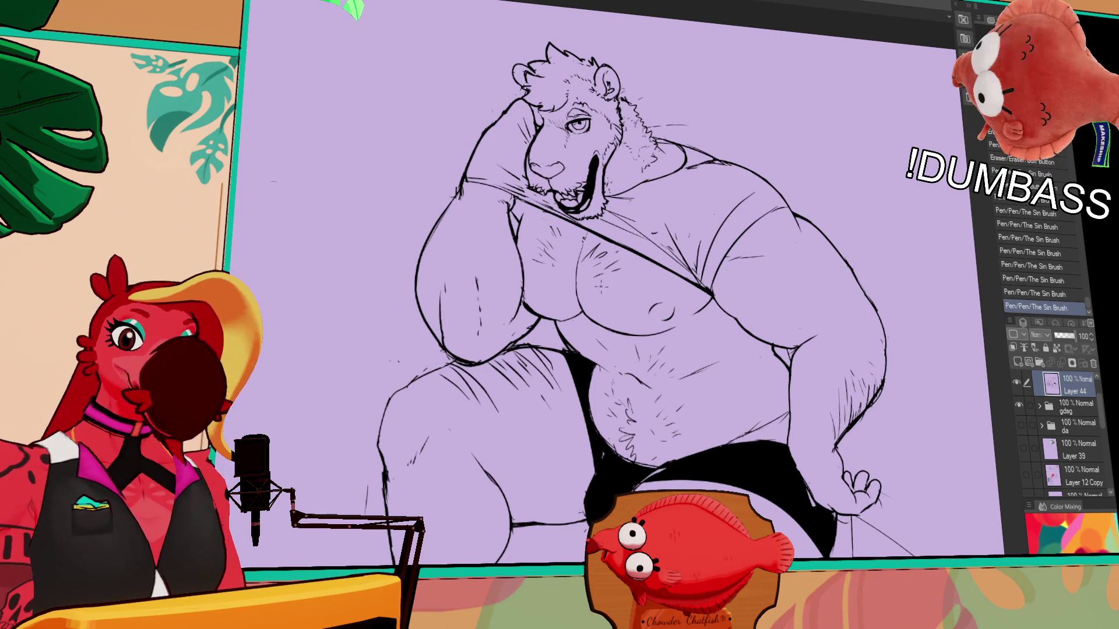
left_click_drag(661, 242, 727, 295)
left_click_drag(613, 342, 630, 331)
left_click_drag(622, 313, 635, 306)
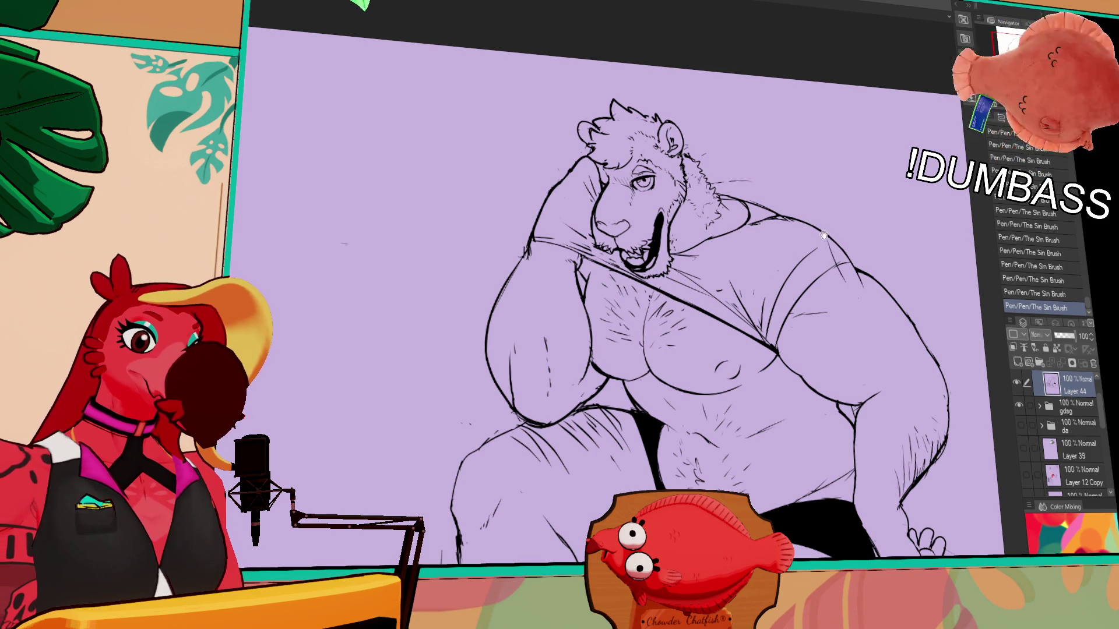
left_click_drag(793, 331, 752, 253)
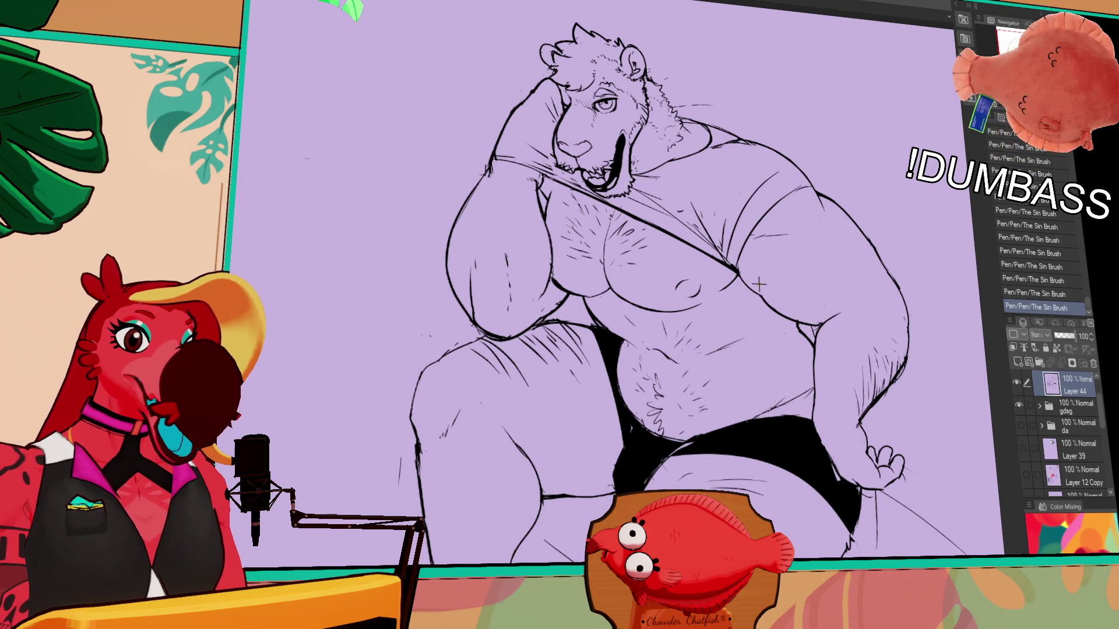
key("ctrl+v")
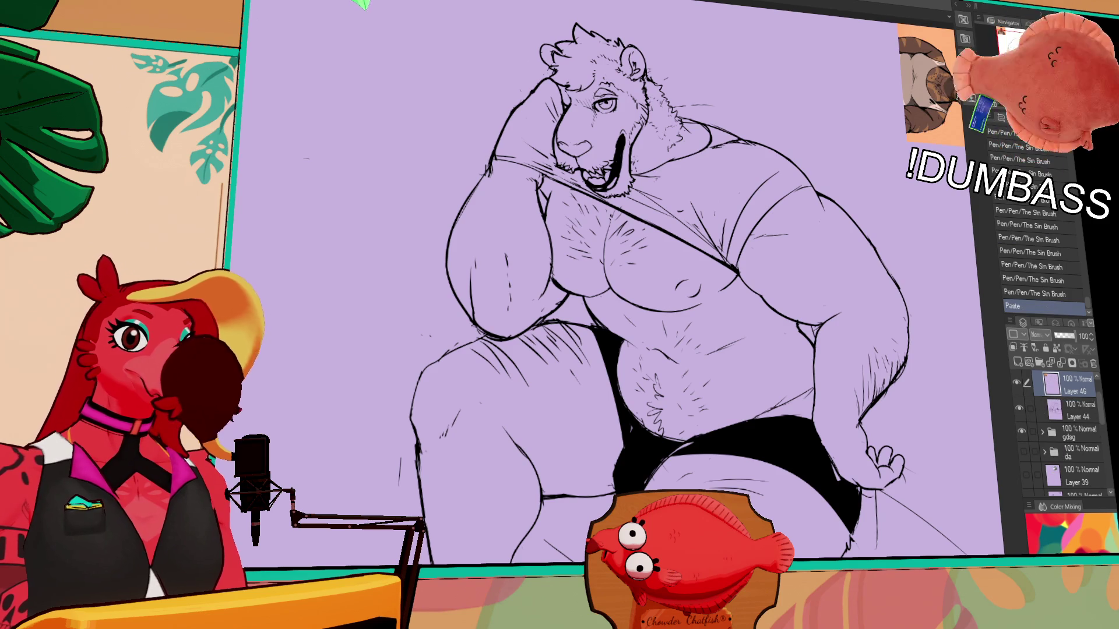
scroll(612, 297, "right", 3)
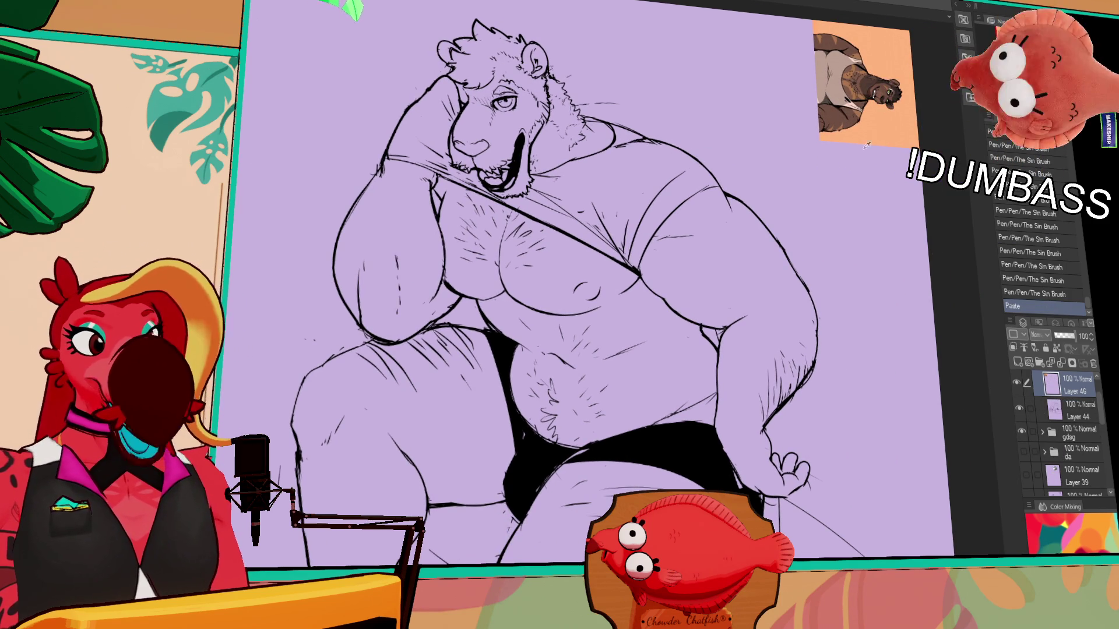
- Move the pasted reference layer (Layer 46) below the line-art Layer 44
left_click_drag(1075, 420, 1075, 421)
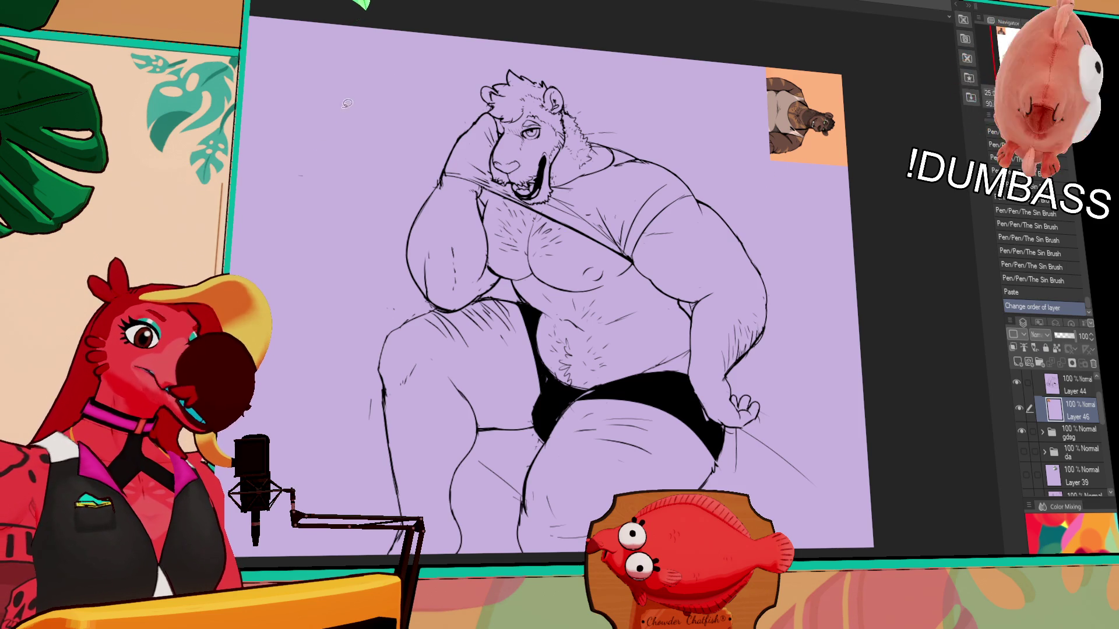
- Set the line art as reference layer and lasso-fill the whole figure with flat brown
left_click_drag(315, 147, 700, 152)
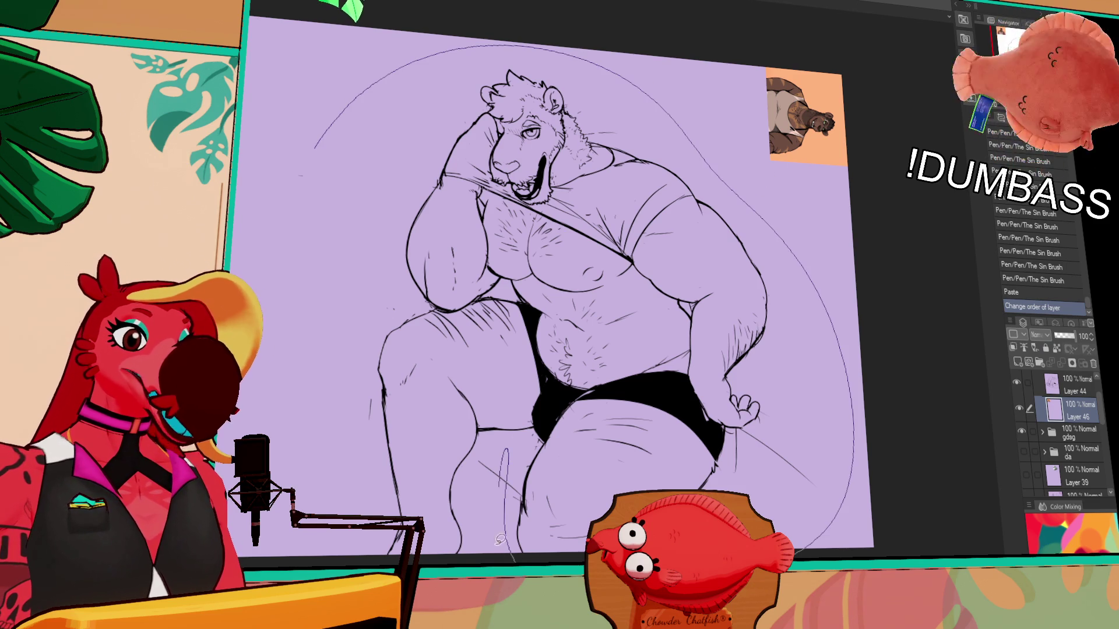
key("Delete")
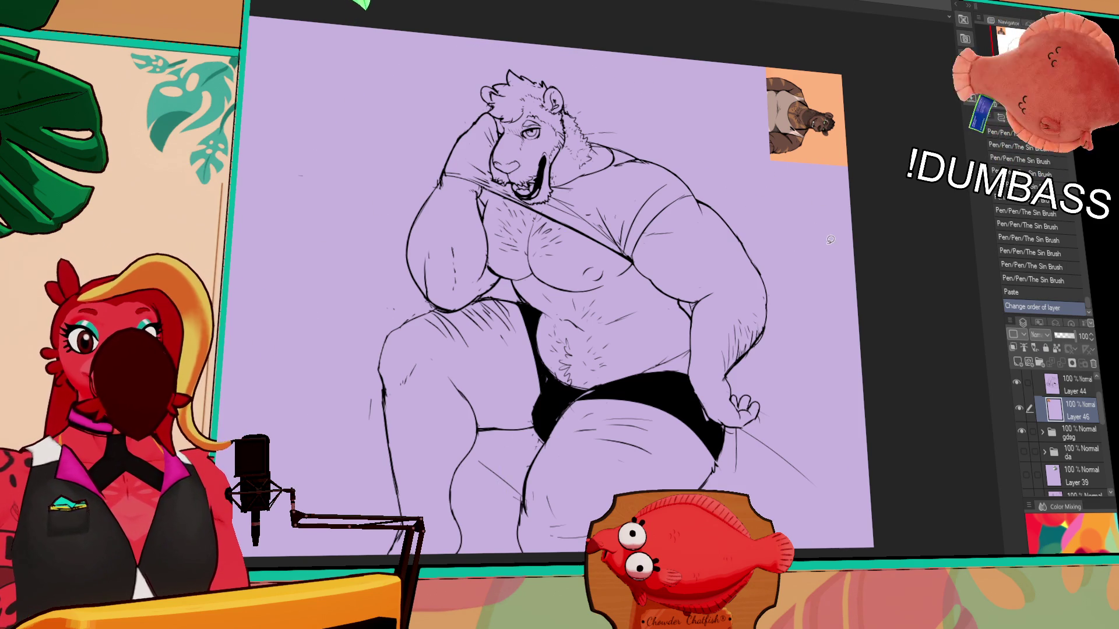
left_click(1027, 348)
left_click_drag(797, 397, 773, 490)
left_click_drag(494, 551, 490, 500)
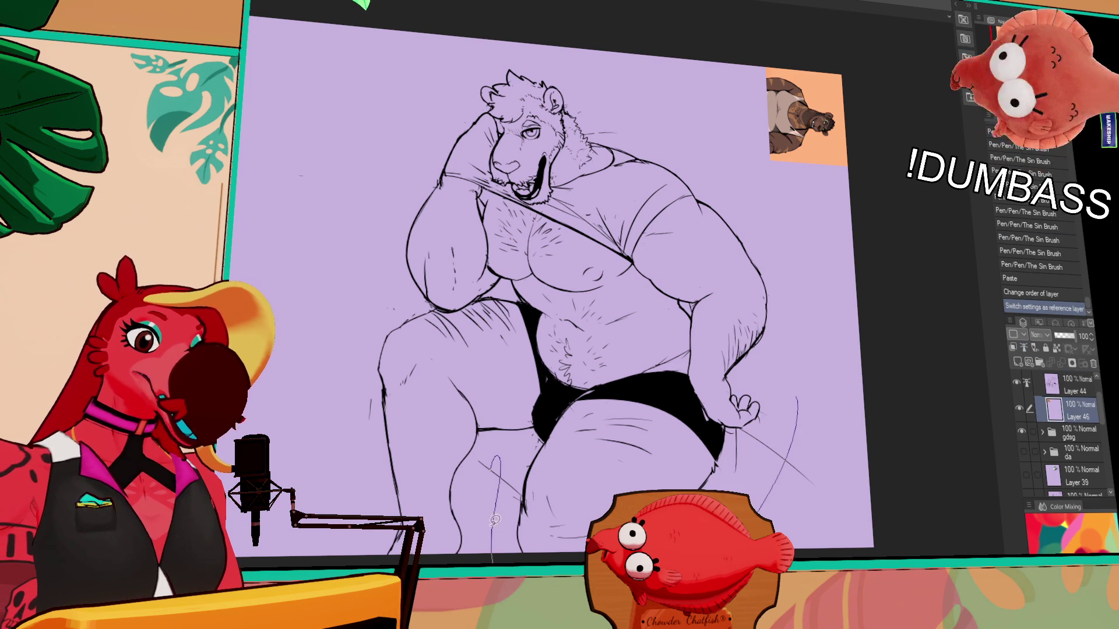
mouse_move(322, 306)
left_mouse_down()
mouse_move(626, 77)
mouse_move(832, 331)
left_mouse_up()
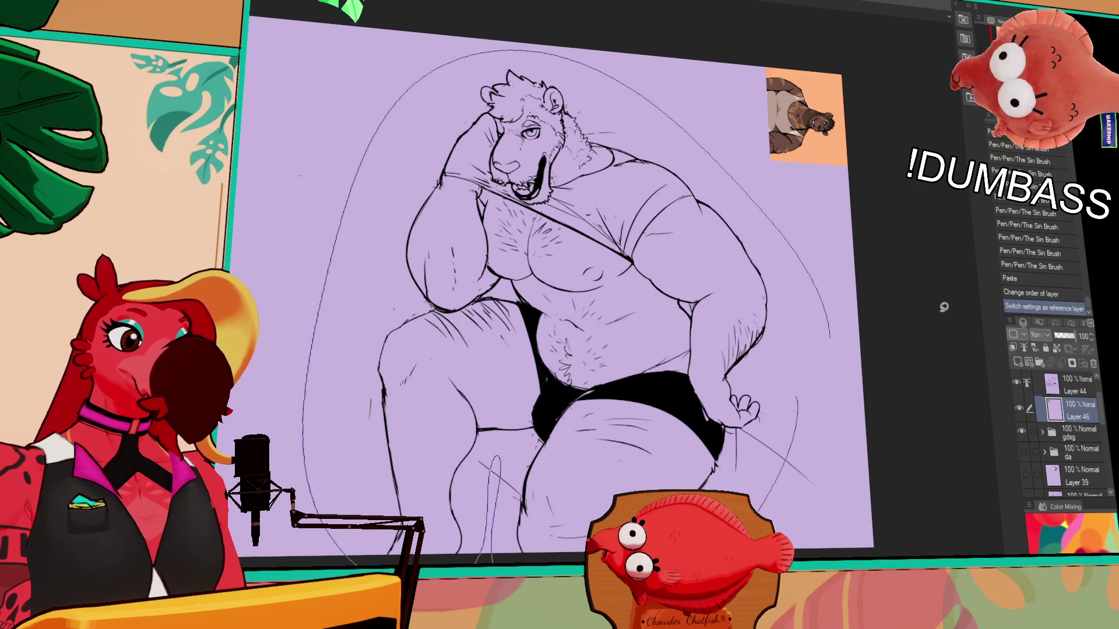
left_click_drag(952, 304, 909, 312)
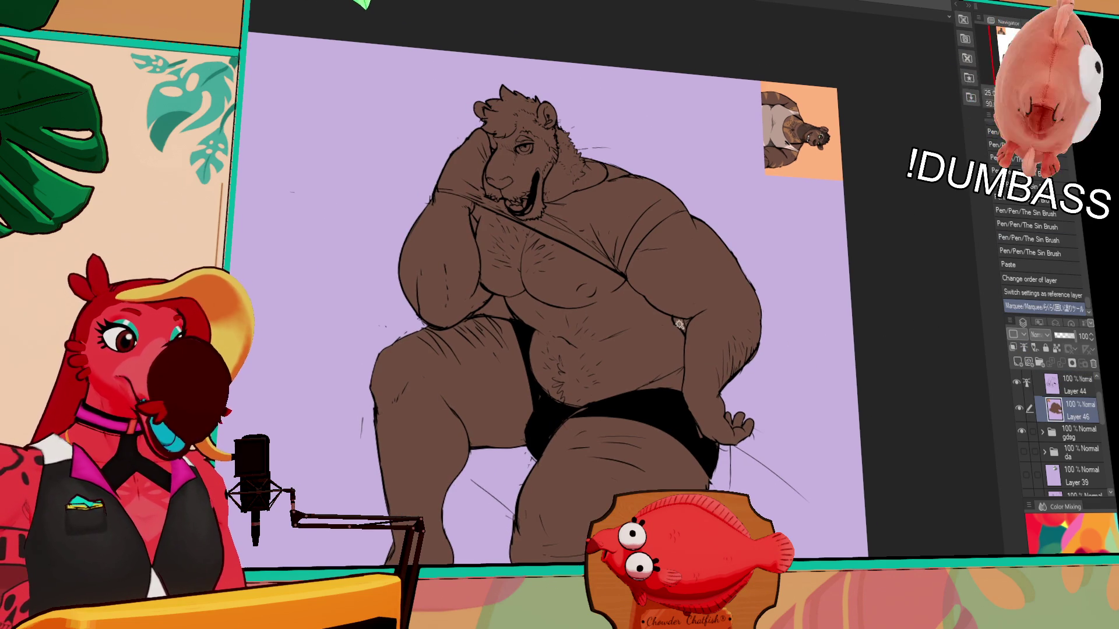
- Auto-select the brown spill outside the figure's lines, delete it and clear the selection
left_click(657, 317)
key("ctrl+z")
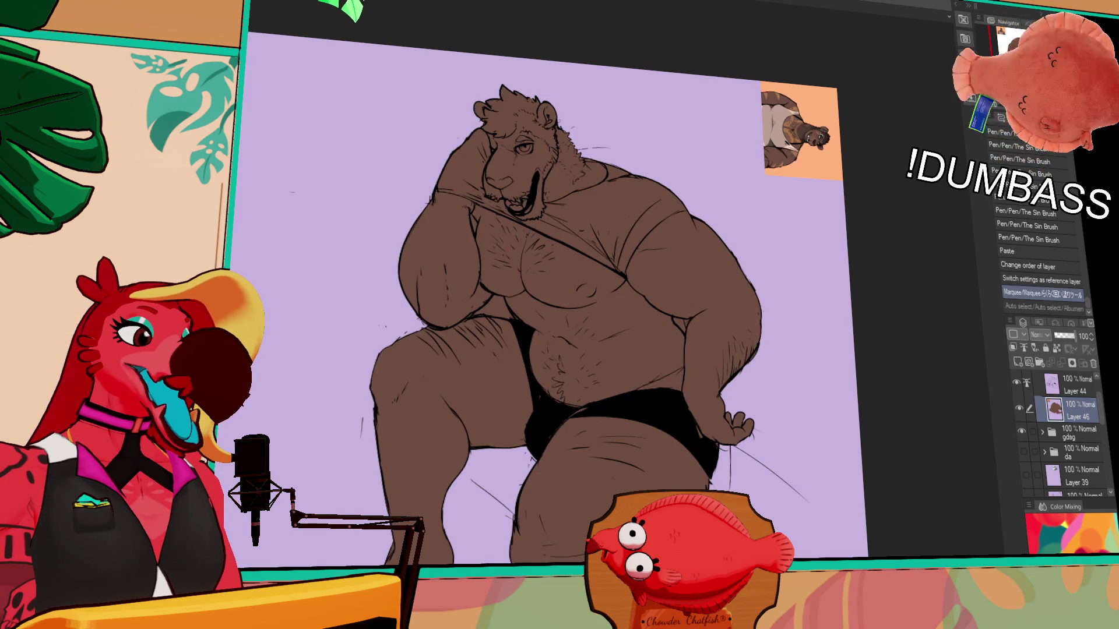
left_click(494, 308)
key("Delete")
left_click(680, 324)
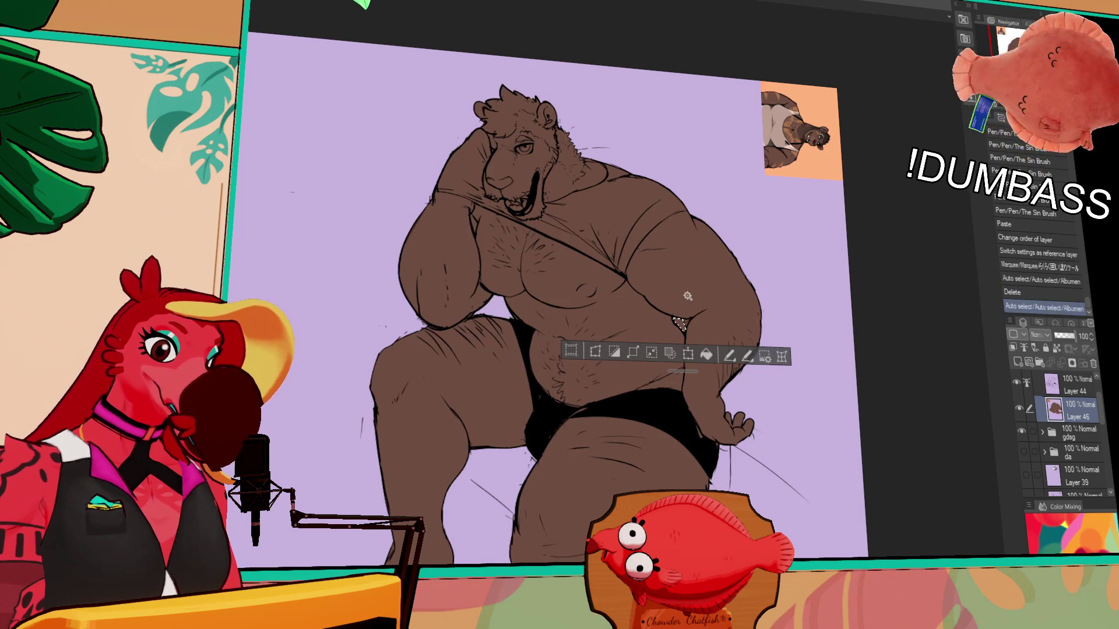
key("Delete")
key("ctrl+d")
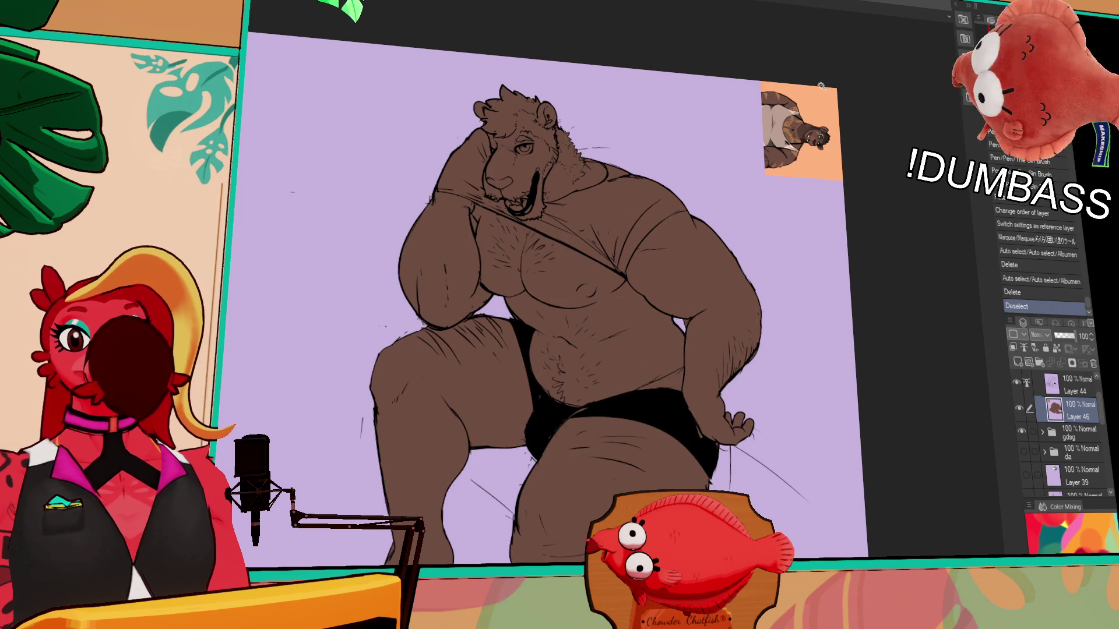
- Erase a stray mark at the arm edge and try a darker neck fill, then undo it
left_click_drag(678, 306, 681, 292)
left_click_drag(680, 297, 682, 292)
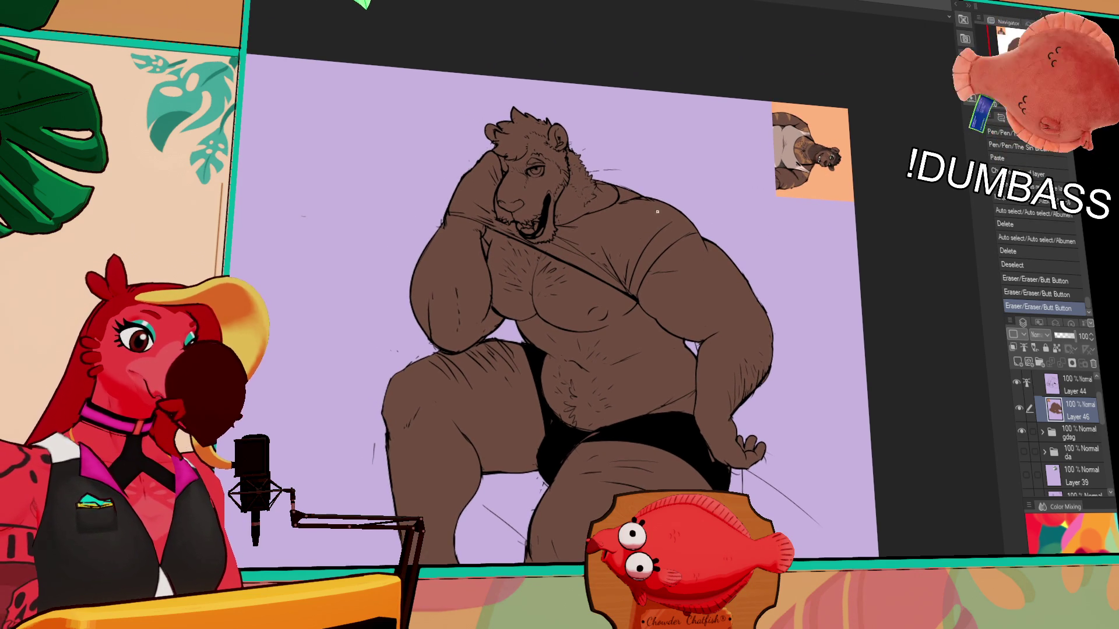
scroll(625, 289, "up", 2)
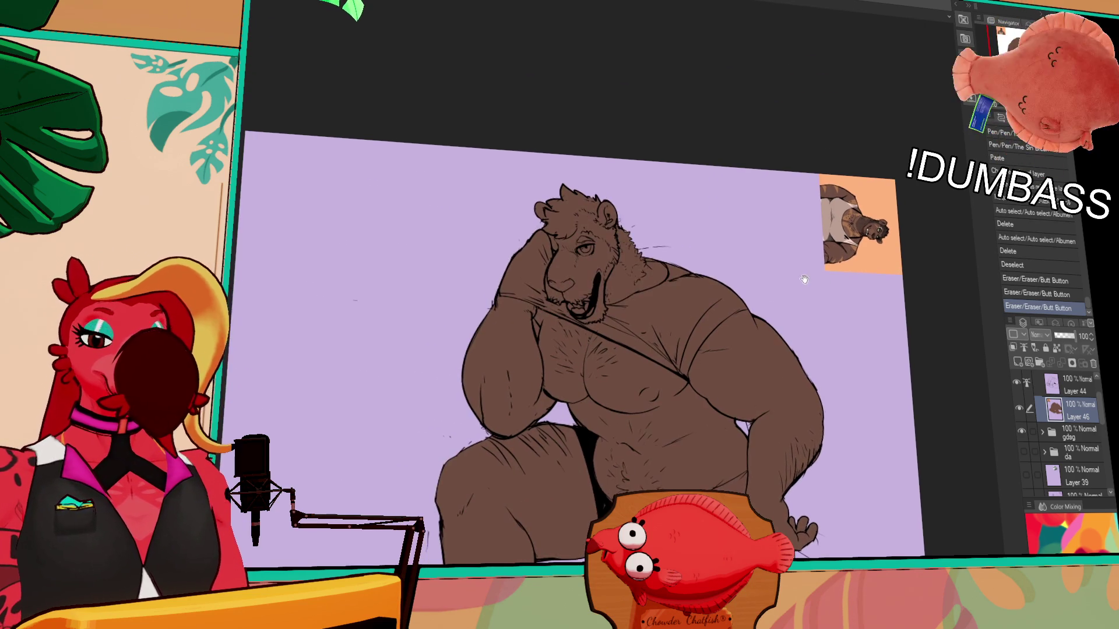
left_click(626, 290)
key("ctrl+z")
left_click(617, 295)
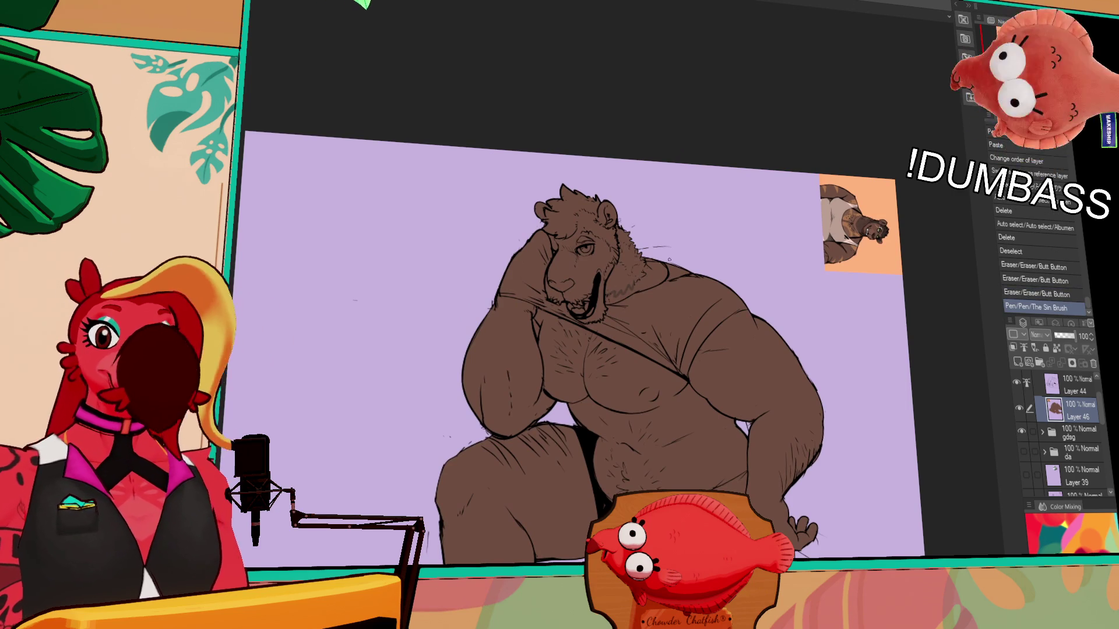
left_click(651, 262)
key("ctrl+z")
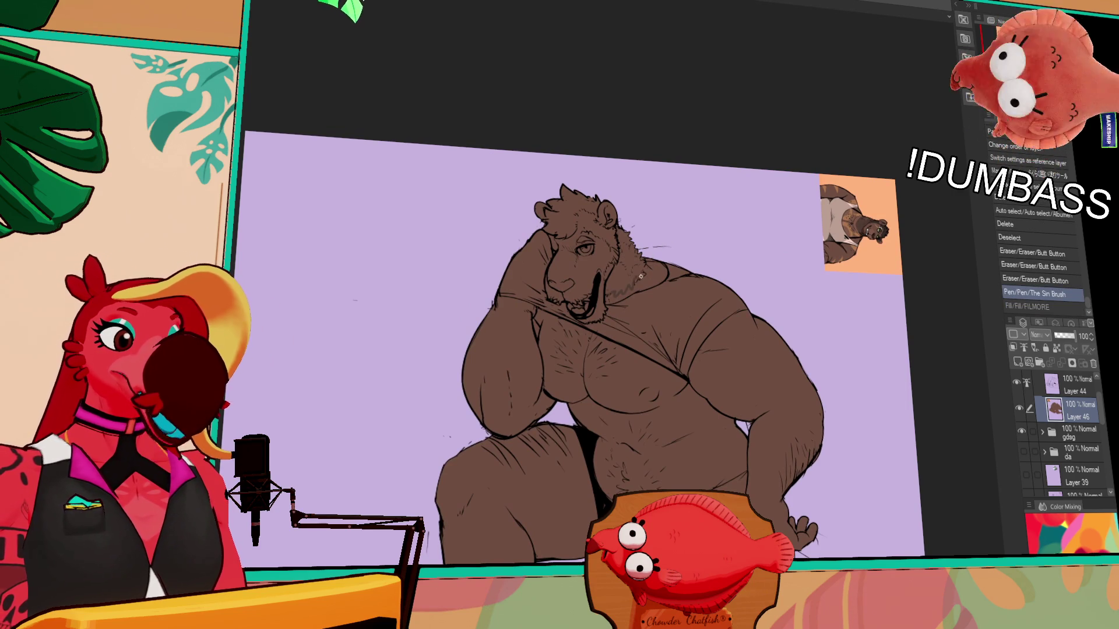
- Sketch mane edges, fill the neck and shoulders darker brown, and lock the layer's transparency
left_click(638, 277)
left_click(640, 273)
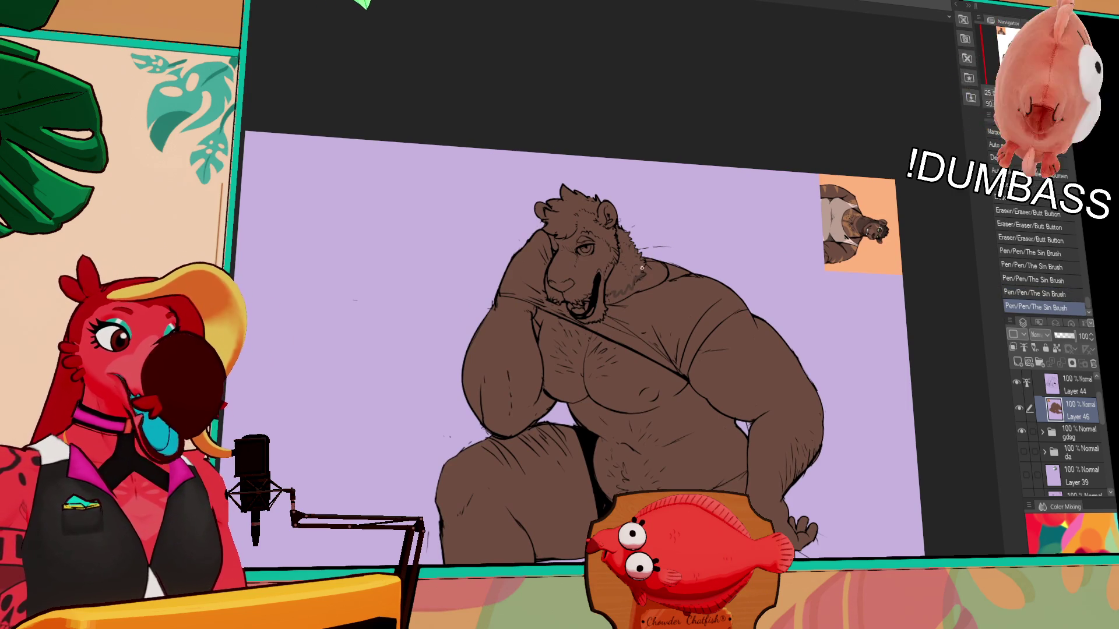
left_click(637, 263)
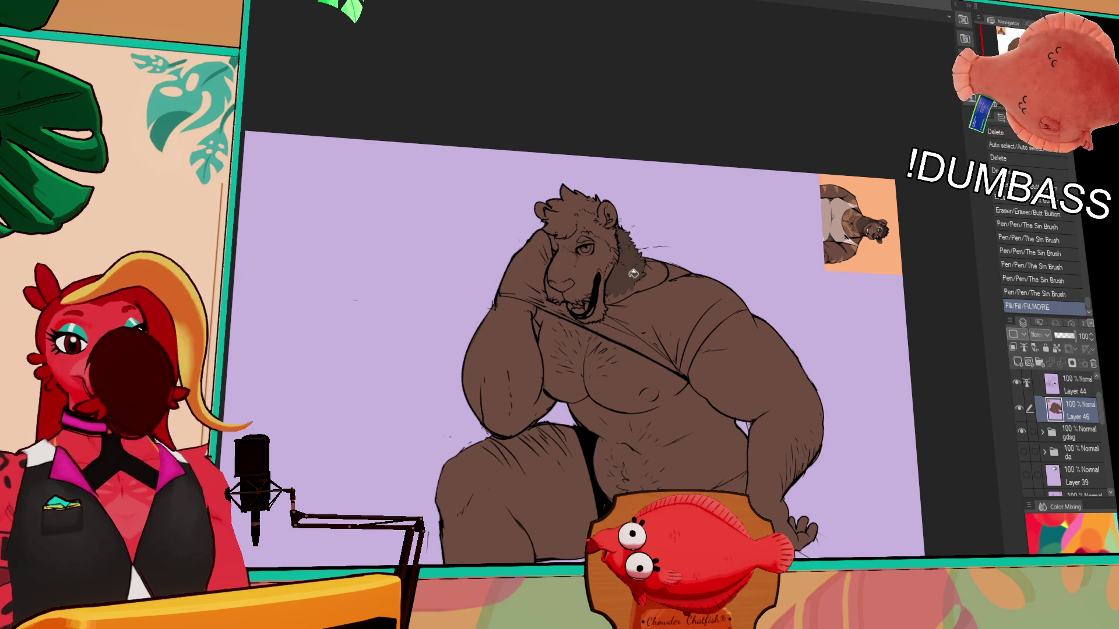
left_click(612, 277)
left_click(600, 303)
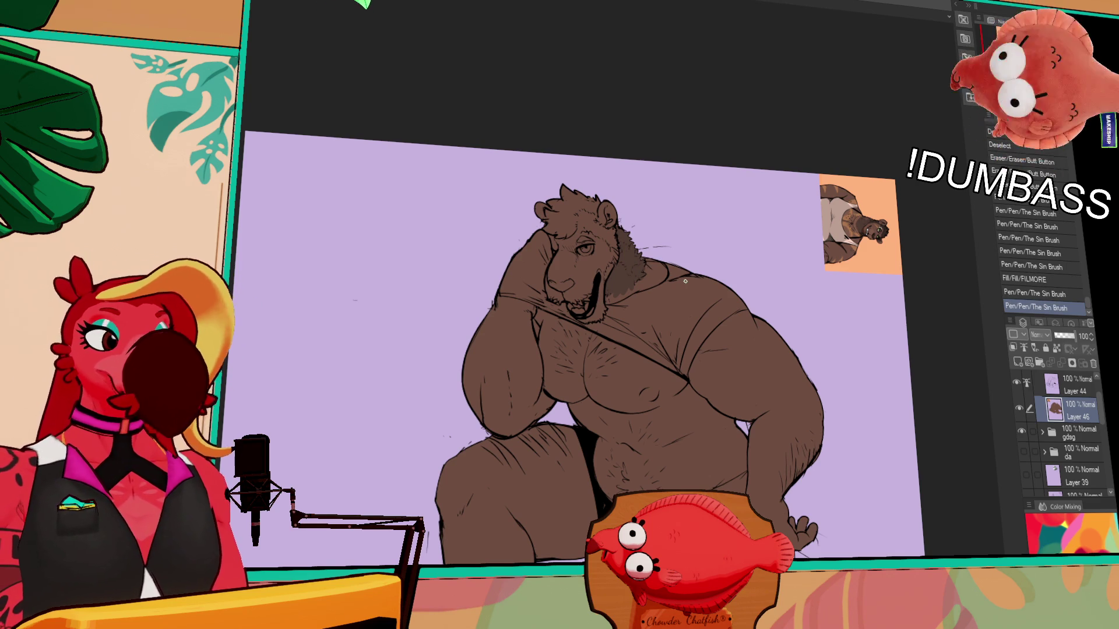
left_click(617, 281)
scroll(774, 244, "down", 1)
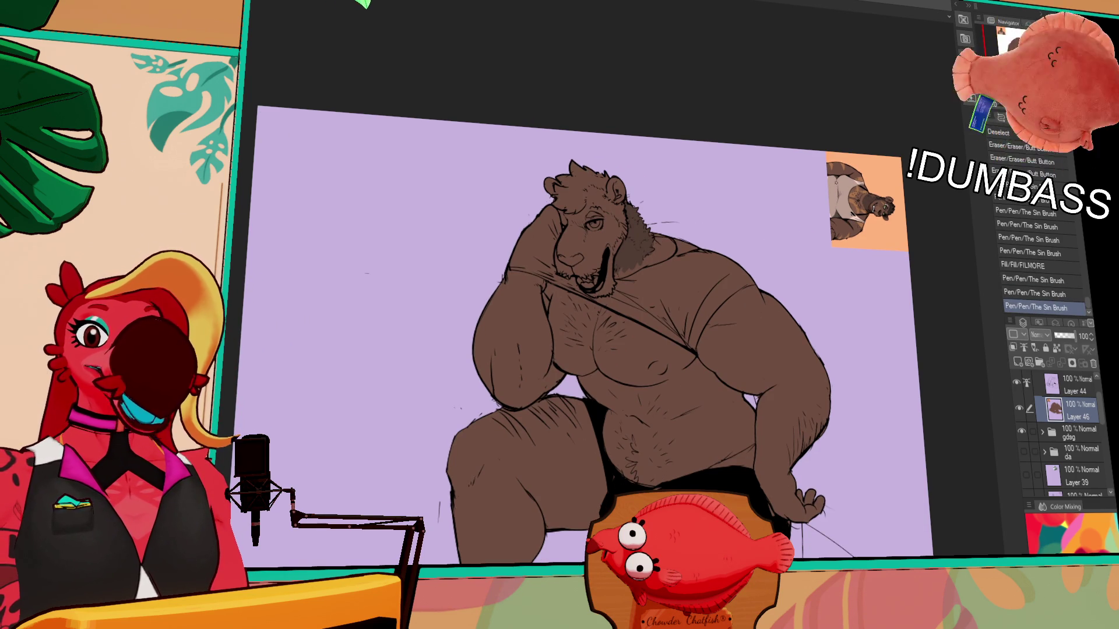
scroll(892, 136, "down", 3)
scroll(783, 254, "up", 2)
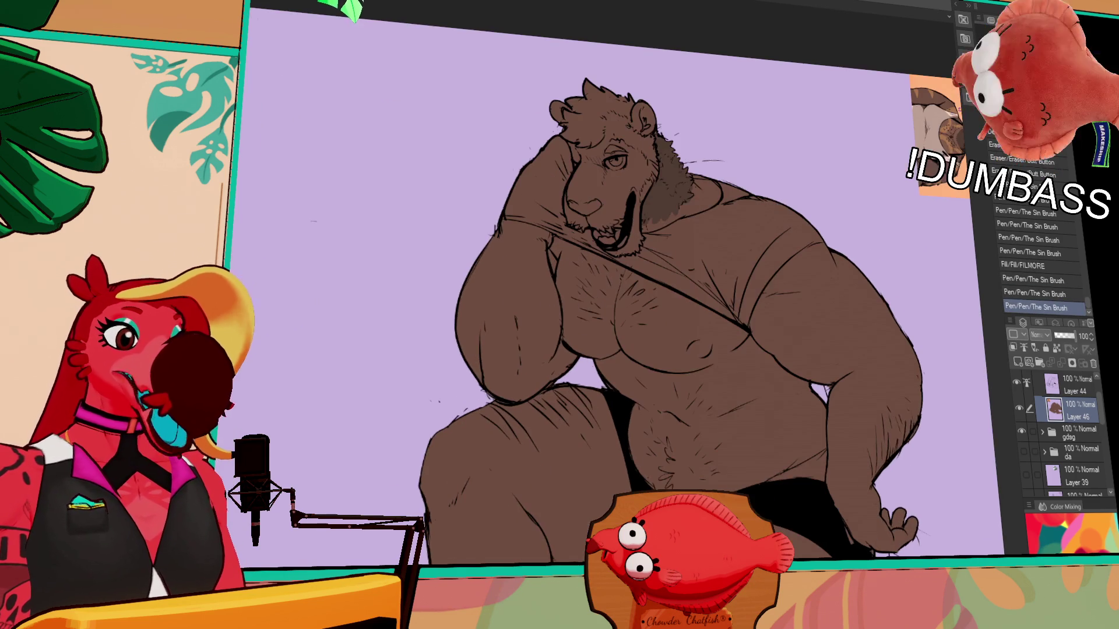
scroll(772, 232, "down", 1)
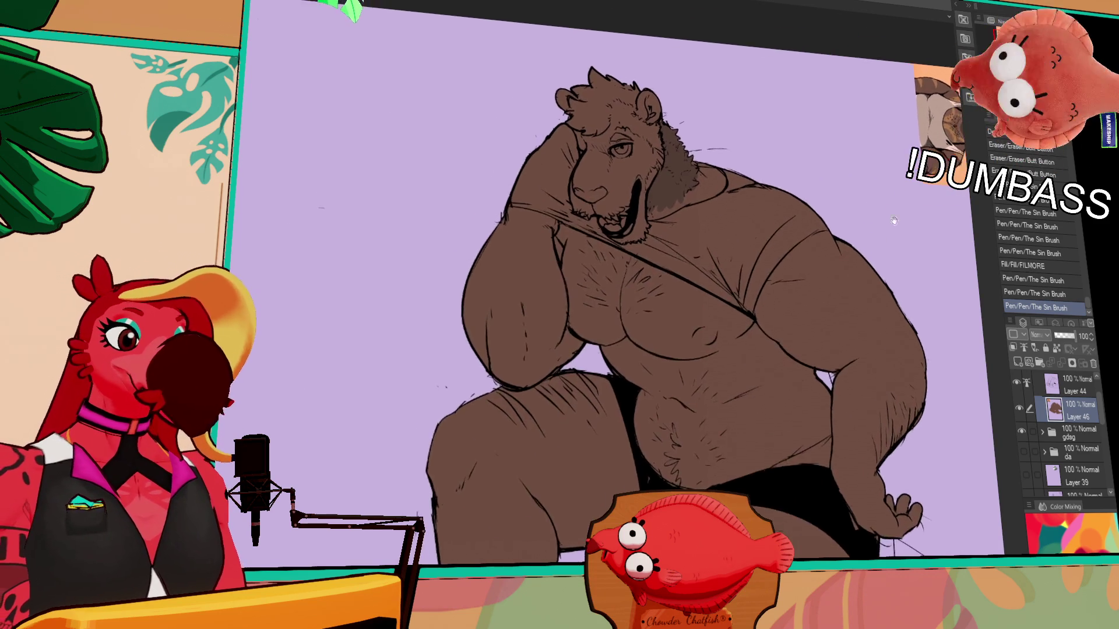
left_click_drag(865, 238, 780, 248)
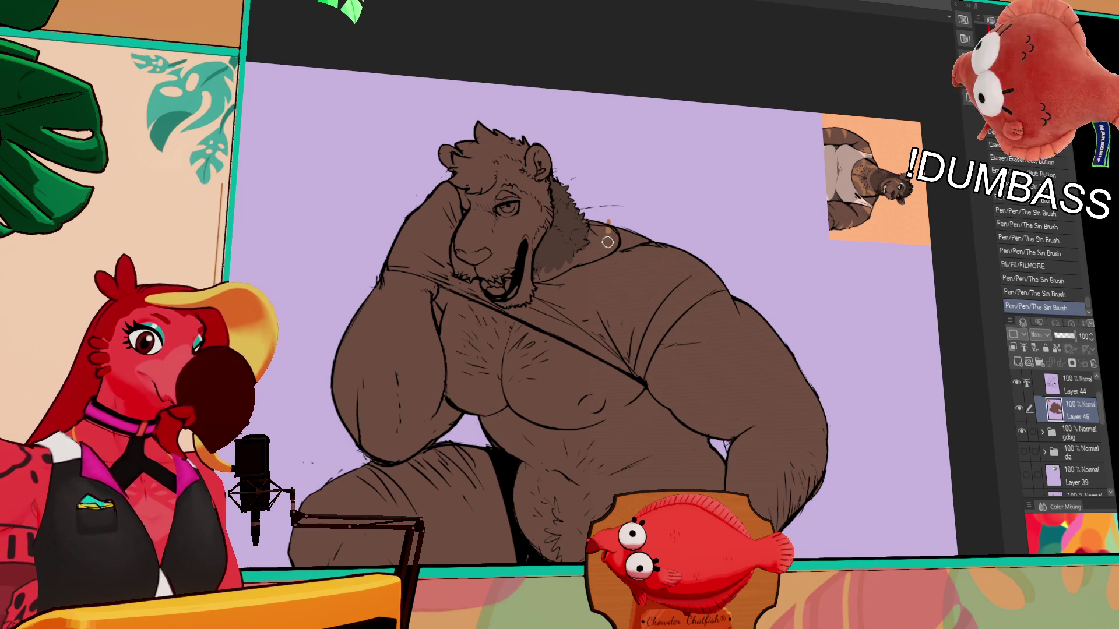
left_click(1056, 348)
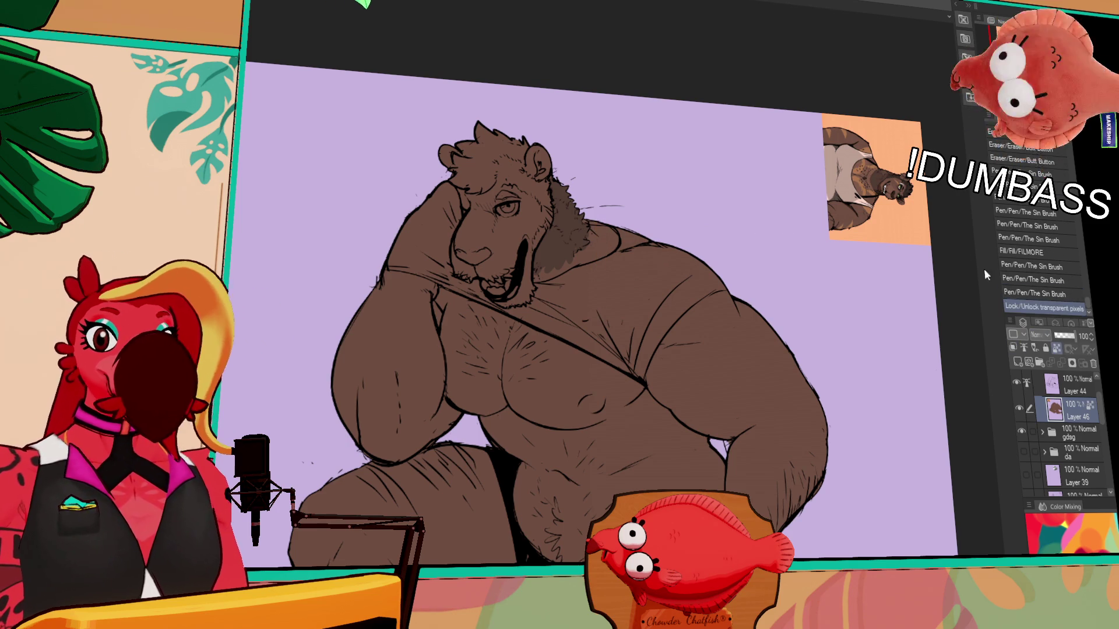
- Paint a tan stripe on the shoulder and retry a crescent stripe on the chest
mouse_move(637, 227)
left_mouse_down()
mouse_move(629, 256)
mouse_move(603, 266)
left_mouse_up()
left_click_drag(628, 218, 612, 256)
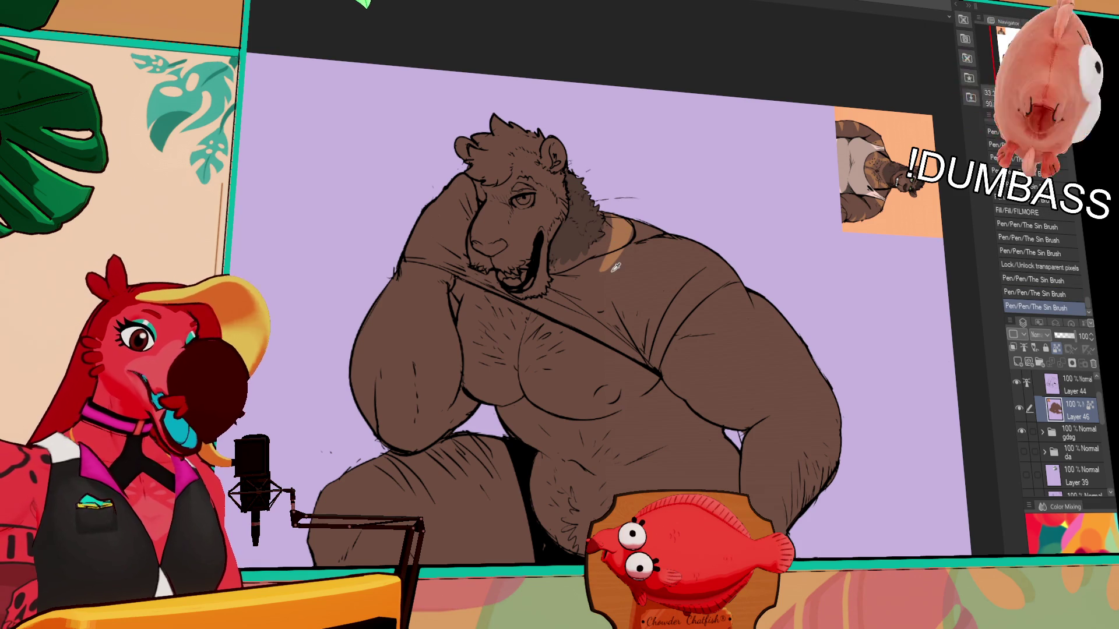
scroll(627, 295, "down", 2)
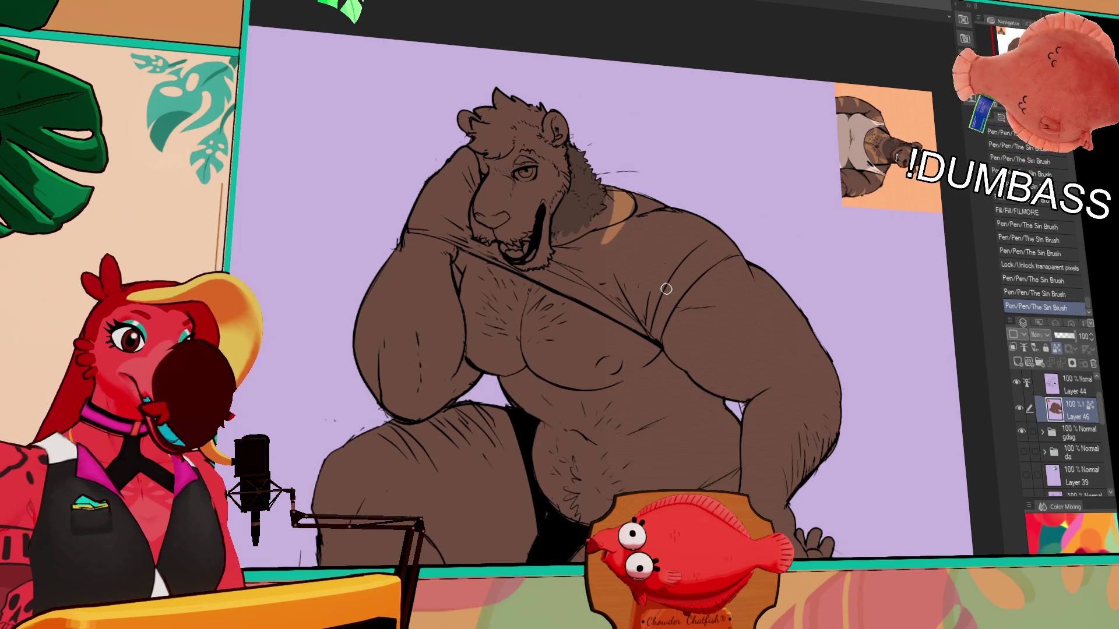
left_click_drag(570, 279, 566, 336)
key("ctrl+z")
key("ctrl+z")
left_click_drag(575, 265, 564, 326)
key("ctrl+z")
left_click_drag(576, 264, 561, 312)
key("ctrl+z")
left_click_drag(574, 264, 561, 324)
key("ctrl+z")
key("ctrl+z")
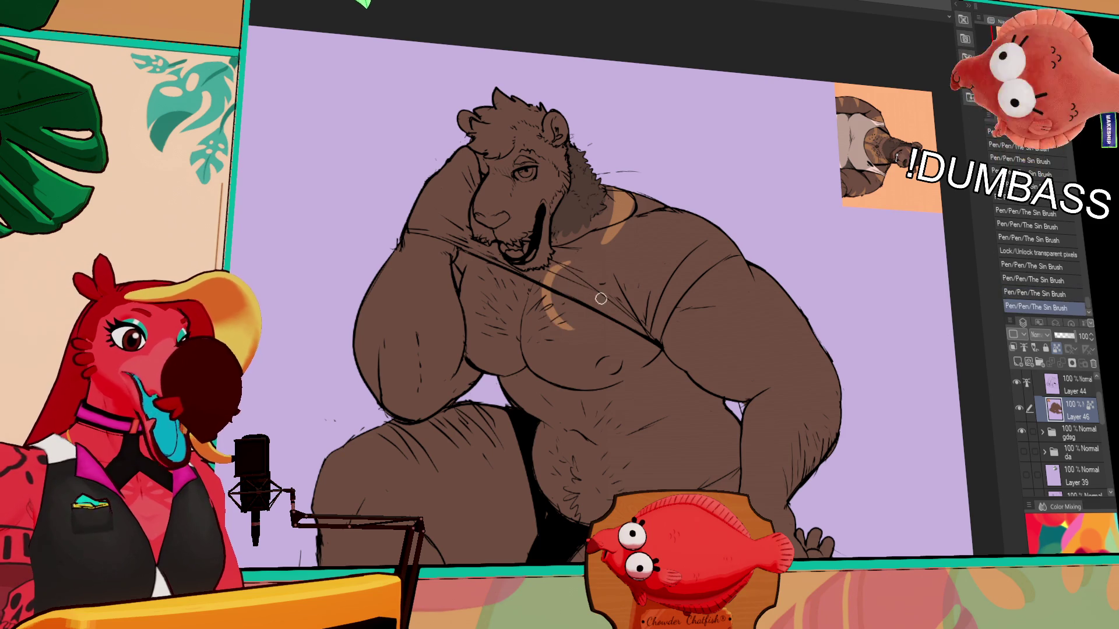
- Redraw the chest crescent and paint a second crescent on the left chest after several retries
left_click_drag(574, 263, 576, 332)
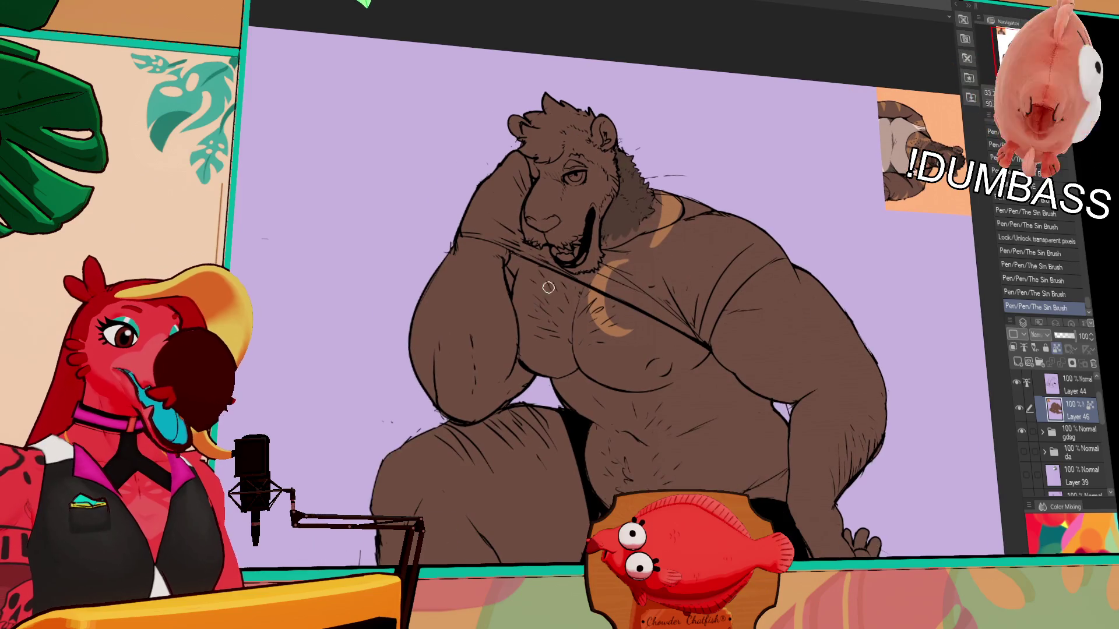
key("ctrl+z")
left_click_drag(553, 256, 542, 316)
key("ctrl+z")
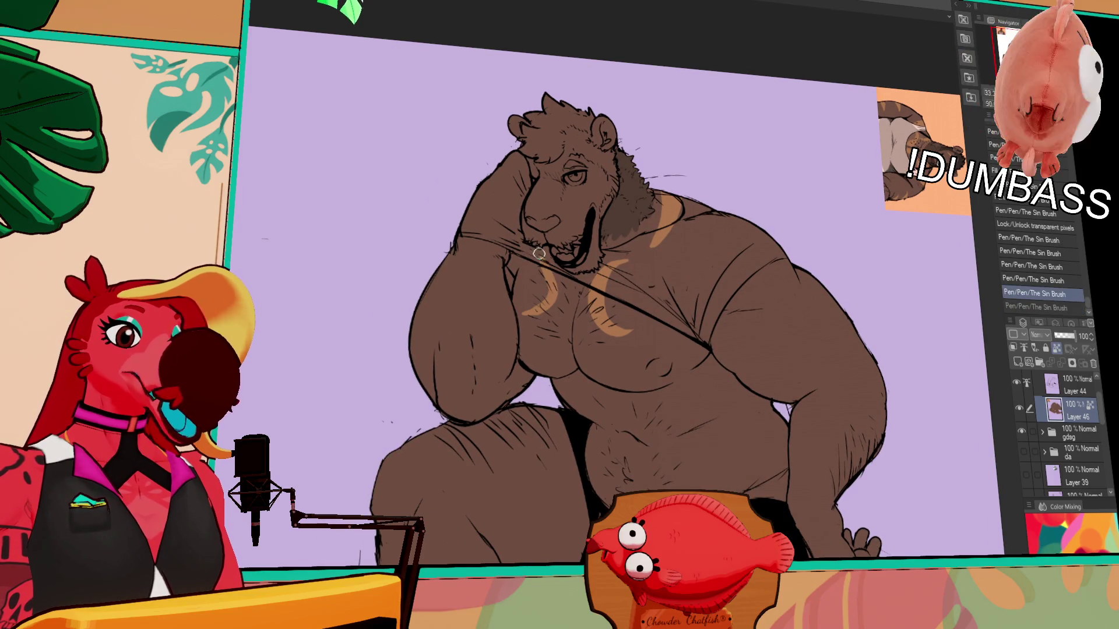
key("ctrl+z")
left_click_drag(554, 261, 523, 316)
key("ctrl+z")
left_click_drag(554, 261, 523, 315)
key("ctrl+z")
key("ctrl+z")
left_click_drag(554, 261, 517, 317)
key("ctrl+z")
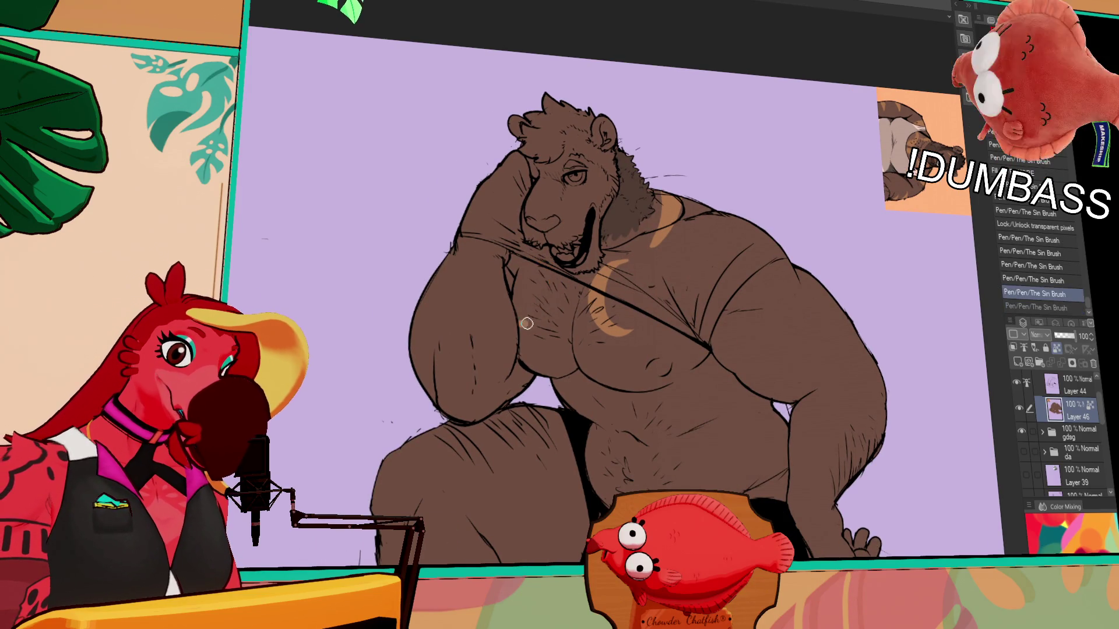
left_click_drag(554, 261, 524, 316)
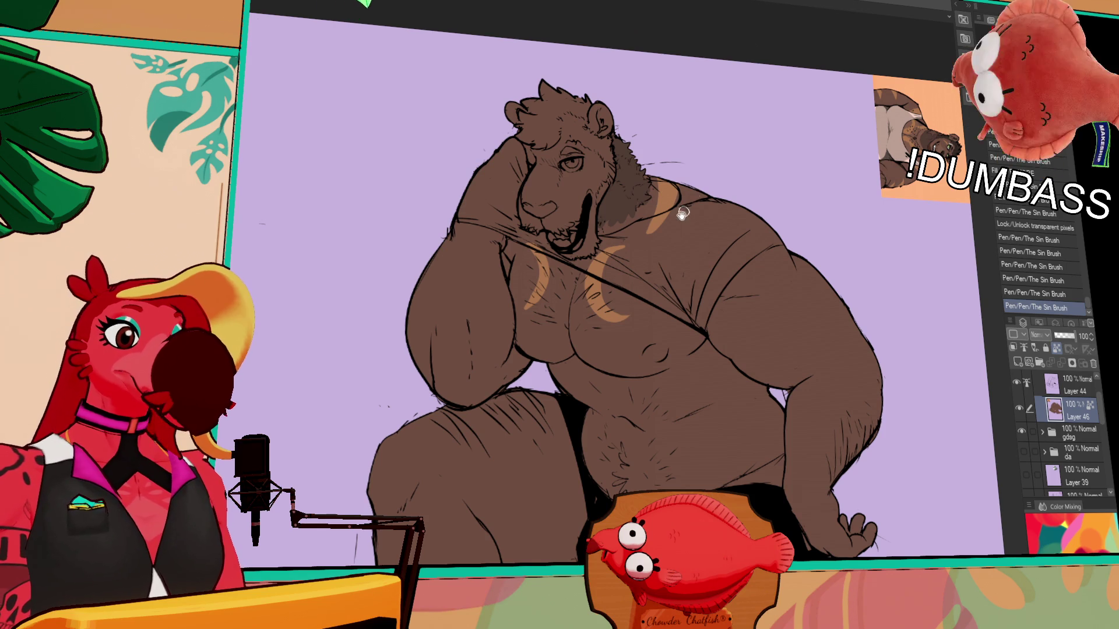
scroll(669, 238, "down", 1)
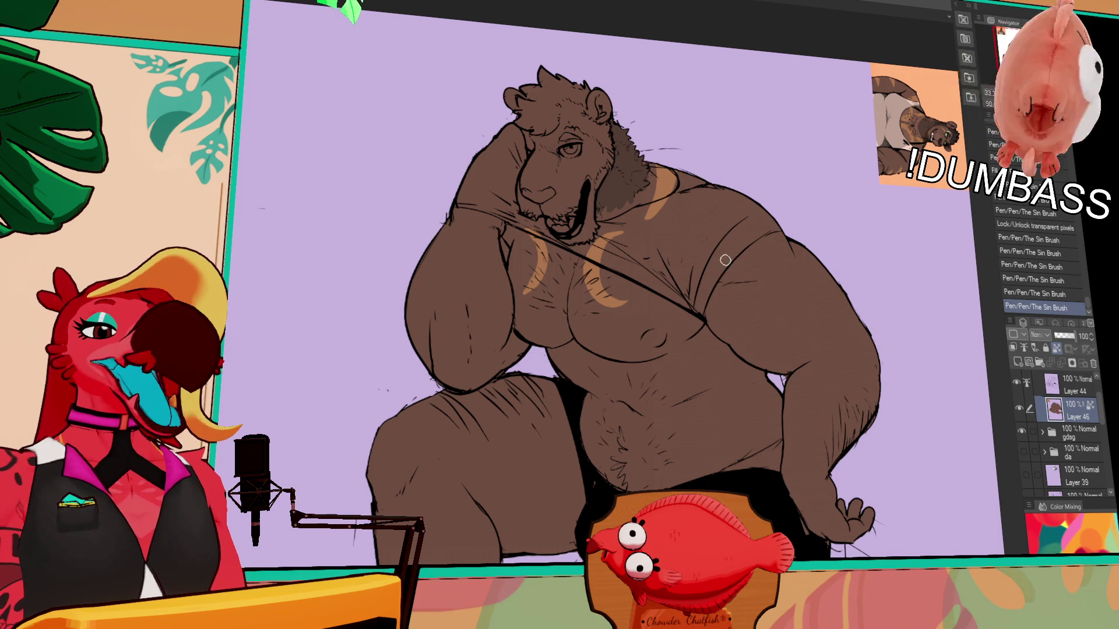
- Touch up the chest stripes with small strokes, comparing the last one with undo and redo
left_click_drag(529, 280, 542, 253)
left_click_drag(518, 303, 528, 270)
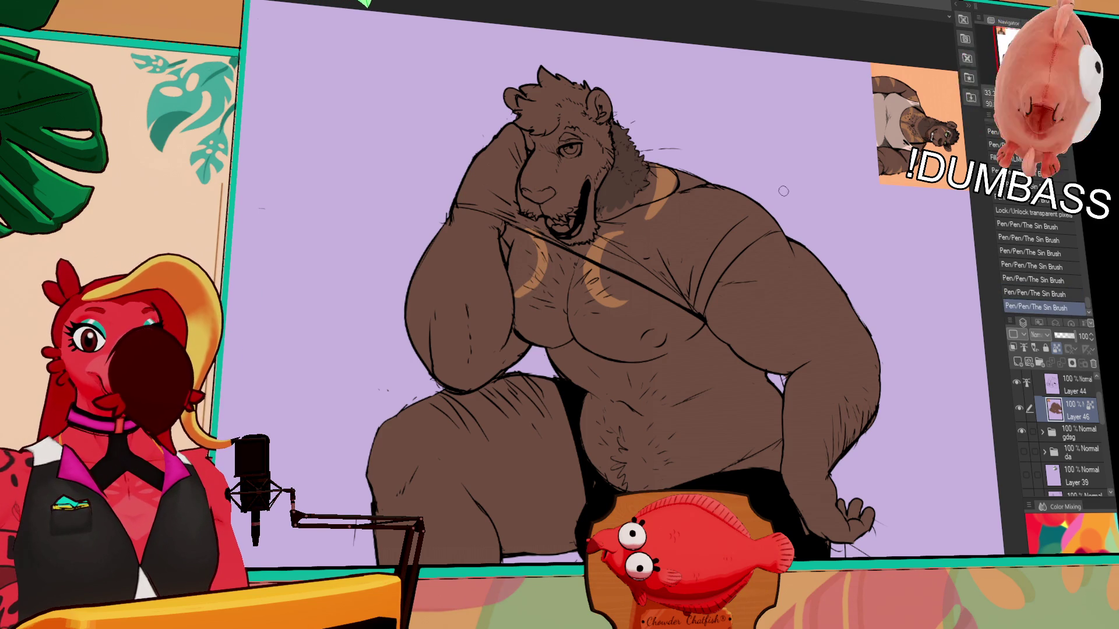
mouse_move(784, 190)
left_mouse_down()
mouse_move(767, 211)
mouse_move(837, 207)
left_mouse_up()
key("ctrl+z")
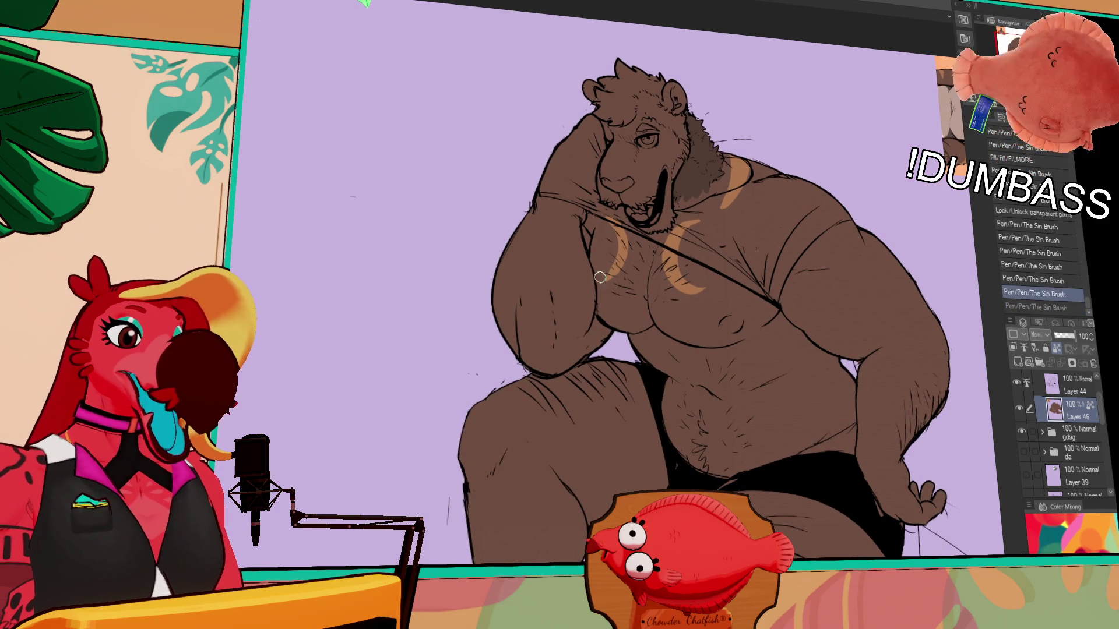
key("ctrl+y")
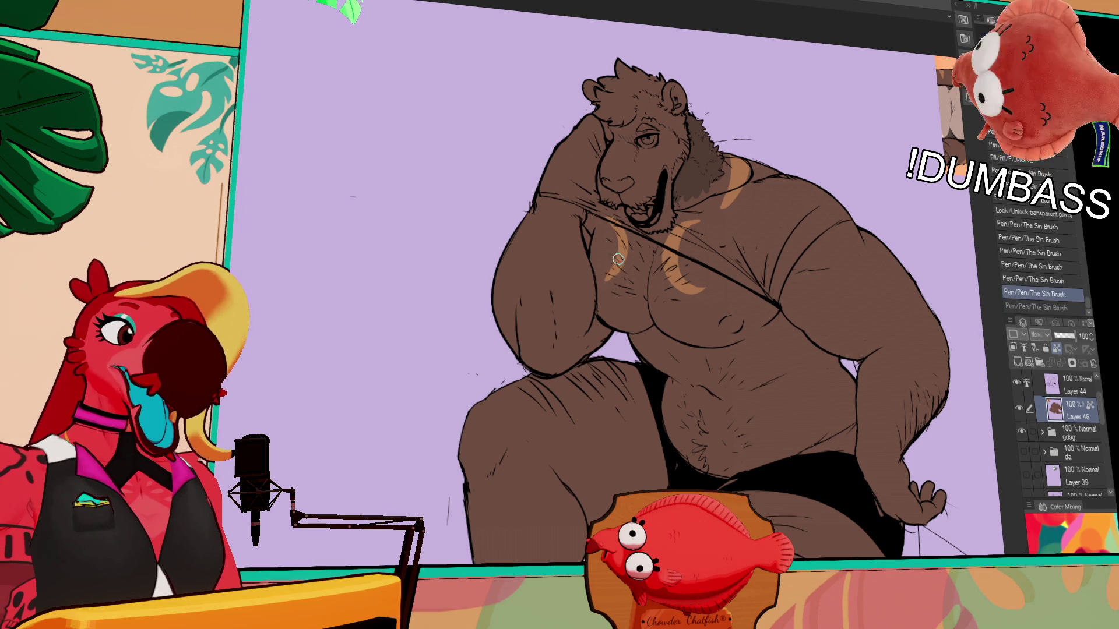
key("ctrl+z")
key("ctrl+y")
key("ctrl+z")
key("ctrl+y")
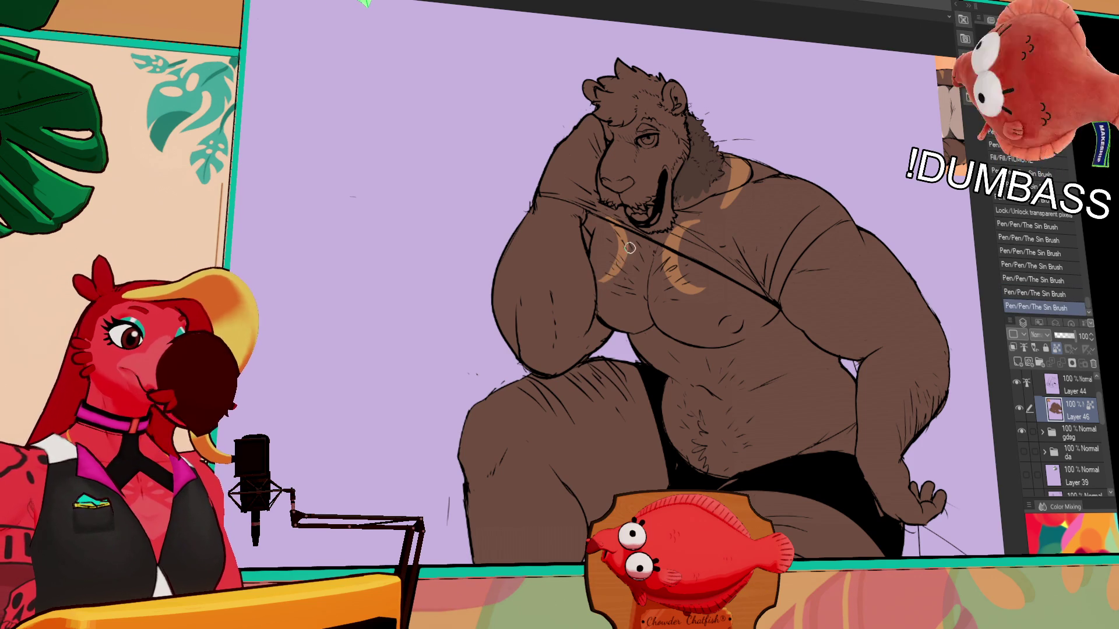
left_click_drag(804, 265, 850, 190)
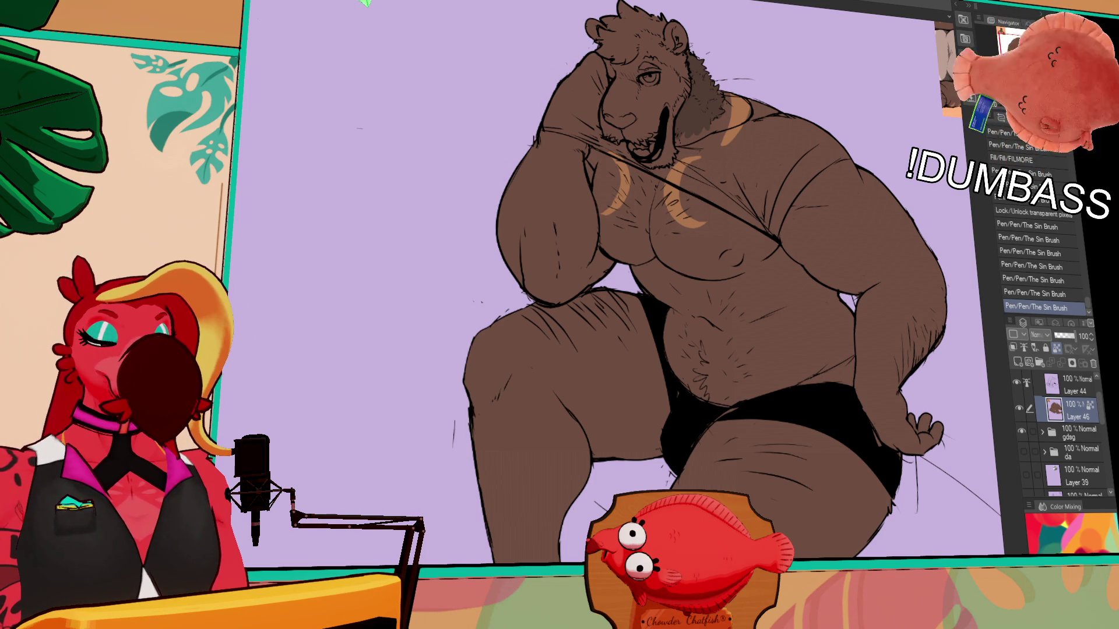
- Paint and reshape orange stripes across the lion's right shoulder and upper arm
left_click_drag(739, 252, 734, 262)
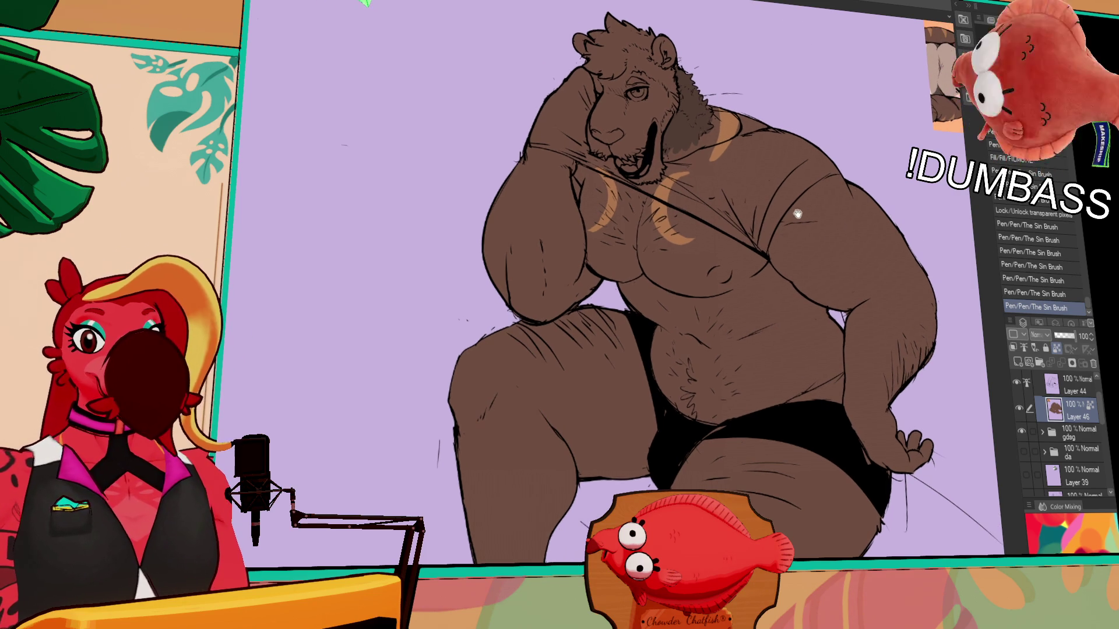
left_click_drag(735, 219, 718, 225)
mouse_move(820, 221)
left_mouse_down()
mouse_move(749, 230)
mouse_move(793, 229)
left_mouse_up()
mouse_move(796, 149)
left_mouse_down()
mouse_move(778, 223)
mouse_move(806, 297)
left_mouse_up()
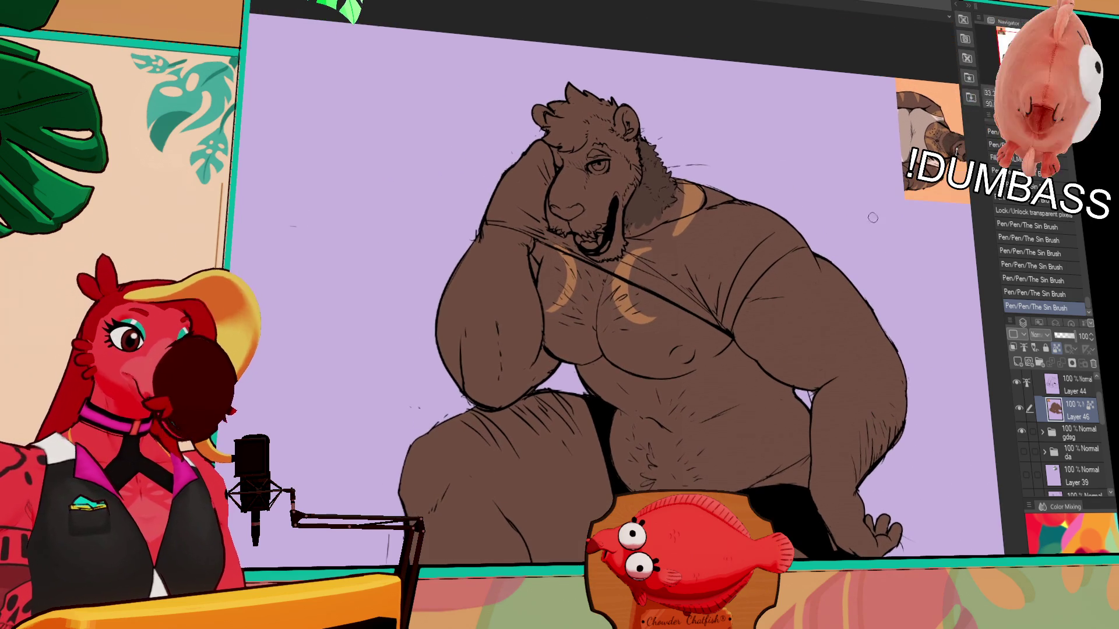
mouse_move(809, 249)
left_mouse_down()
mouse_move(769, 299)
mouse_move(811, 255)
left_mouse_up()
left_click_drag(758, 309, 818, 275)
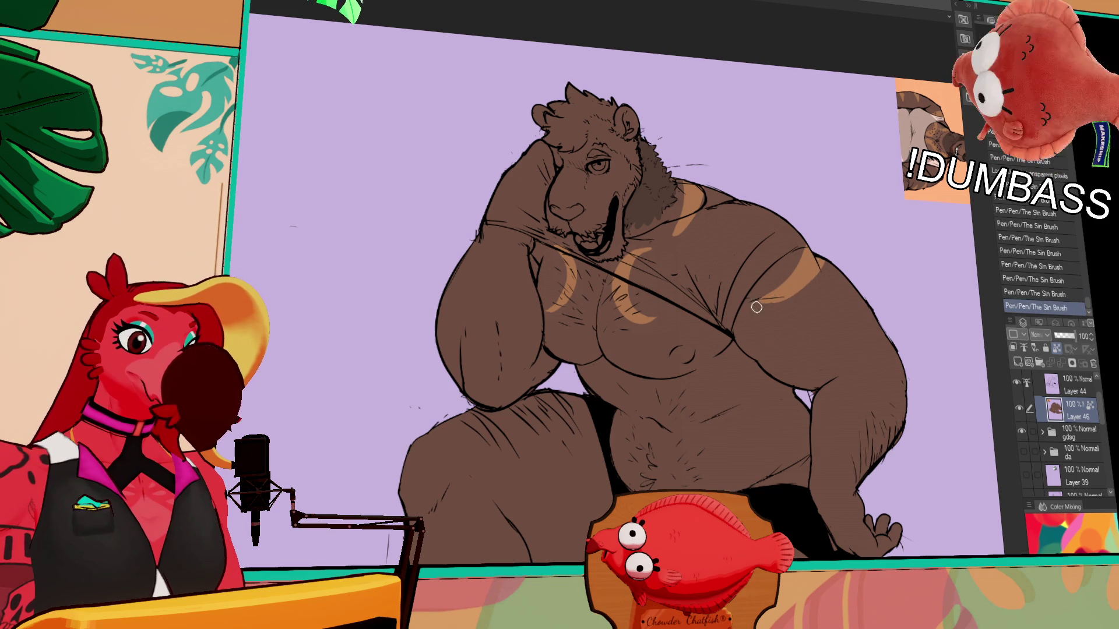
mouse_move(754, 307)
left_mouse_down()
mouse_move(803, 285)
mouse_move(800, 333)
left_mouse_up()
left_click_drag(856, 297, 778, 328)
mouse_move(849, 278)
left_mouse_down()
mouse_move(841, 288)
mouse_move(852, 297)
left_mouse_up()
- Redraw the lower orange shoulder stripe and remove a stray dark stroke
key("ctrl+z")
key("ctrl+z")
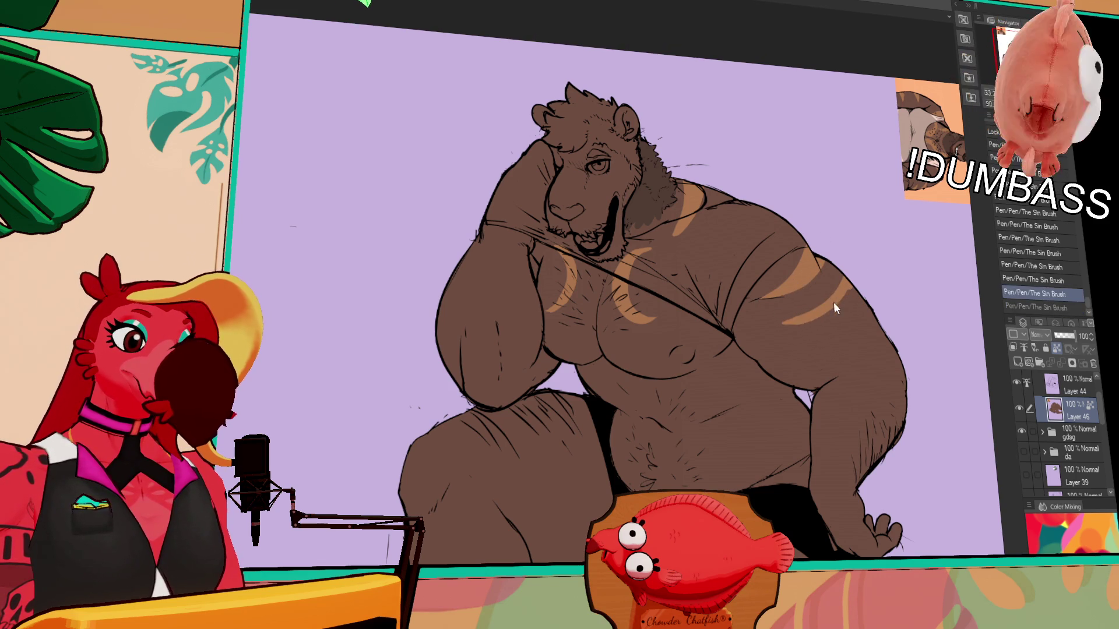
left_click_drag(783, 326, 853, 284)
key("ctrl+z")
mouse_move(781, 323)
left_mouse_down()
mouse_move(848, 290)
mouse_move(797, 259)
left_mouse_up()
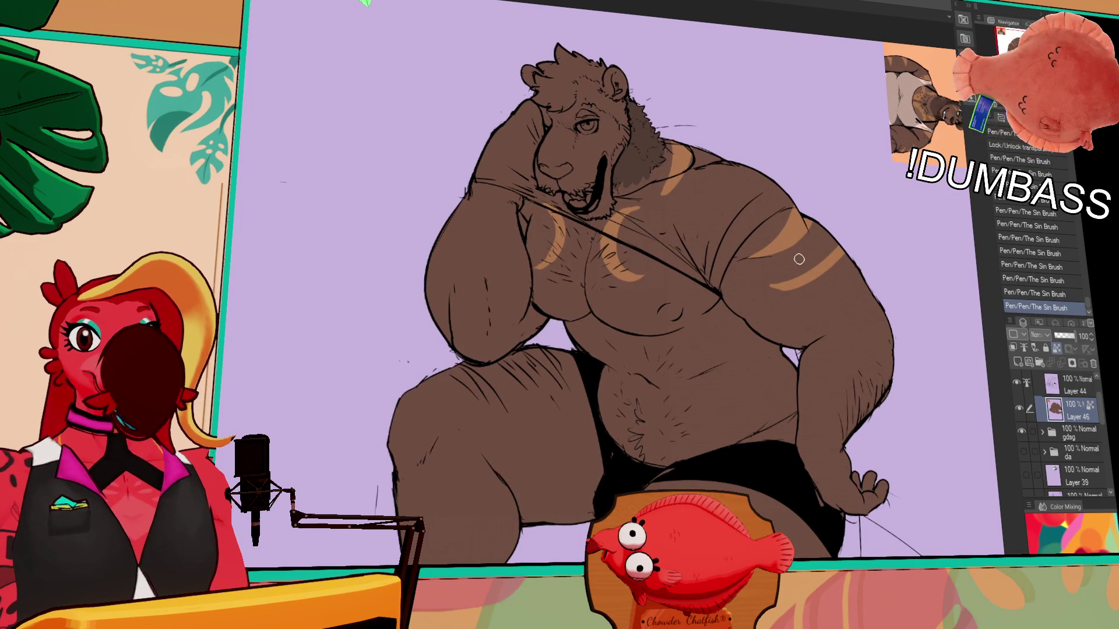
left_click_drag(811, 255, 832, 236)
key("ctrl+z")
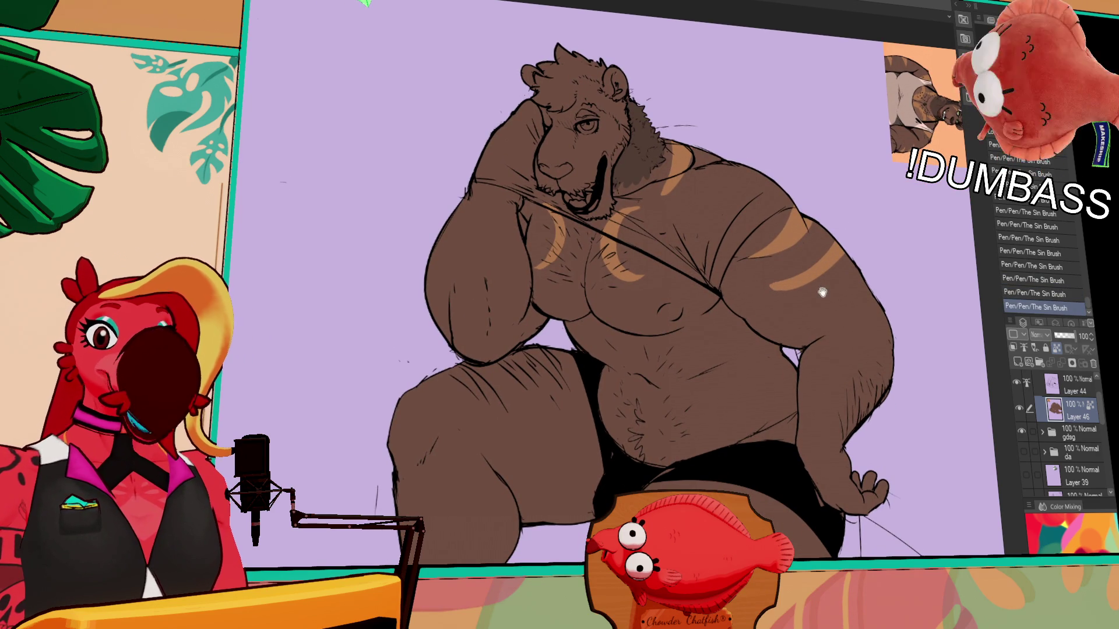
scroll(786, 274, "up", 1)
- Retry the short shoulder stripe stroke repeatedly until laying down the final one
left_click_drag(818, 256, 833, 236)
key("ctrl+z")
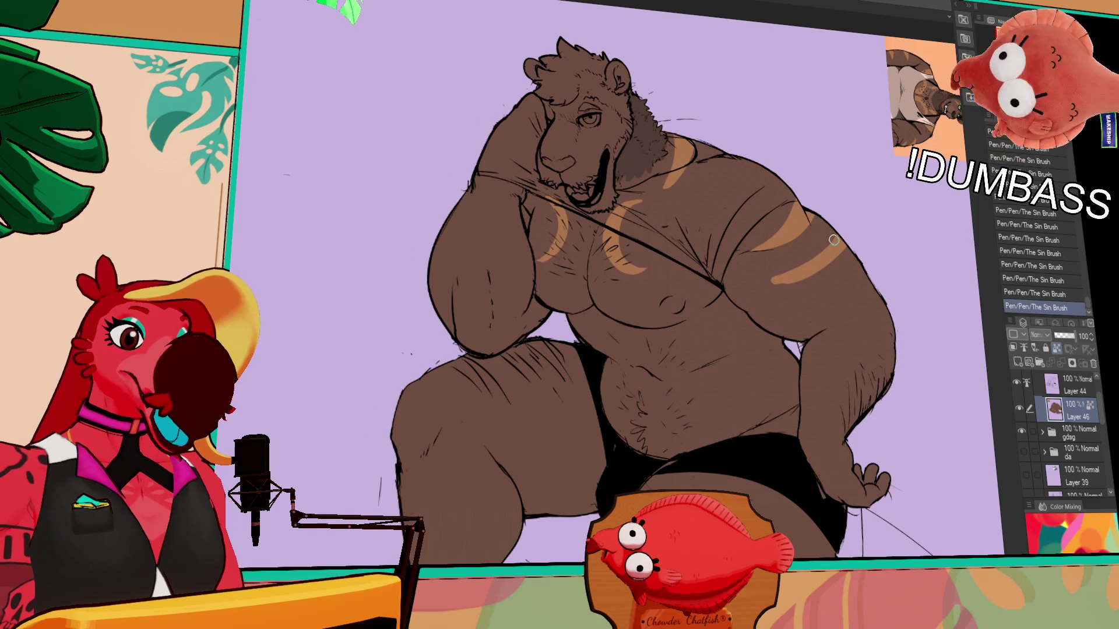
key("ctrl+z")
left_click_drag(782, 282, 843, 245)
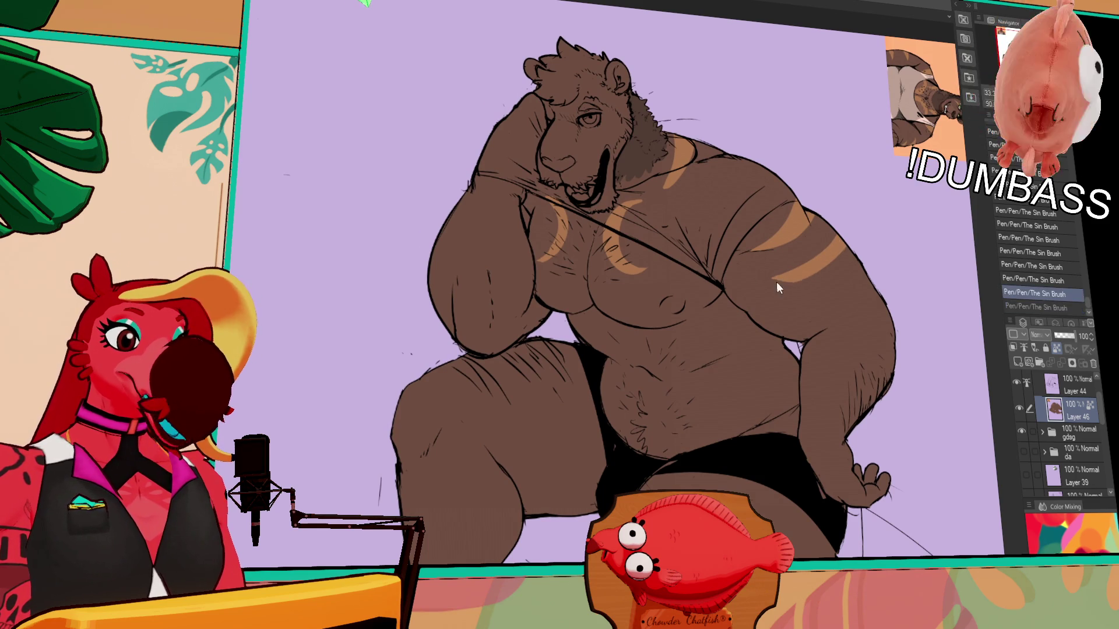
key("ctrl+z")
mouse_move(783, 281)
left_mouse_down()
mouse_move(844, 245)
mouse_move(844, 230)
left_mouse_up()
key("ctrl+z")
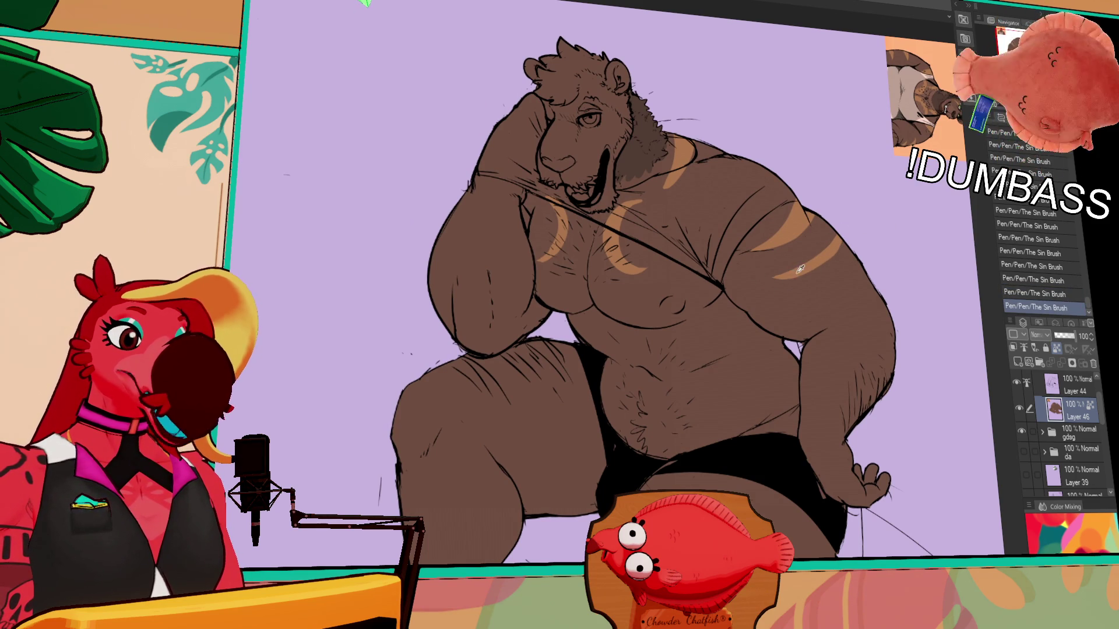
key("ctrl+z")
left_click_drag(782, 282, 832, 236)
key("ctrl+z")
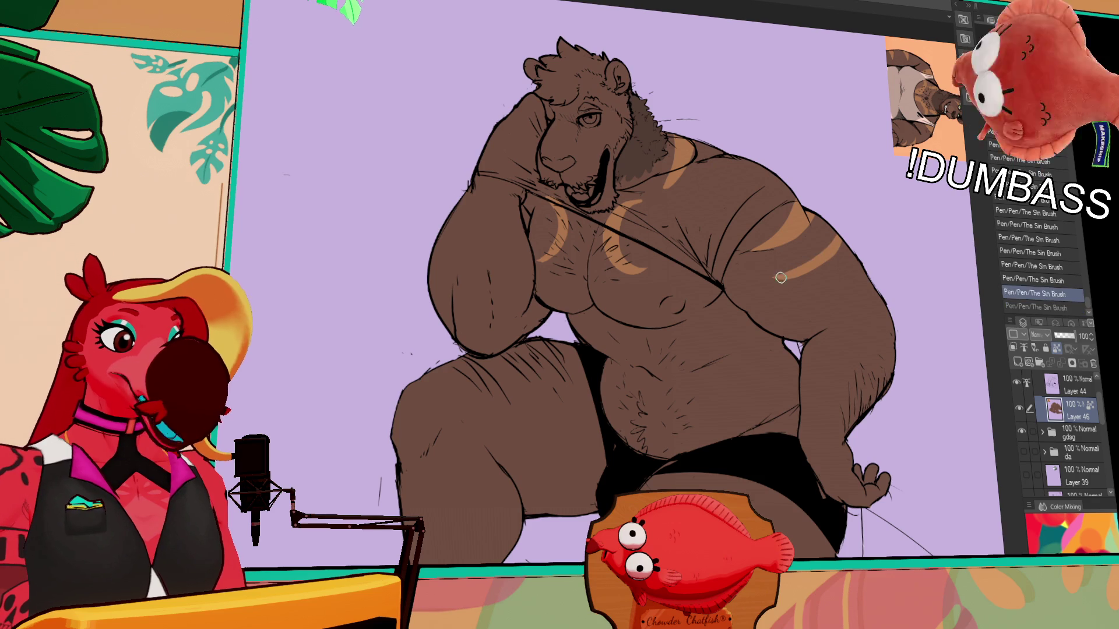
left_click_drag(783, 281, 832, 236)
key("ctrl+z")
left_click_drag(782, 281, 833, 236)
key("ctrl+z")
key("ctrl+z")
mouse_move(791, 284)
left_mouse_down()
mouse_move(832, 236)
mouse_move(829, 216)
left_mouse_up()
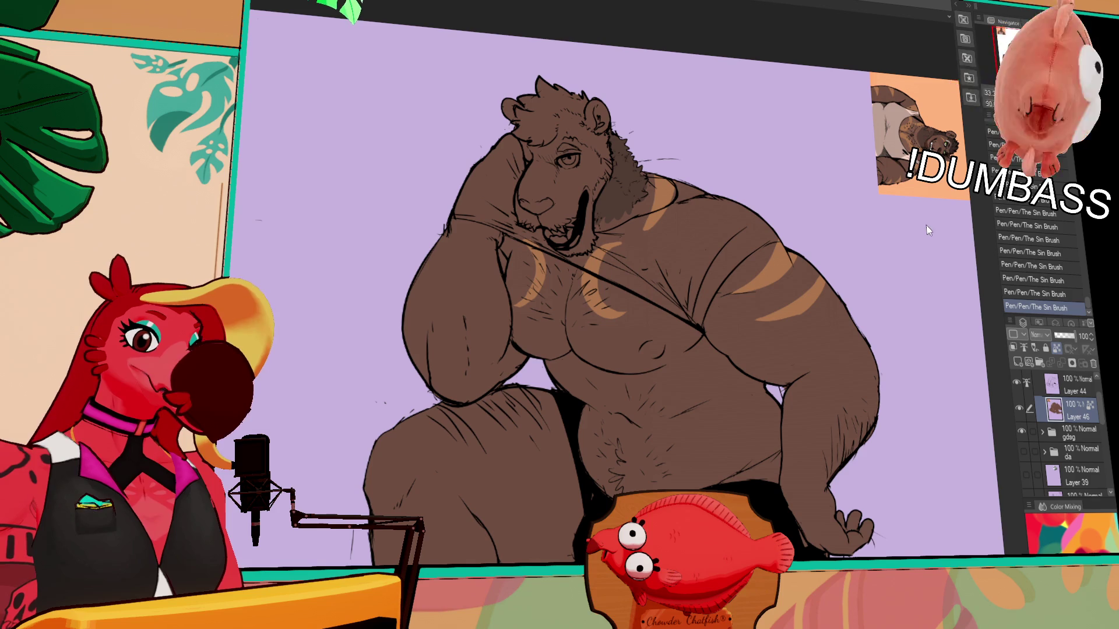
- Paint an orange stripe across the lion's right forearm, retrying the stroke
left_click_drag(926, 254, 807, 278)
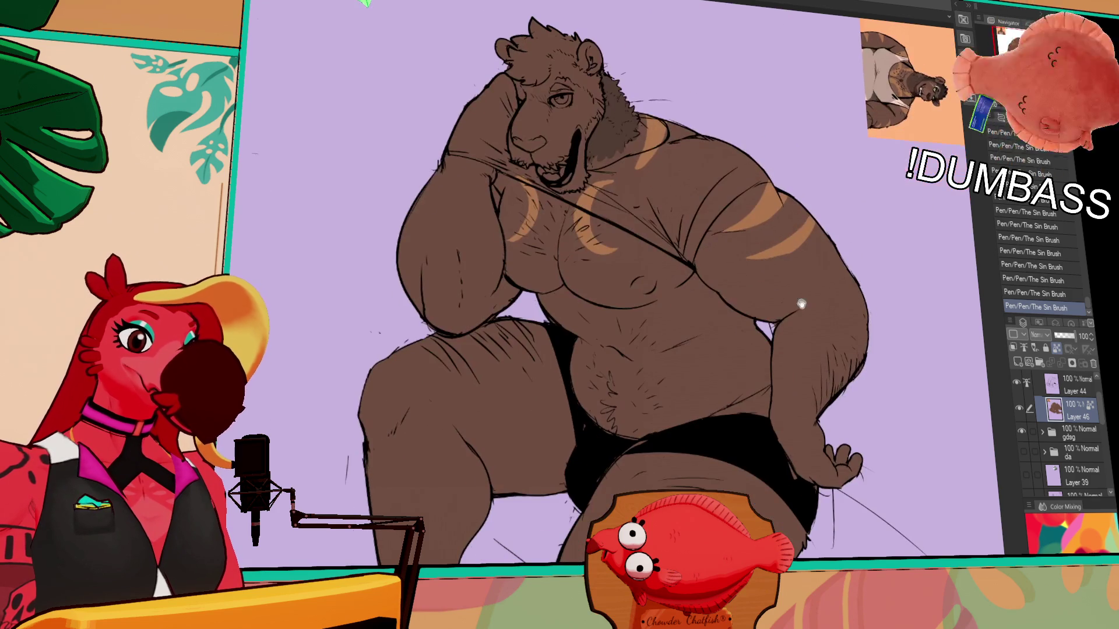
mouse_move(783, 323)
left_mouse_down()
mouse_move(847, 366)
mouse_move(829, 347)
left_mouse_up()
key("ctrl+z")
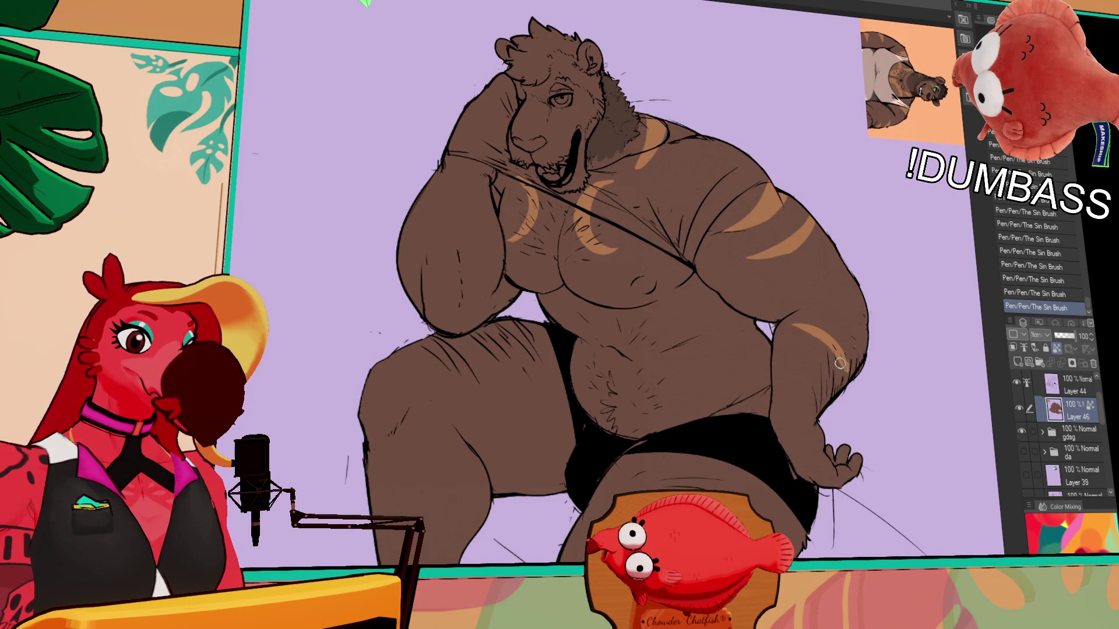
left_click_drag(825, 330, 846, 367)
key("ctrl+z")
key("ctrl+z")
- Paint an orange stripe across the left arm, undoing and redoing until it sits right
left_click_drag(729, 171, 668, 255)
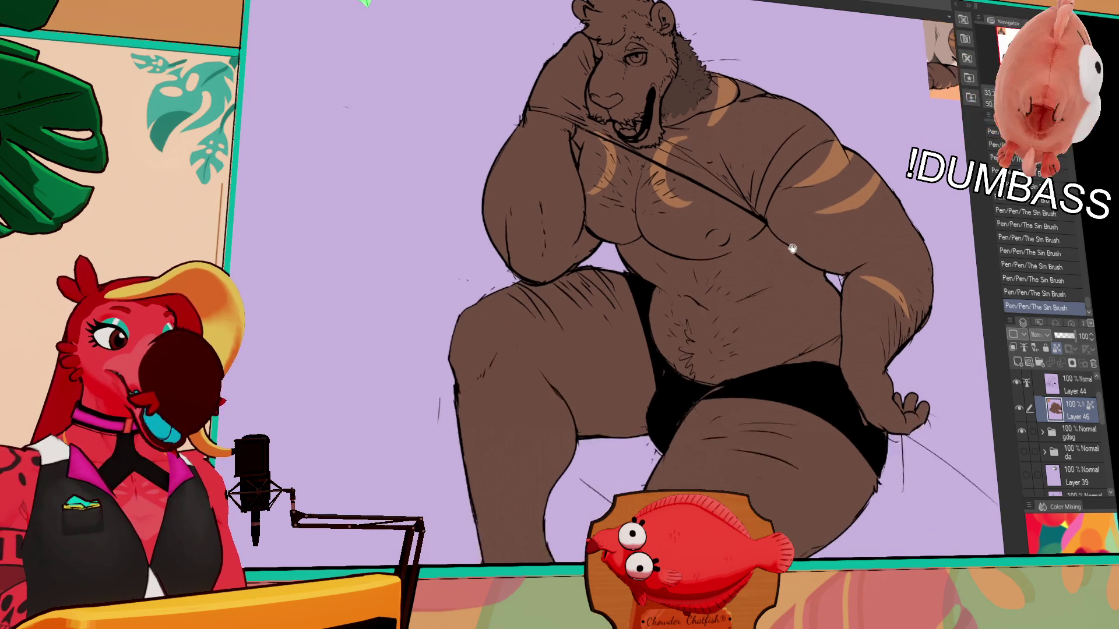
key("ctrl+z")
mouse_move(594, 262)
left_mouse_down()
mouse_move(630, 288)
mouse_move(647, 284)
left_mouse_up()
key("ctrl+z")
key("ctrl+z")
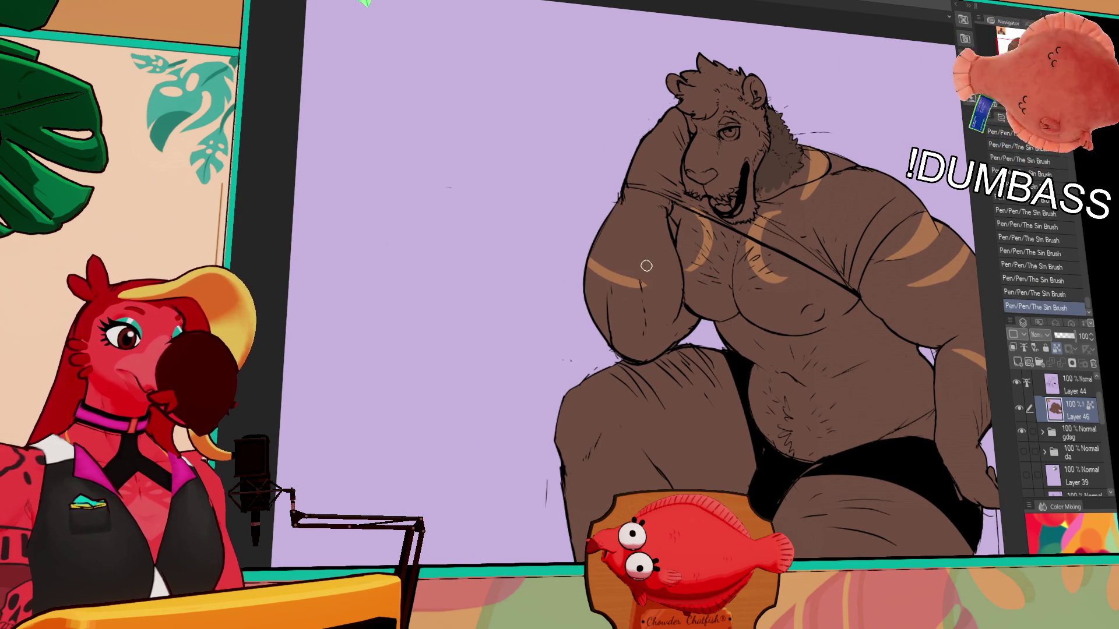
key("ctrl+z")
left_click_drag(595, 254, 656, 287)
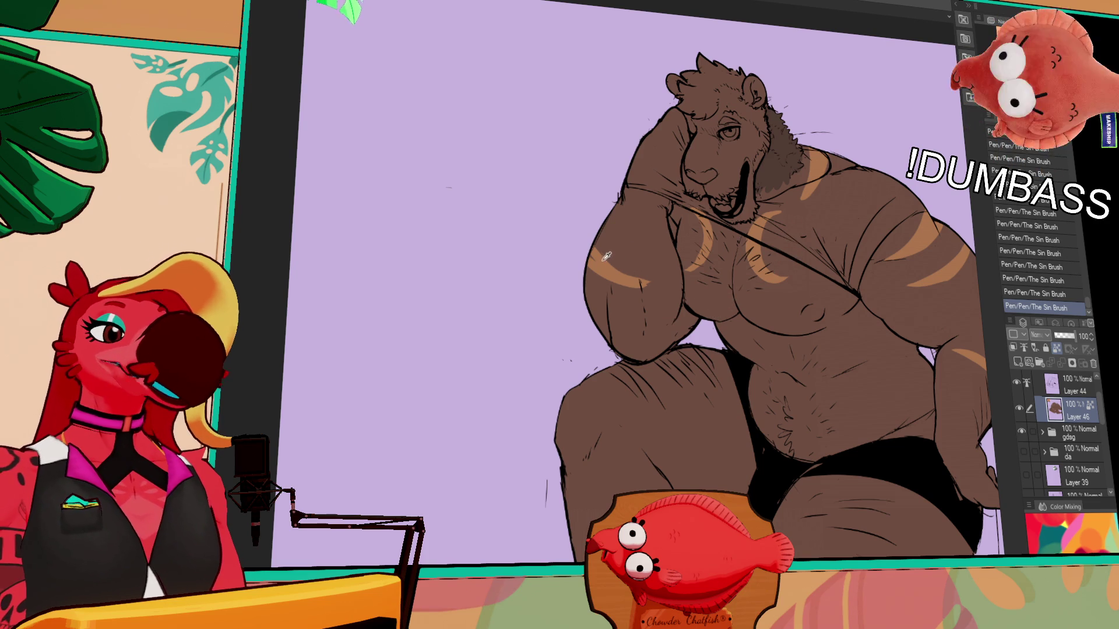
key("ctrl+z")
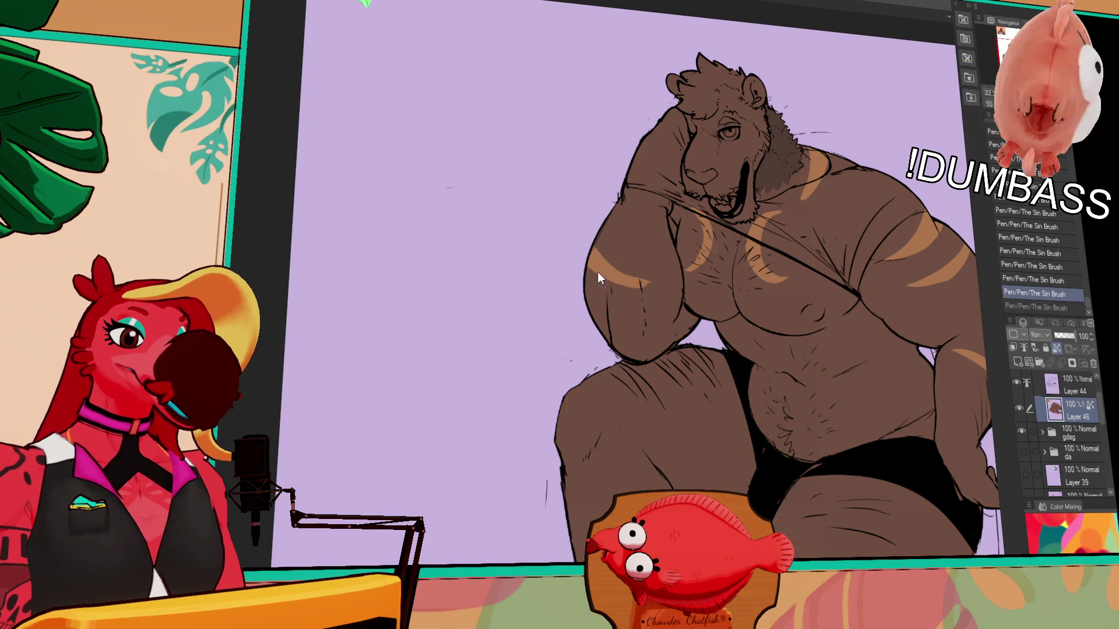
key("ctrl+y")
key("ctrl+z")
key("ctrl+y")
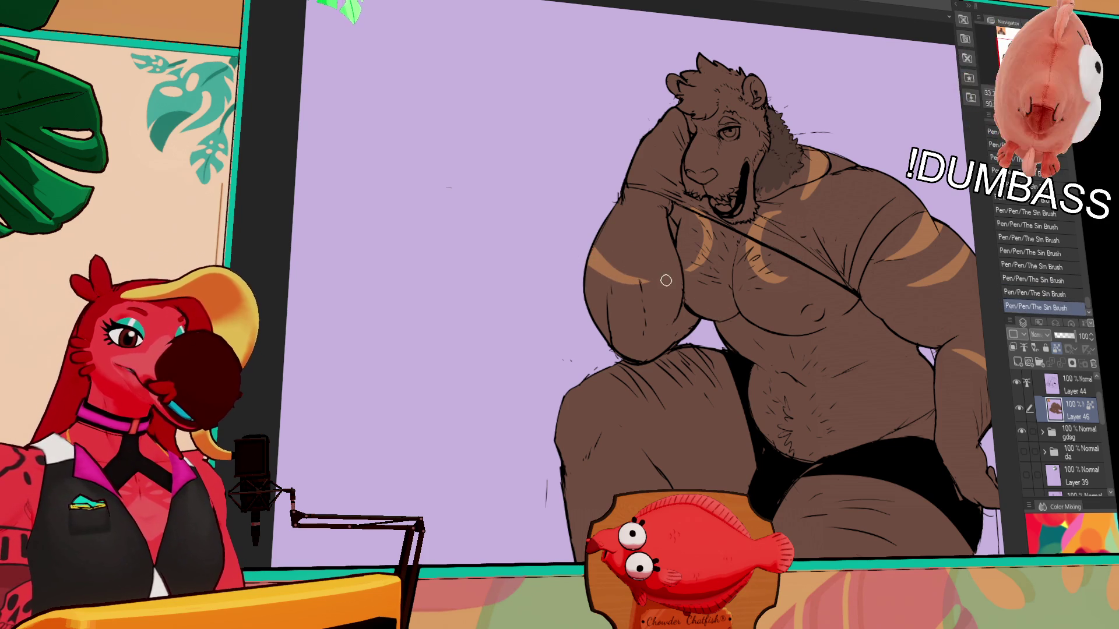
- Paint a tan stripe down the lion's thigh after reviewing the figure from head to legs
left_click_drag(602, 251, 589, 243)
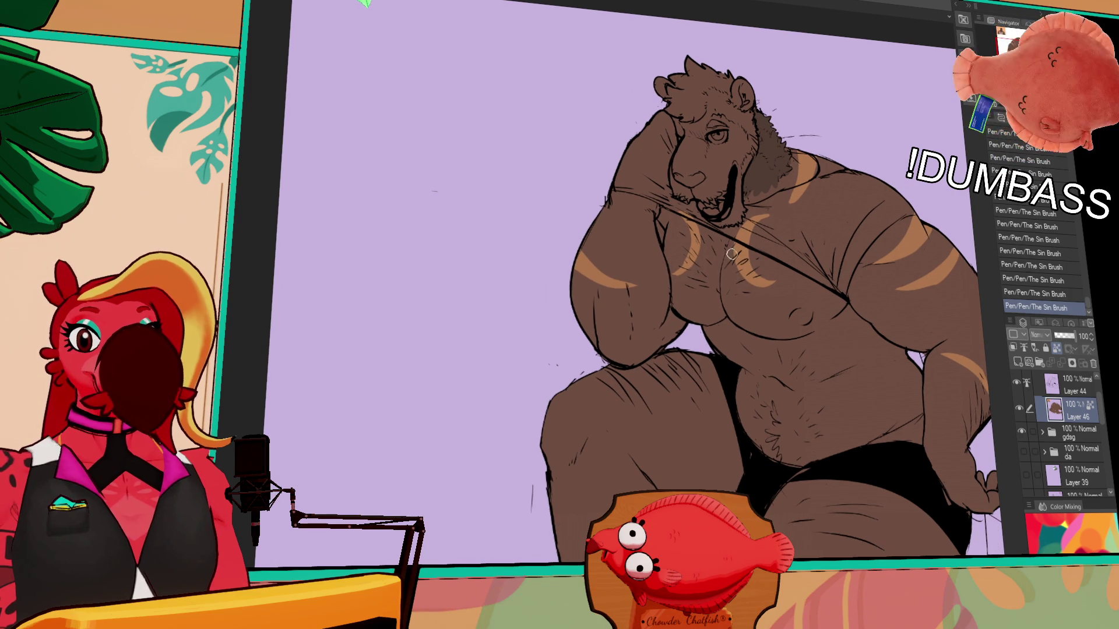
left_click_drag(772, 245, 786, 238)
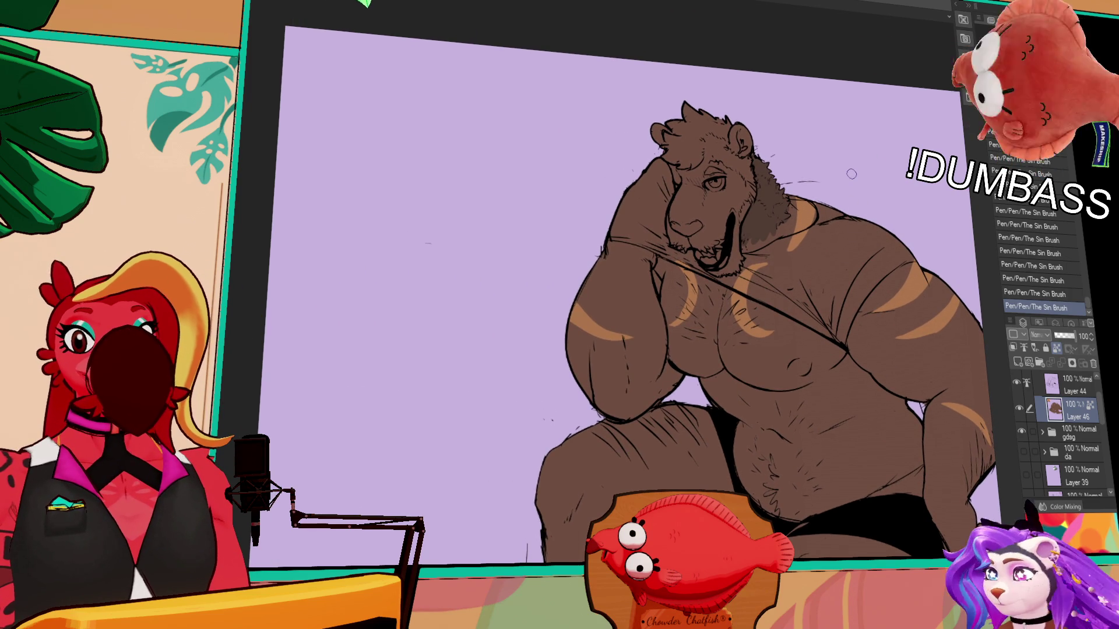
mouse_move(821, 259)
left_mouse_down()
mouse_move(817, 267)
mouse_move(809, 154)
left_mouse_up()
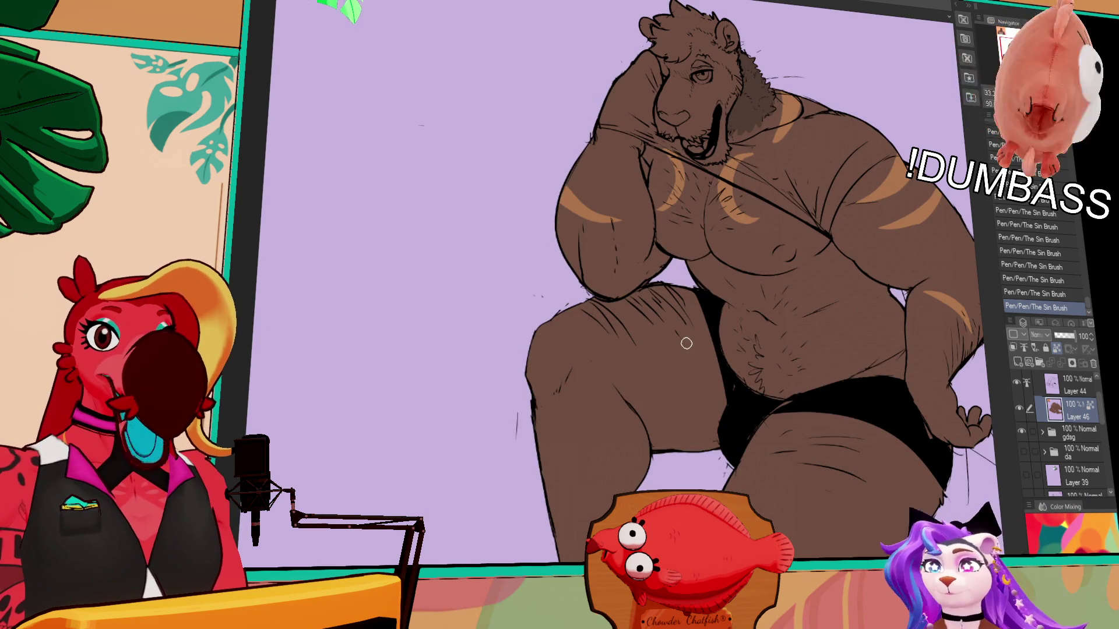
left_click_drag(684, 336, 674, 388)
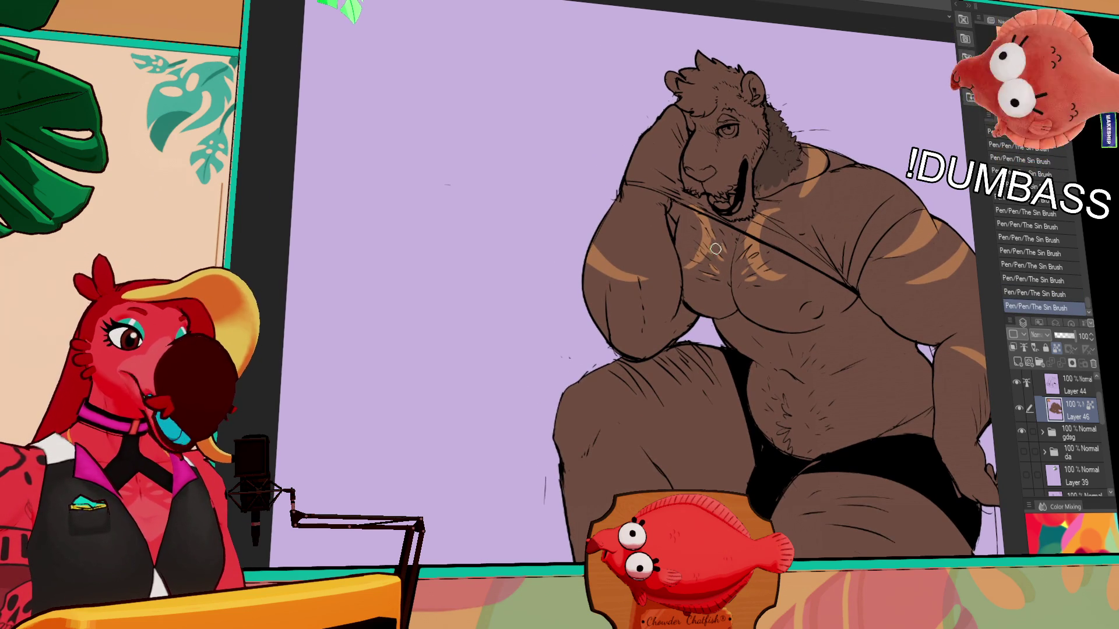
left_click_drag(688, 267, 661, 302)
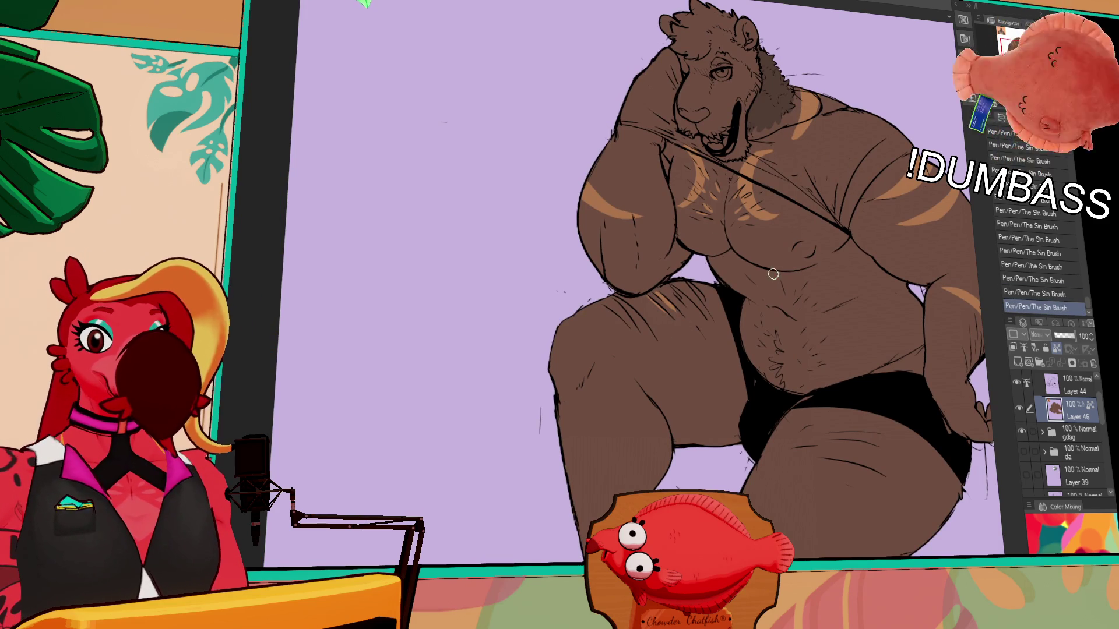
left_click_drag(774, 296, 760, 266)
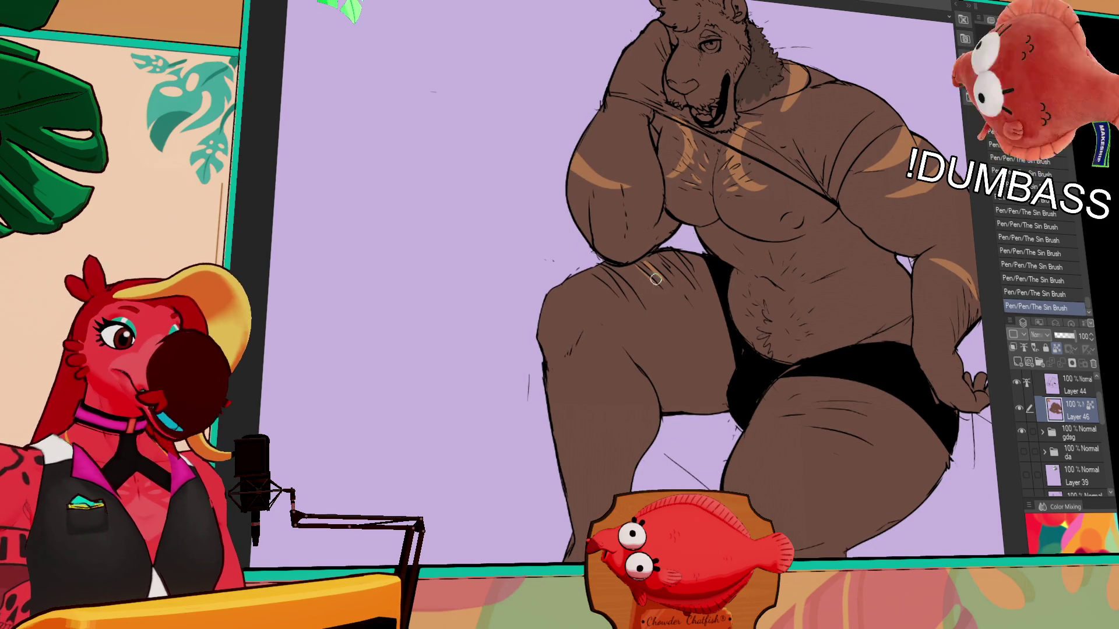
mouse_move(674, 345)
left_mouse_down()
mouse_move(654, 264)
mouse_move(668, 358)
left_mouse_up()
key("ctrl+z")
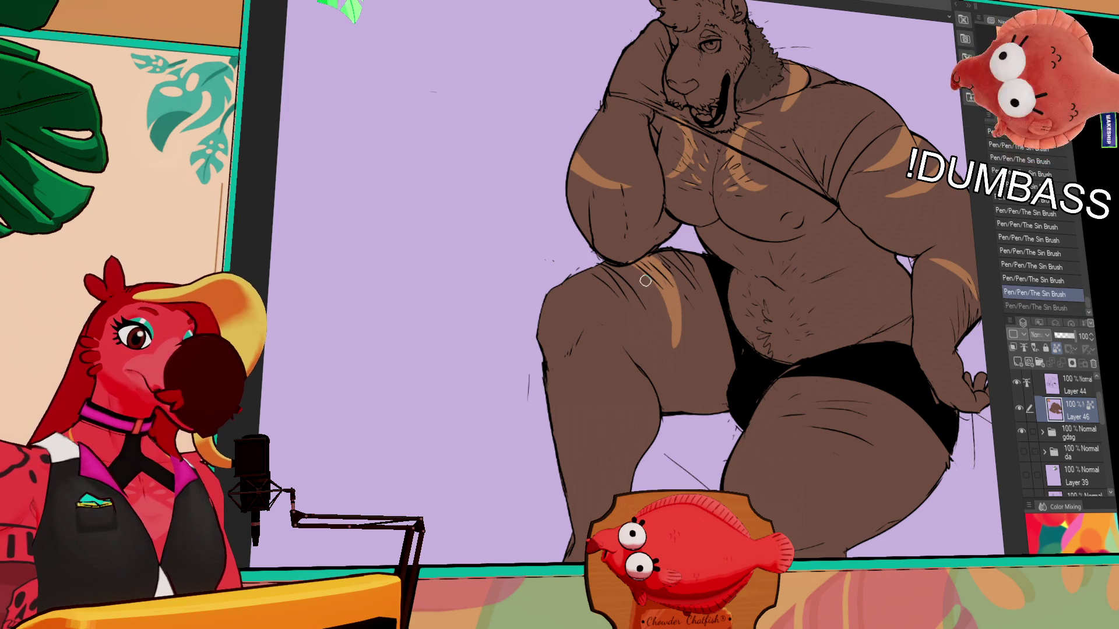
key("ctrl+y")
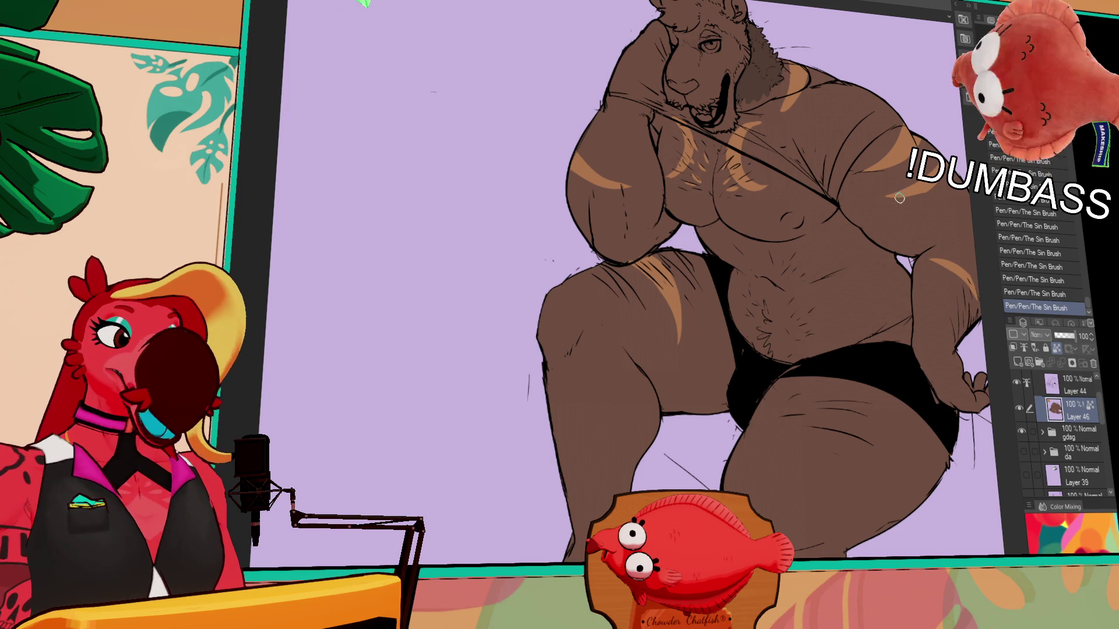
mouse_move(864, 278)
left_mouse_down()
mouse_move(775, 250)
mouse_move(778, 303)
left_mouse_up()
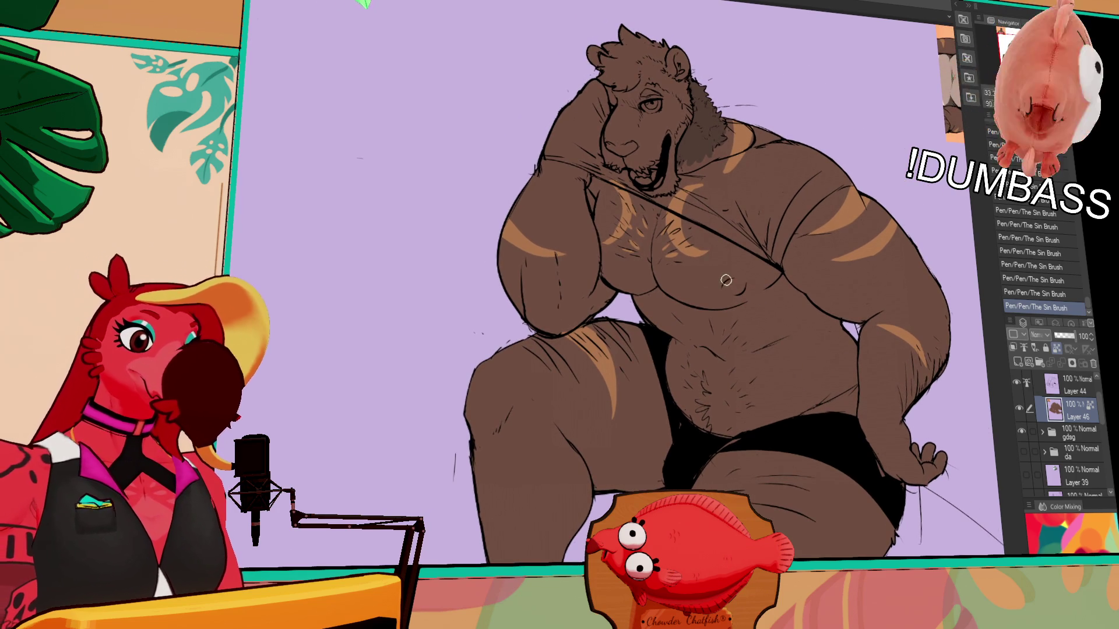
- Reframe the lion in view and recheck the last stroke with undo/redo
mouse_move(778, 182)
left_mouse_down()
mouse_move(775, 222)
mouse_move(724, 298)
left_mouse_up()
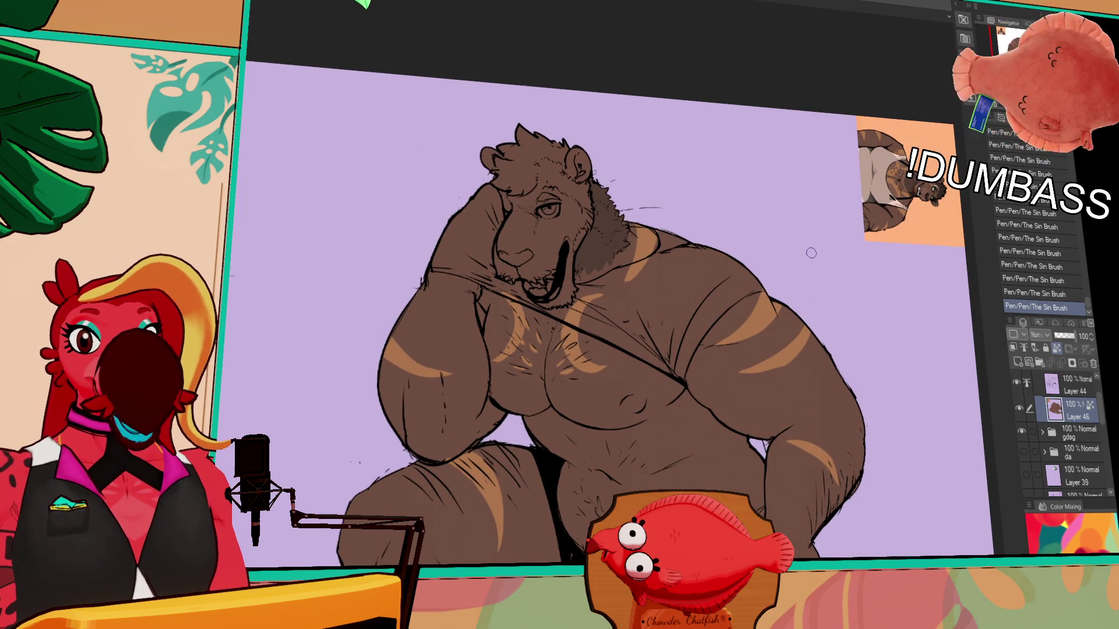
left_click_drag(806, 253, 794, 275)
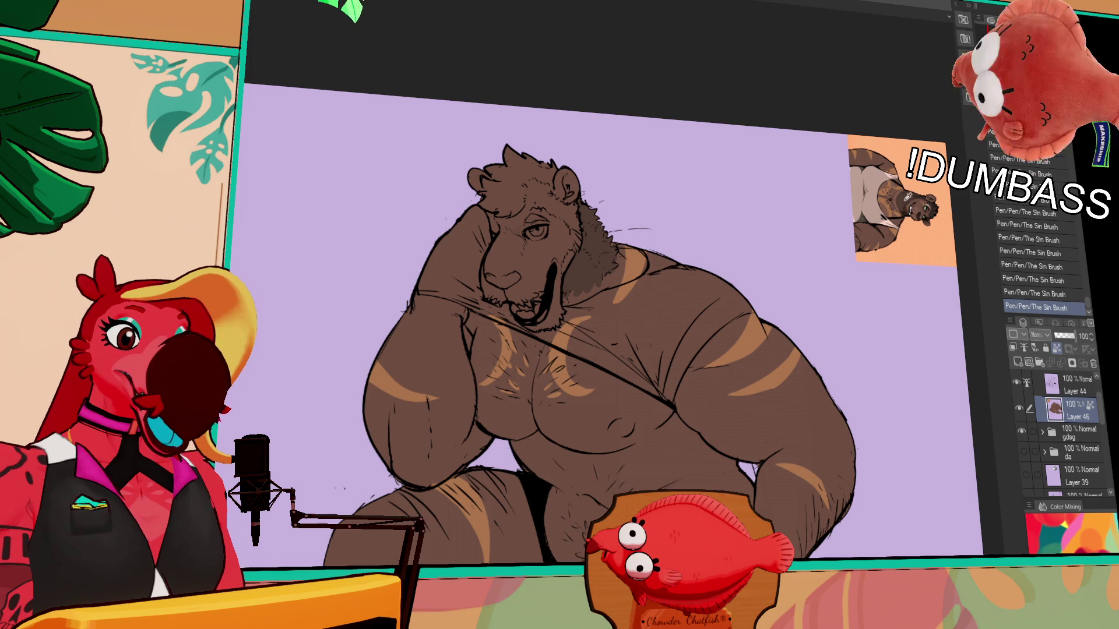
mouse_move(704, 287)
left_mouse_down()
mouse_move(700, 245)
mouse_move(680, 217)
mouse_move(675, 232)
left_mouse_up()
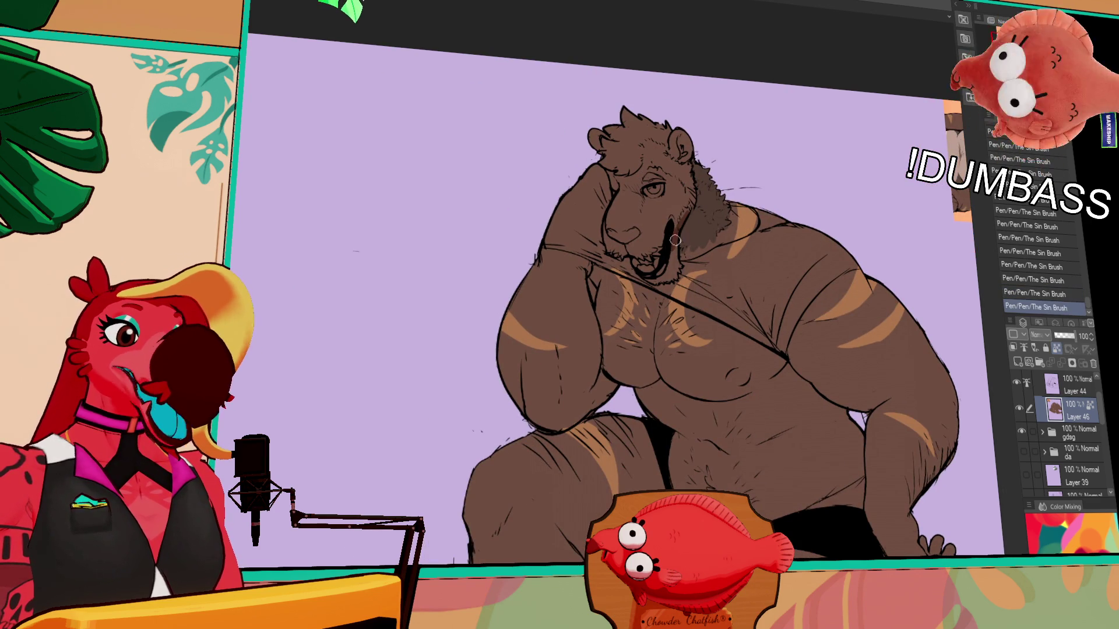
key("ctrl+z")
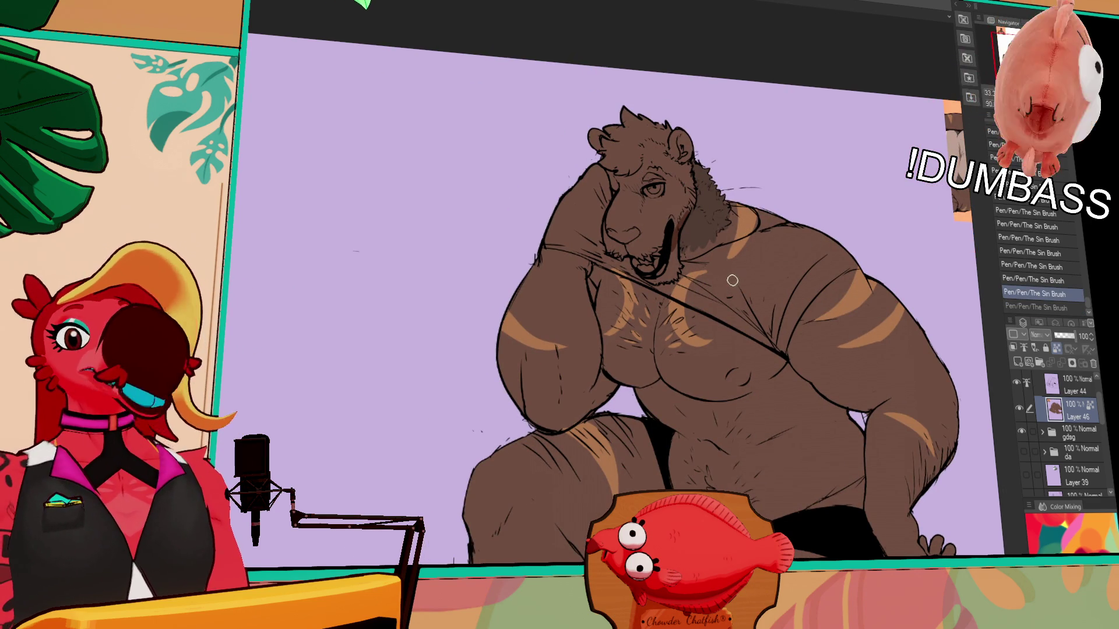
key("ctrl+y")
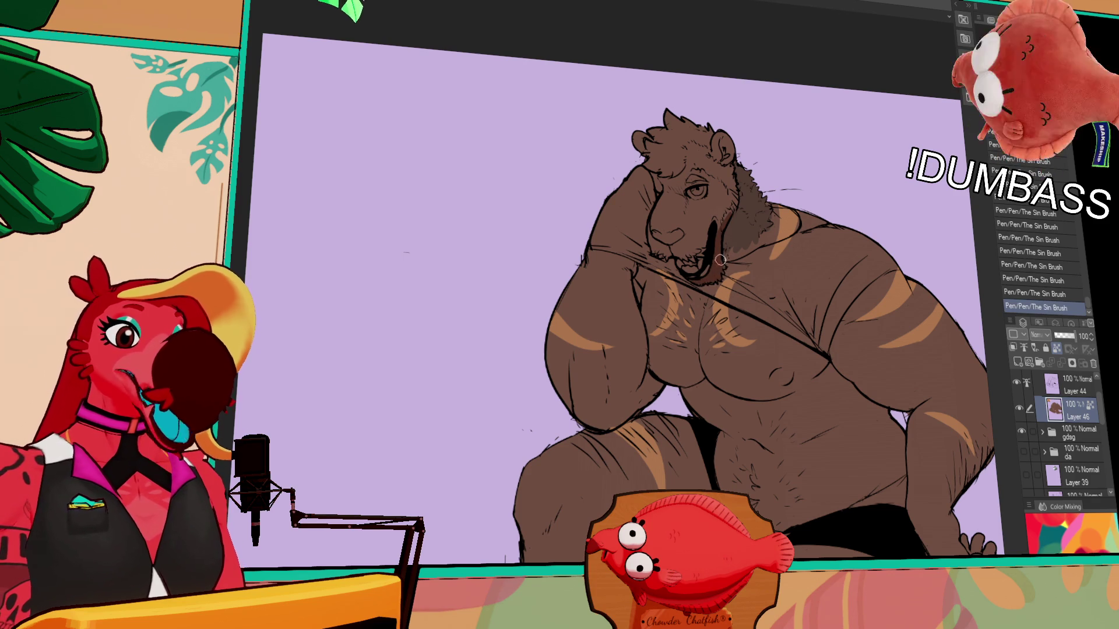
scroll(720, 257, "up", 2)
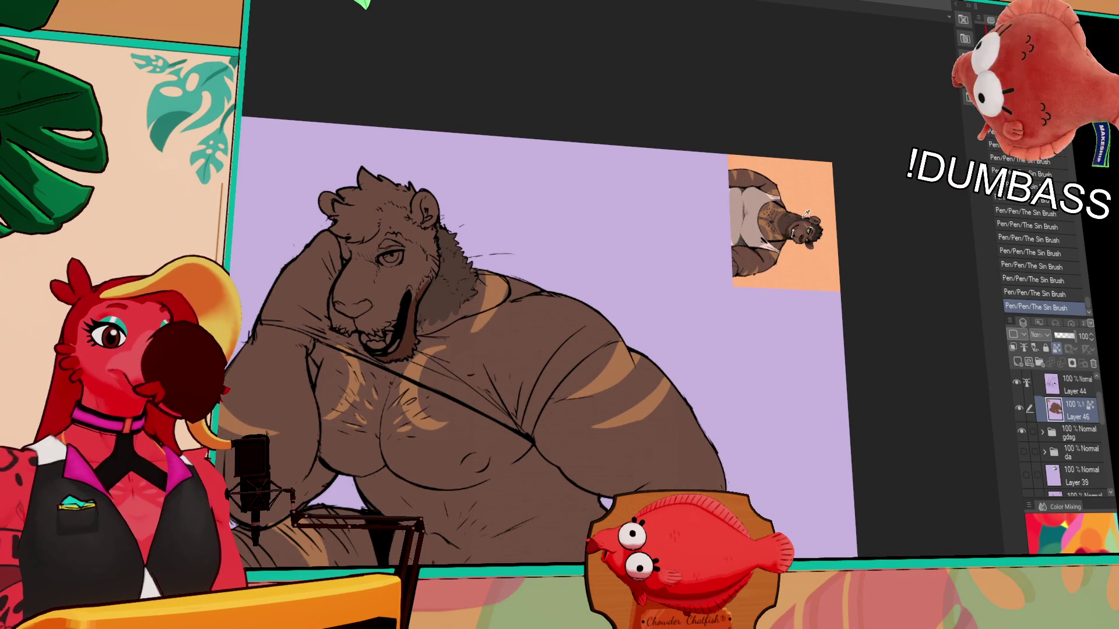
left_click_drag(433, 274, 664, 274)
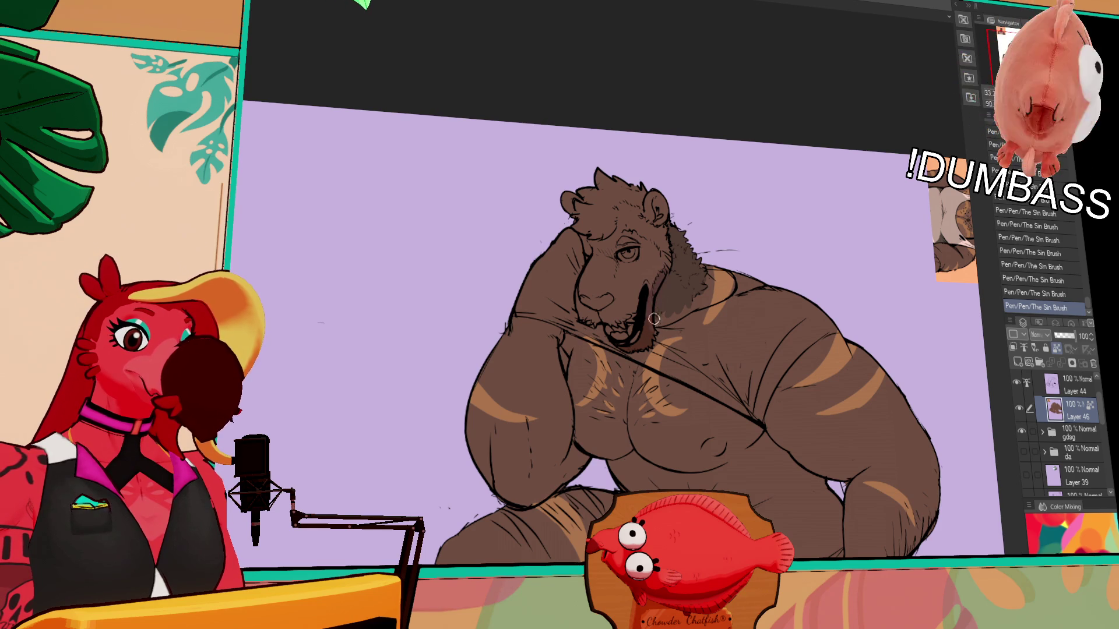
scroll(649, 314, "up", 2)
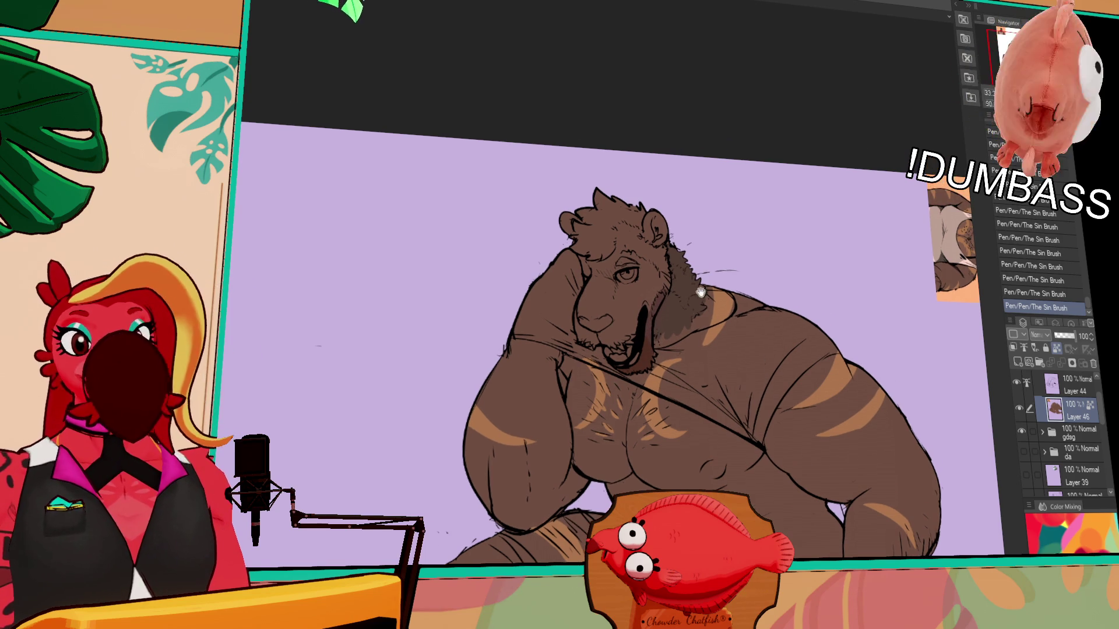
scroll(669, 312, "up", 2)
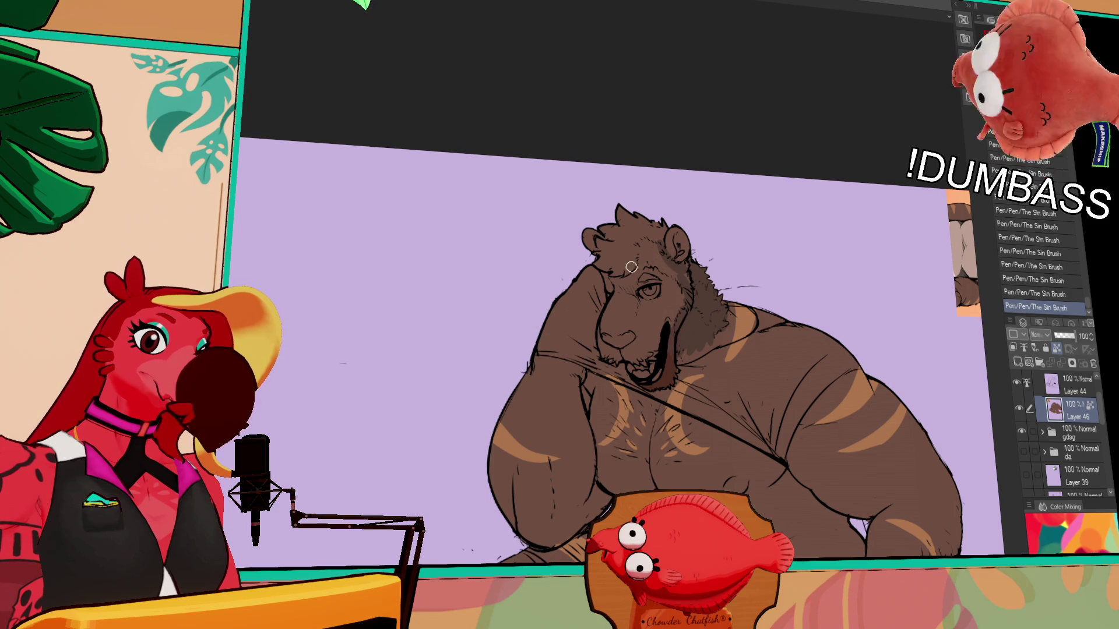
- Fill part of the head hair darker brown and add a small brush stroke on the head
left_click_drag(648, 264, 663, 268)
key("ctrl+z")
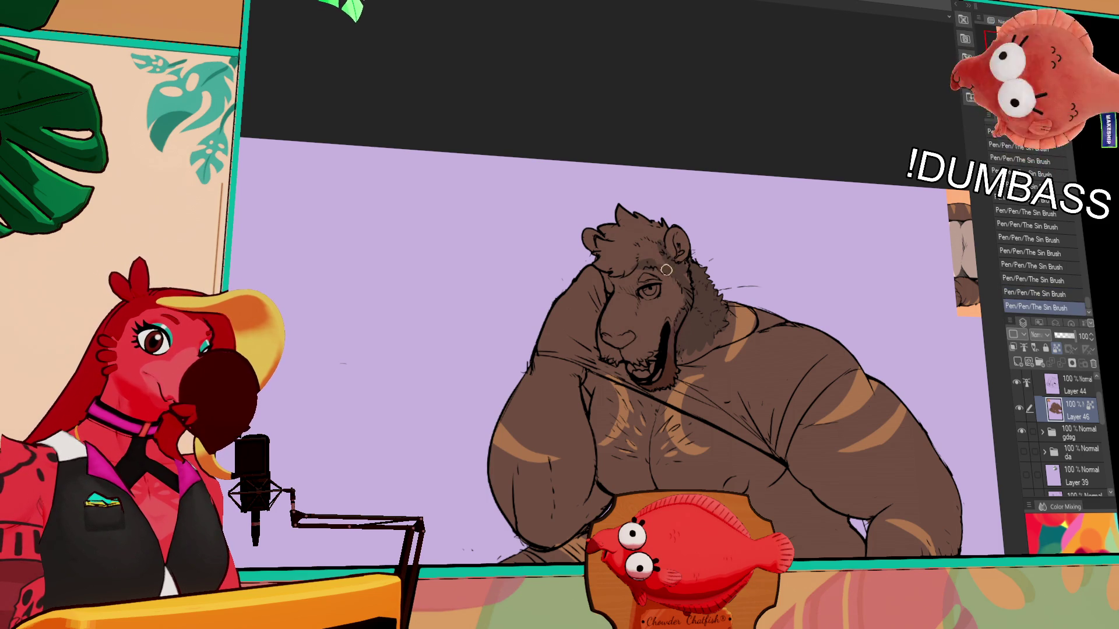
left_click(639, 237)
left_click(691, 290)
scroll(691, 291, "right", 5)
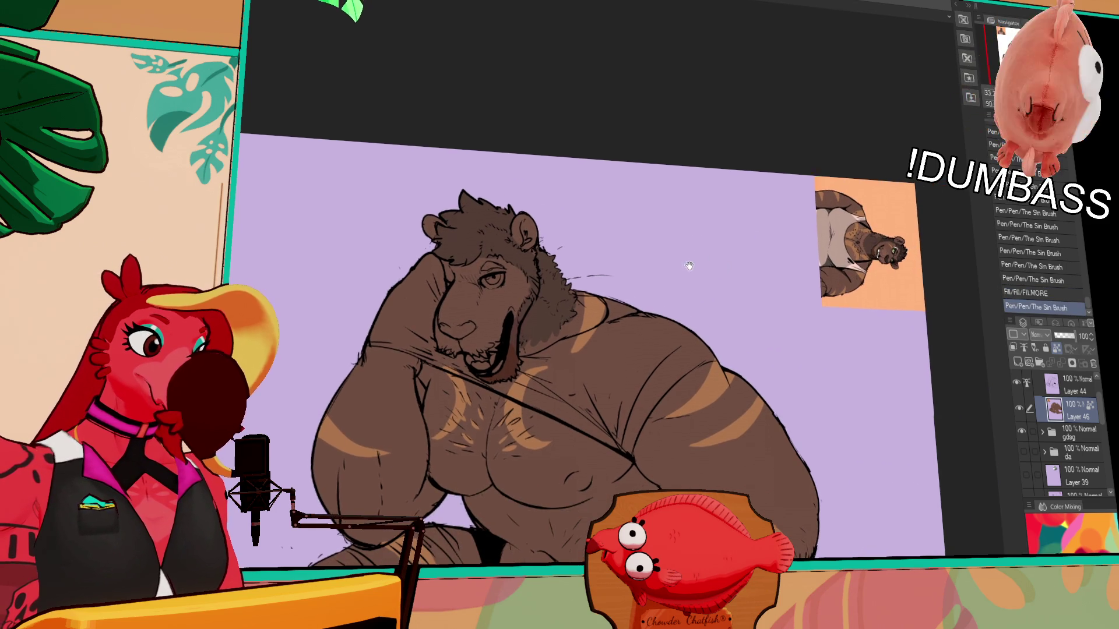
- Fill the lion's head hair with a darker brown than the body
left_click_drag(689, 266, 661, 298)
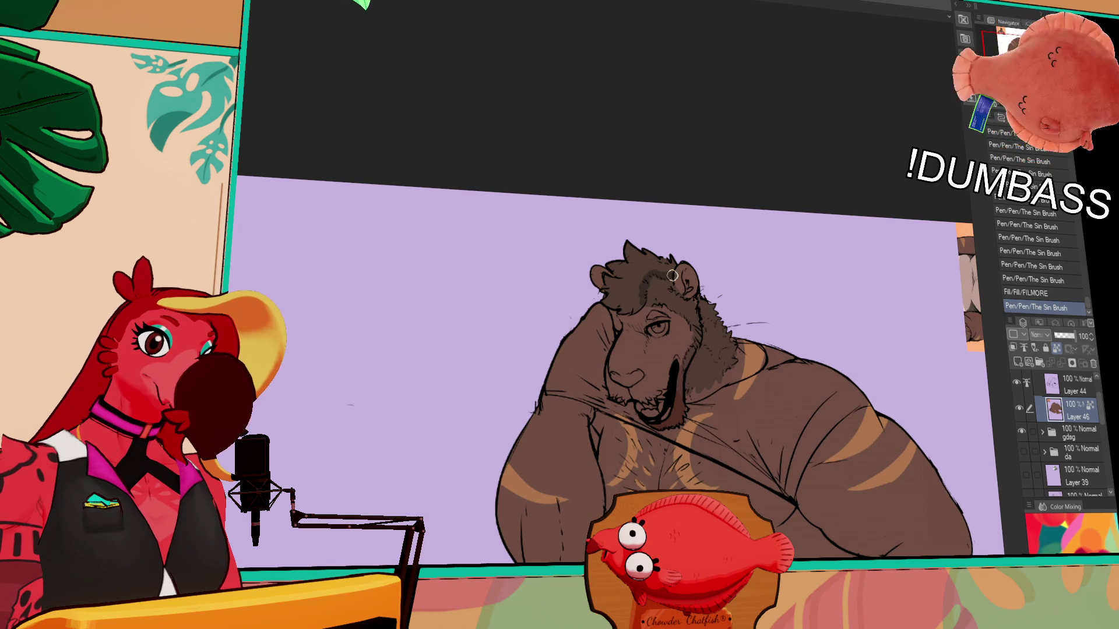
left_click(671, 277)
scroll(740, 207, "right", 5)
scroll(881, 300, "right", 3)
scroll(846, 228, "down", 1)
scroll(546, 353, "left", 4)
scroll(546, 354, "down", 1)
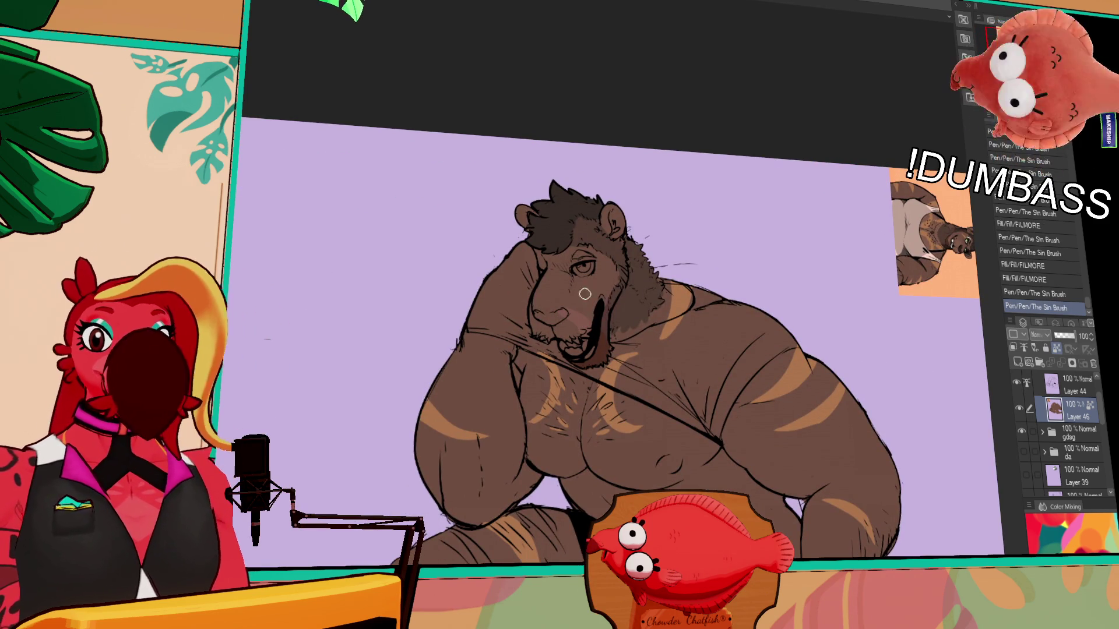
scroll(673, 332, "left", 2)
scroll(616, 328, "left", 1)
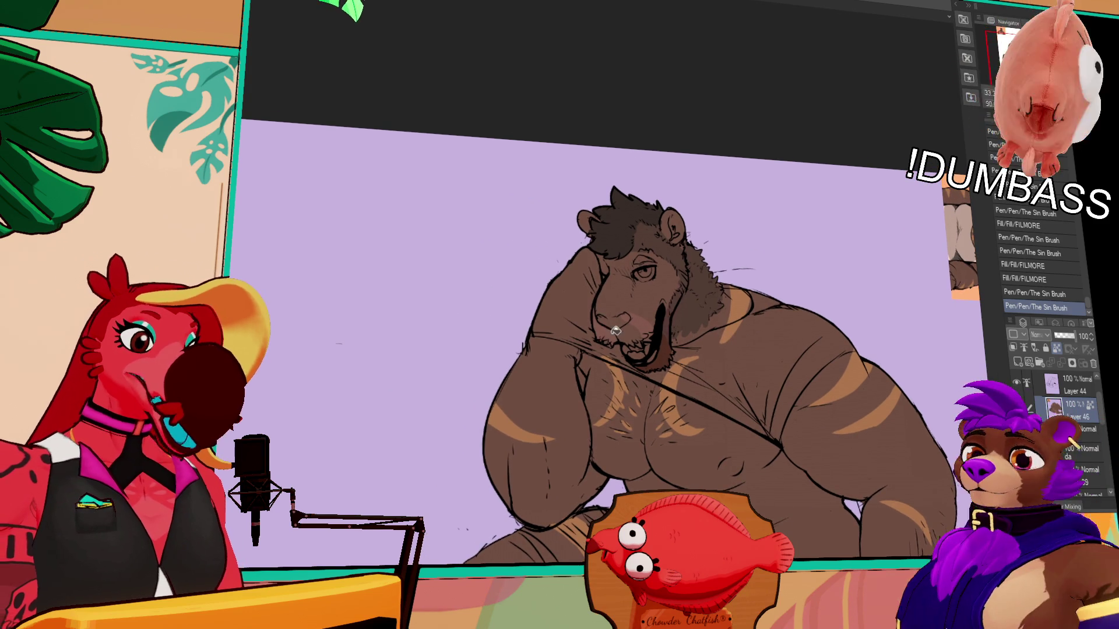
scroll(673, 333, "right", 3)
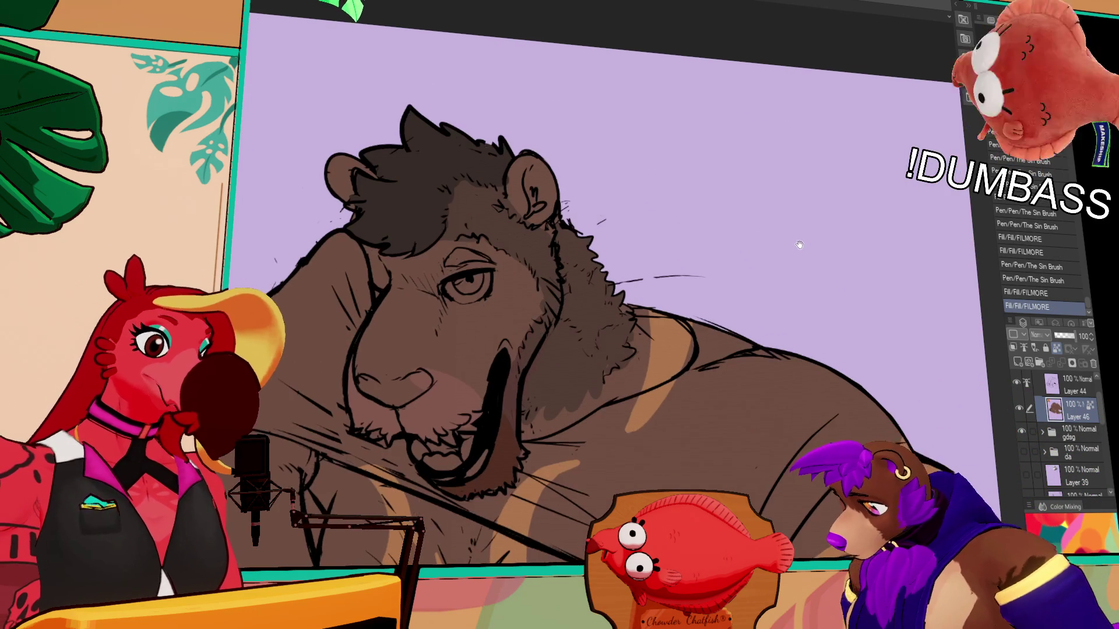
scroll(559, 315, "down", 2)
scroll(888, 160, "down", 1)
scroll(887, 161, "down", 1)
scroll(887, 160, "down", 1)
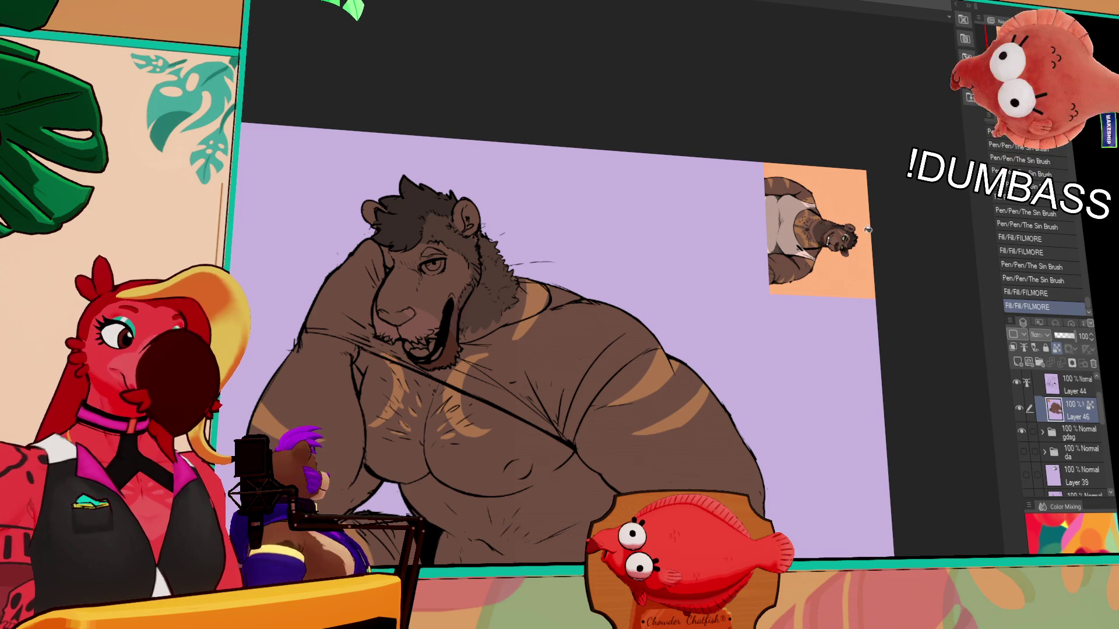
- Try a colour fill on the lion and undo it
mouse_move(522, 348)
left_mouse_down()
mouse_move(622, 321)
mouse_move(701, 355)
left_mouse_up()
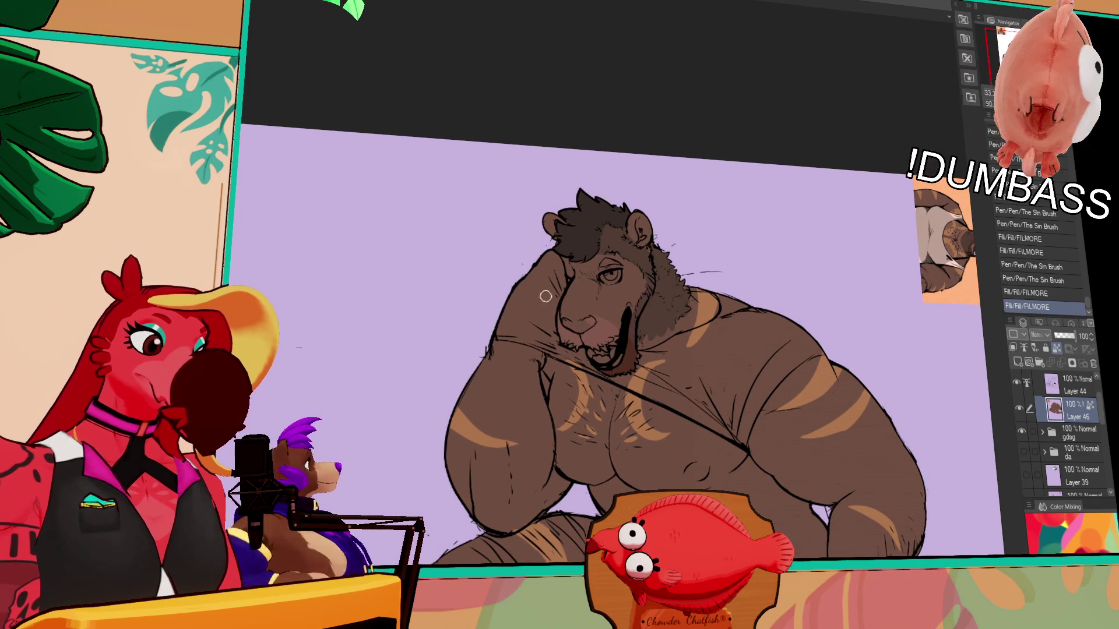
left_click(654, 278)
key("ctrl+z")
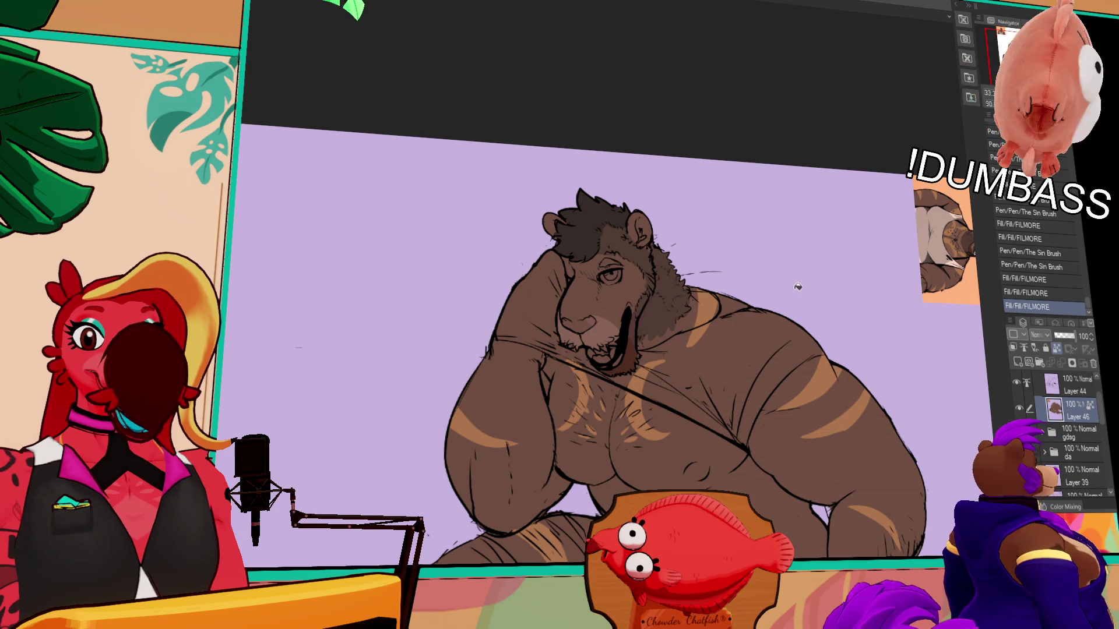
left_click_drag(782, 260, 687, 303)
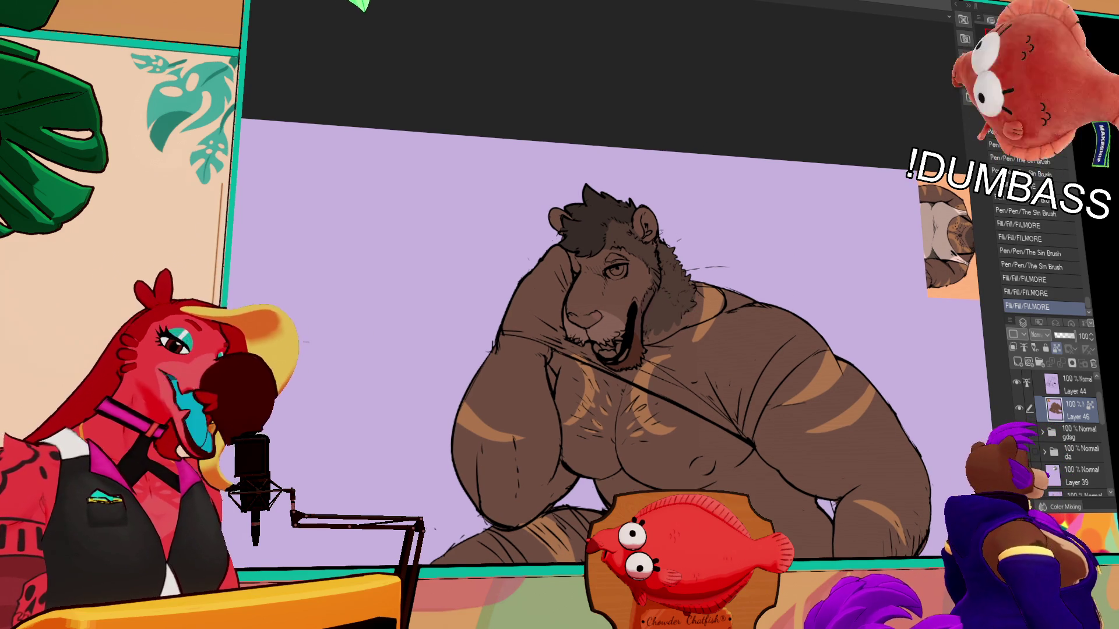
key("ctrl+z")
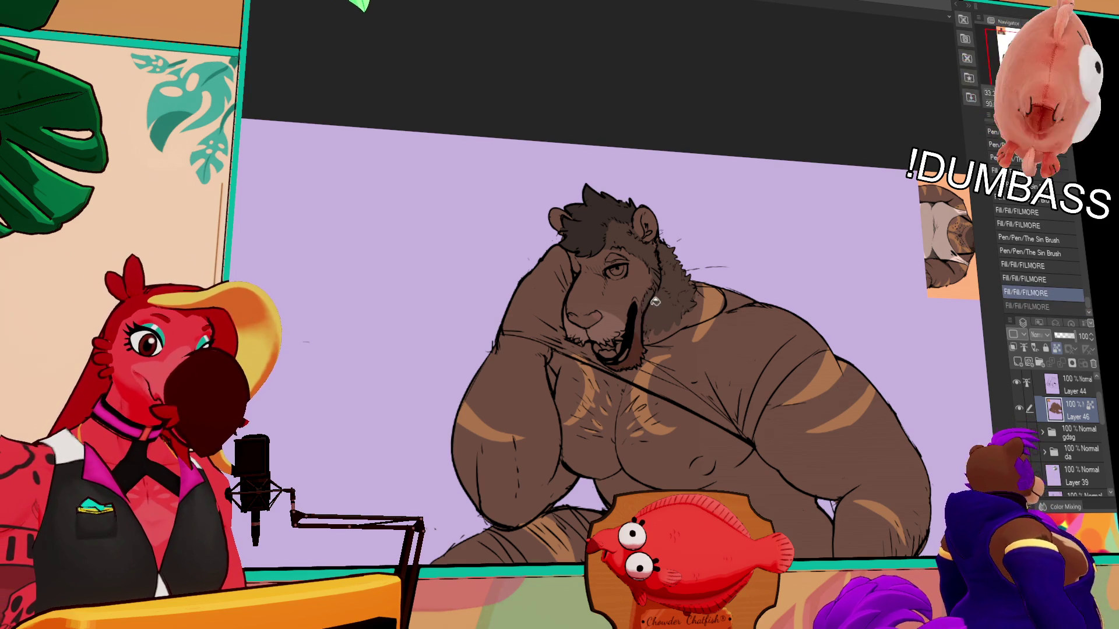
- Draw short Sin Brush marks near the lion's face and brow
left_click_drag(641, 326, 646, 333)
left_click_drag(645, 333, 649, 323)
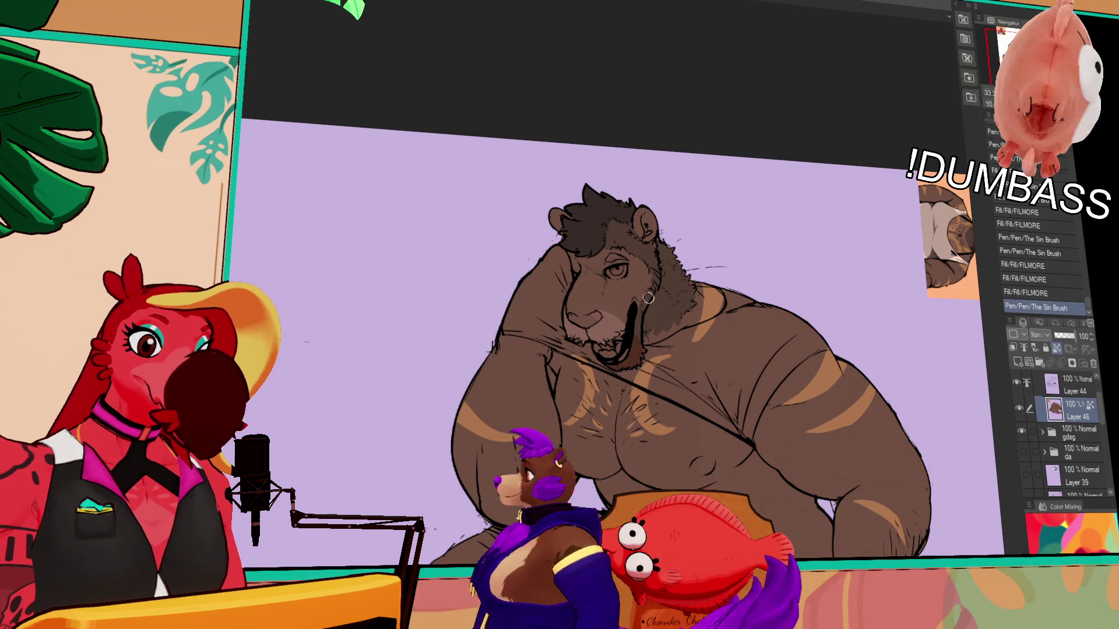
scroll(851, 251, "up", 2)
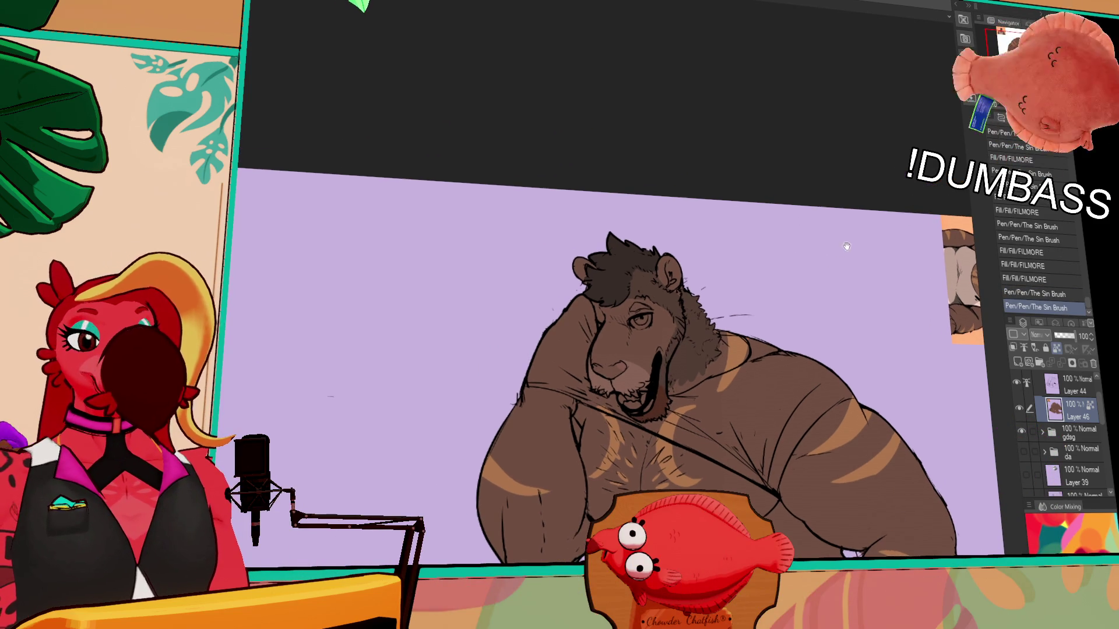
left_click_drag(632, 301, 637, 301)
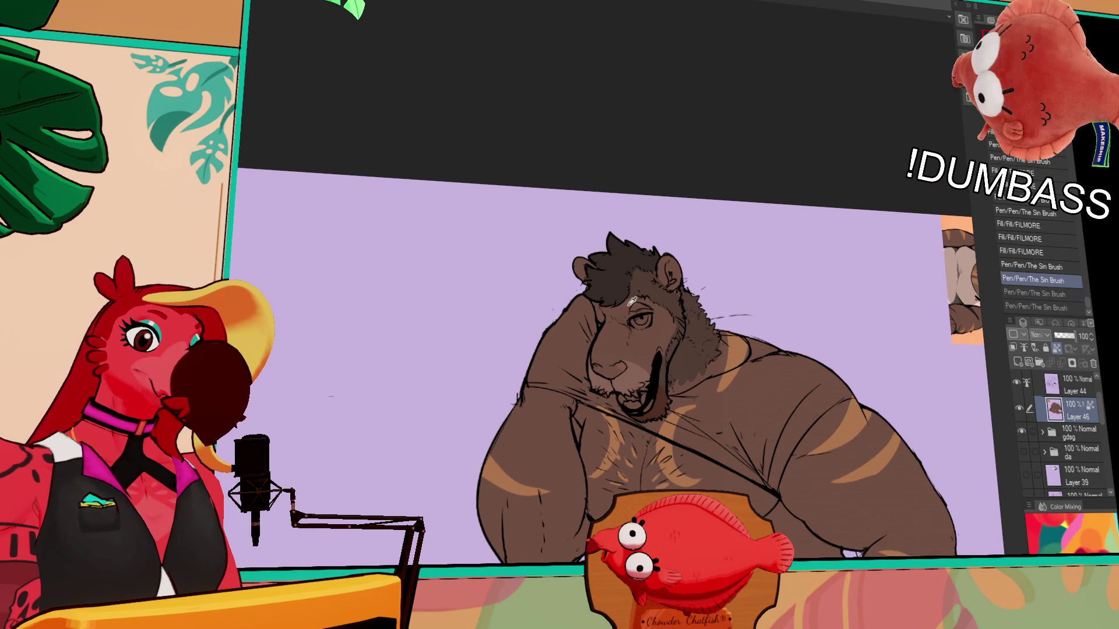
scroll(636, 303, "down", 1)
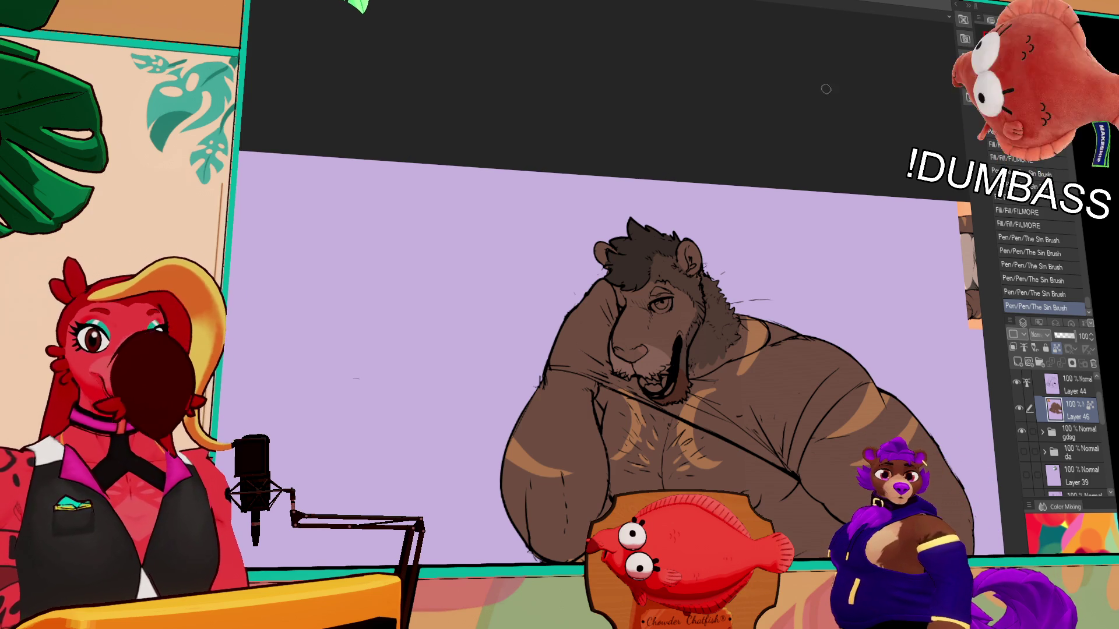
left_click_drag(819, 222, 811, 171)
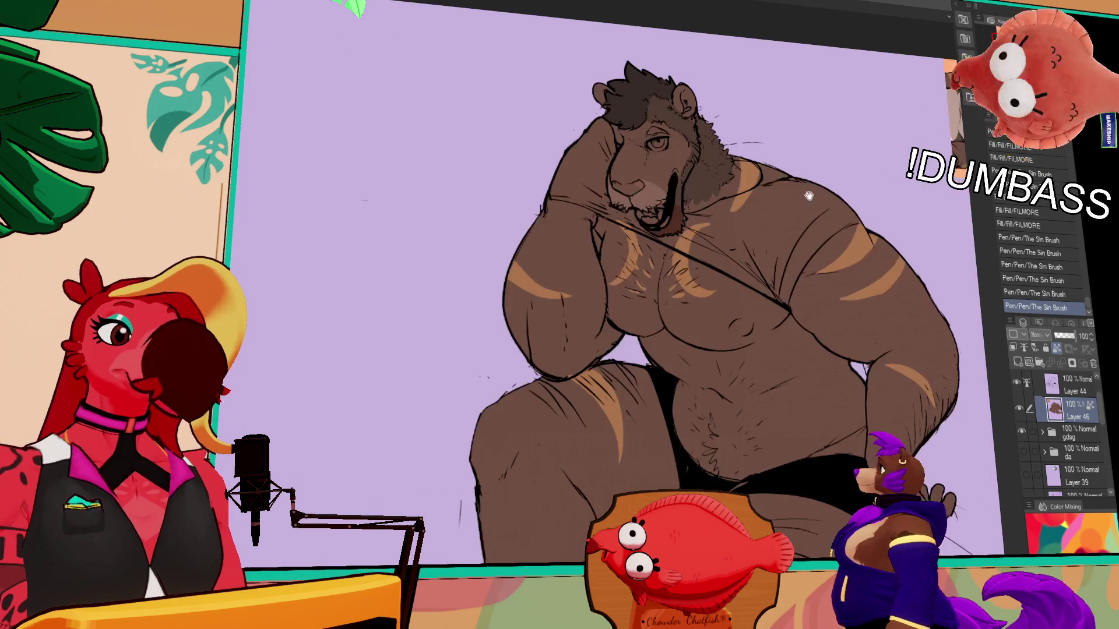
- Fill and touch up the area near the lion's neck
left_click_drag(810, 211, 787, 233)
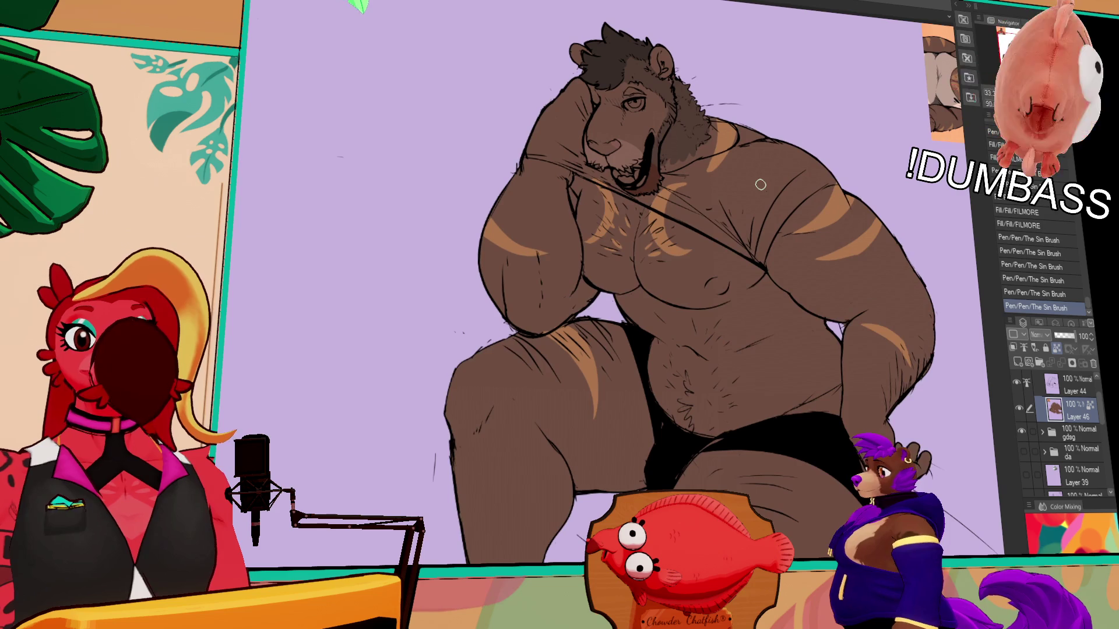
mouse_move(863, 311)
left_mouse_down()
mouse_move(841, 293)
mouse_move(881, 356)
left_mouse_up()
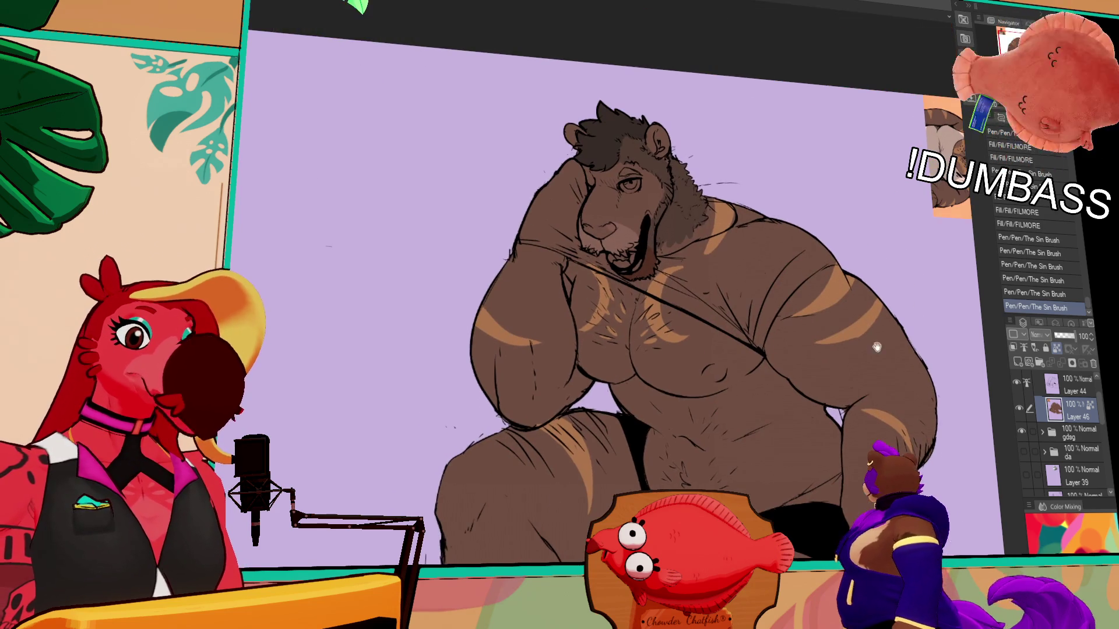
left_click_drag(739, 202, 742, 272)
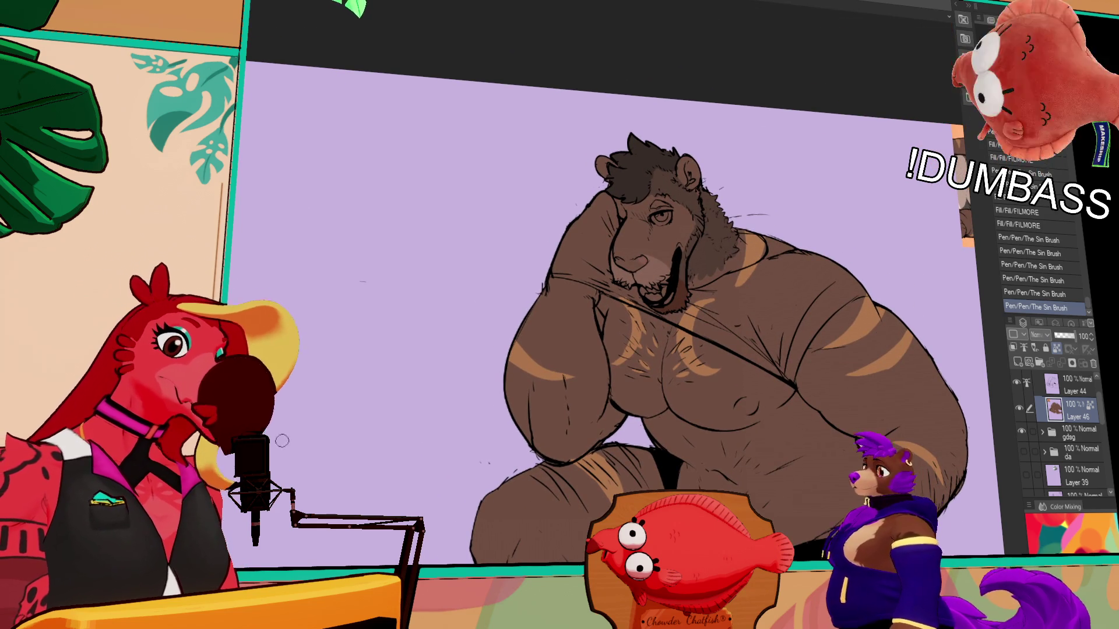
left_click(703, 272)
- Retouch the lion's eye area and fill its nose a darker brown
left_click_drag(703, 272, 712, 299)
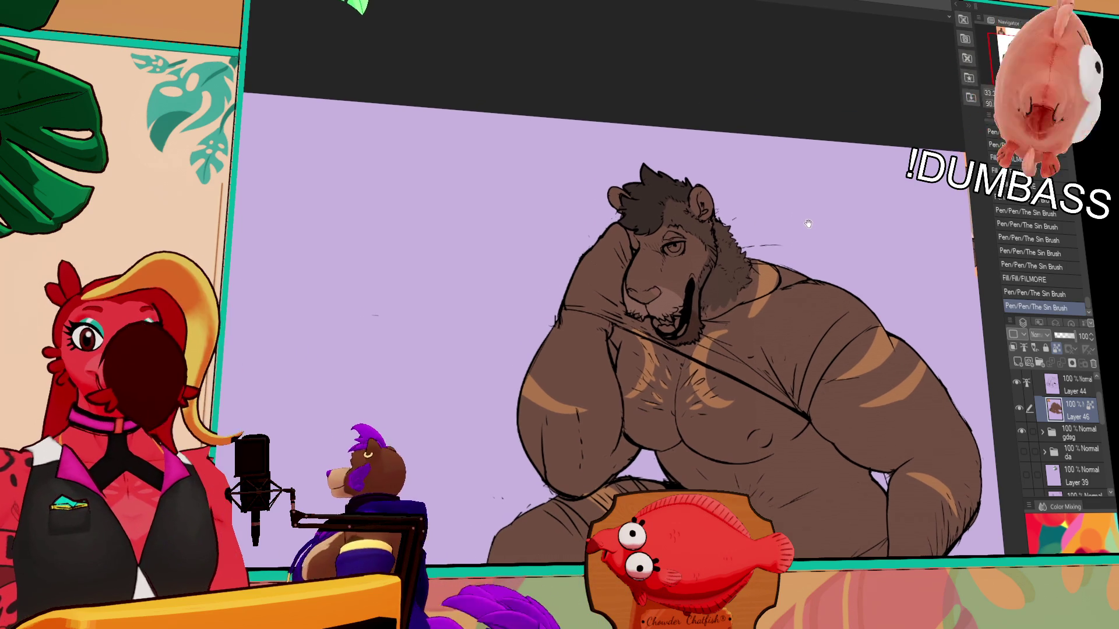
left_click_drag(700, 229, 798, 229)
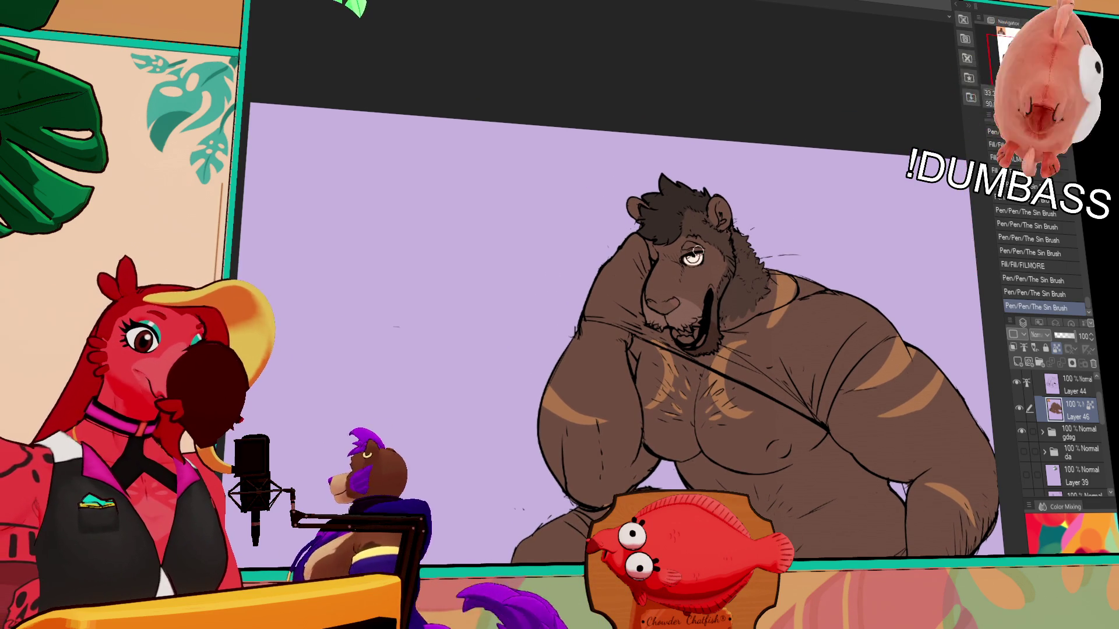
left_click_drag(688, 256, 694, 257)
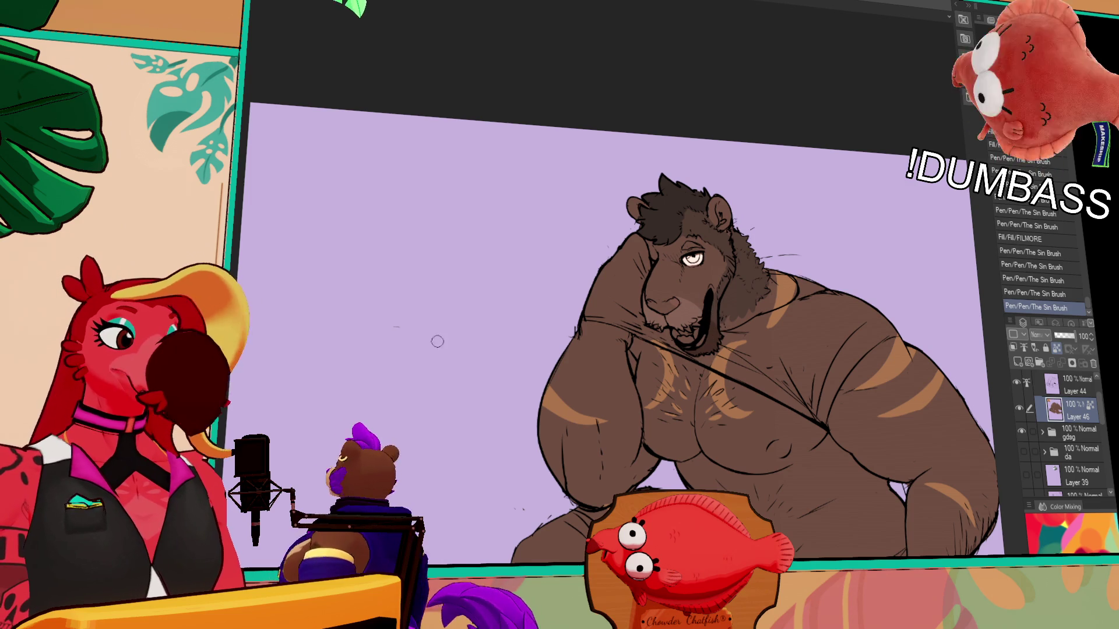
left_click_drag(728, 269, 743, 247)
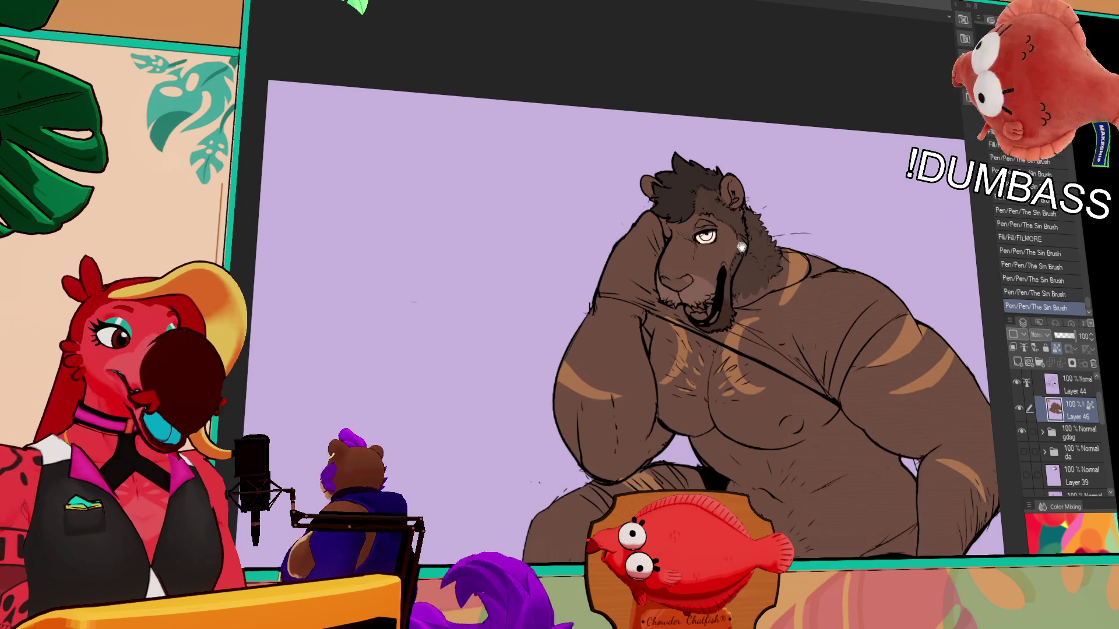
left_click(682, 281)
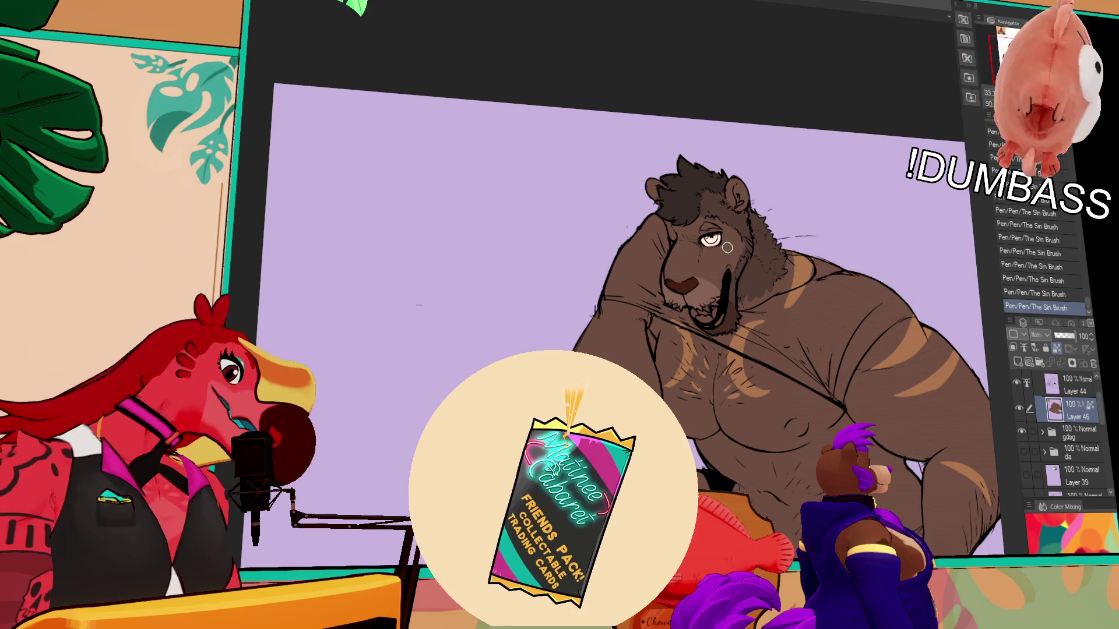
scroll(664, 236, "down", 3)
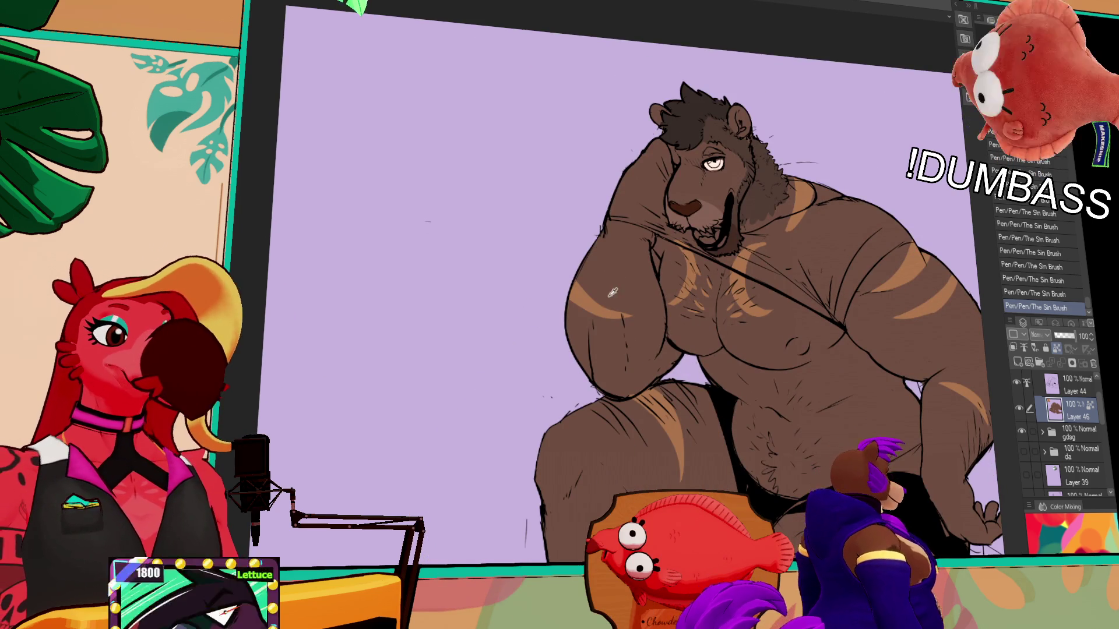
- Paint a stroke along the lion's arm, undoing and restoring it
key("ctrl+z")
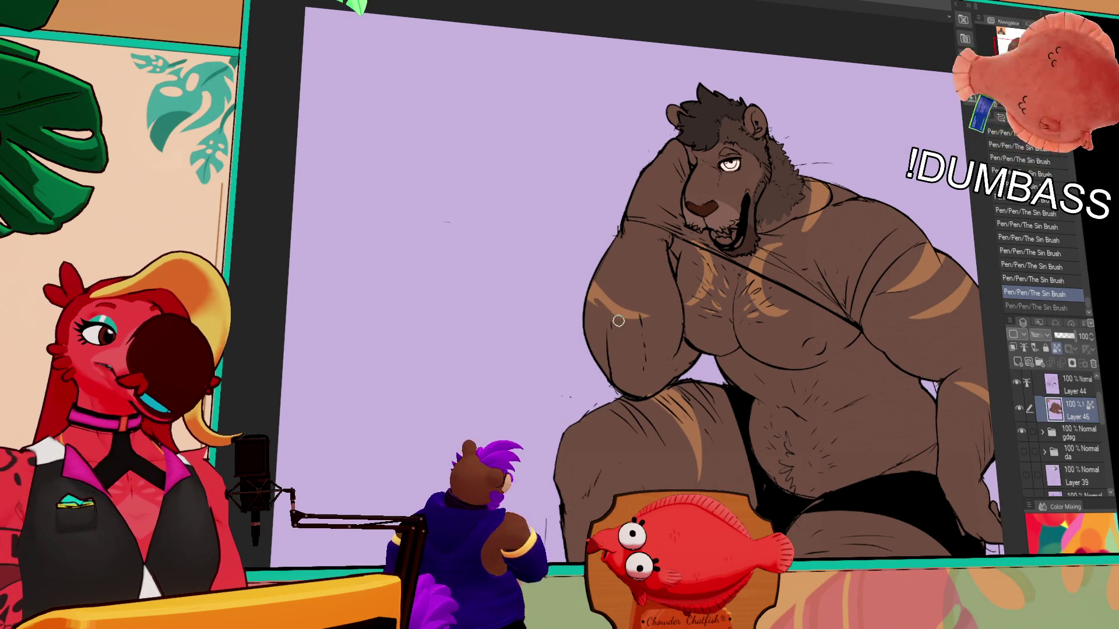
left_click_drag(589, 282, 605, 318)
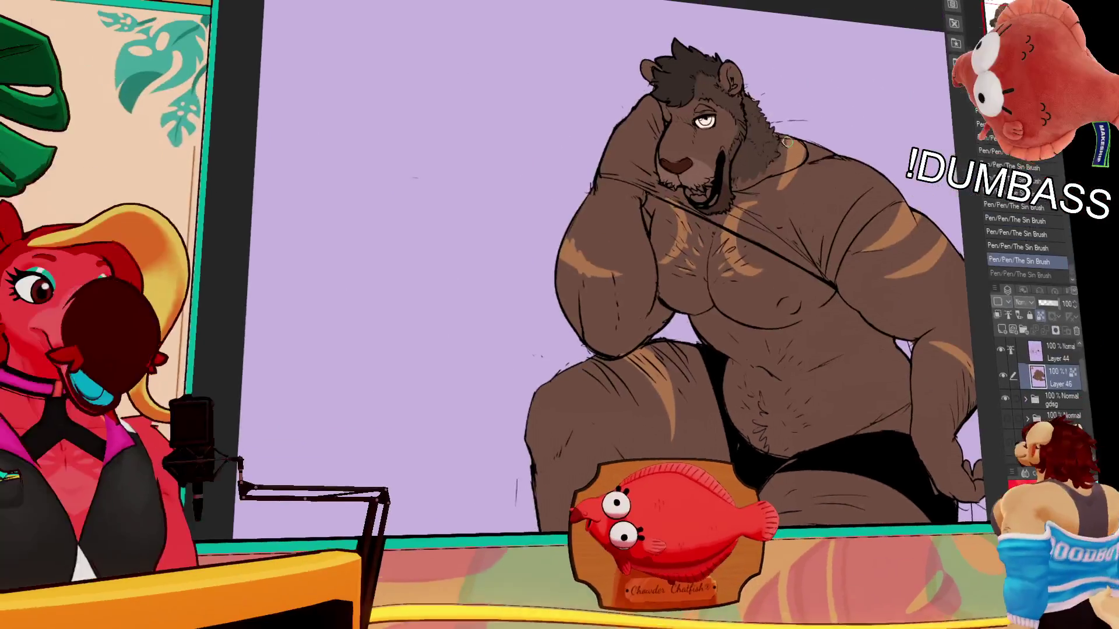
key("ctrl+z")
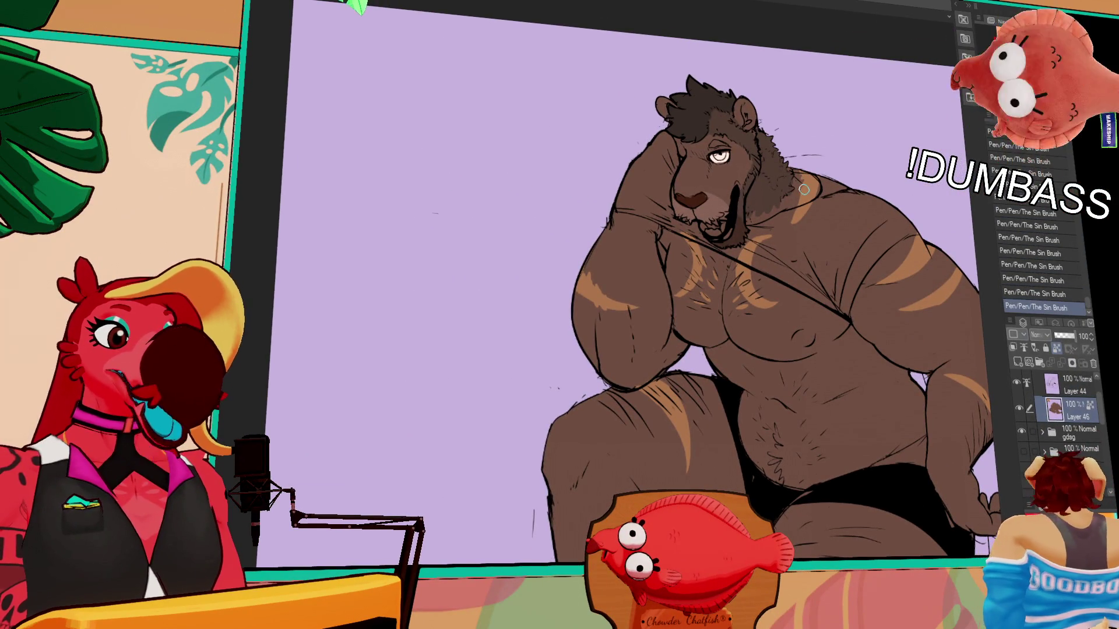
key("ctrl+y")
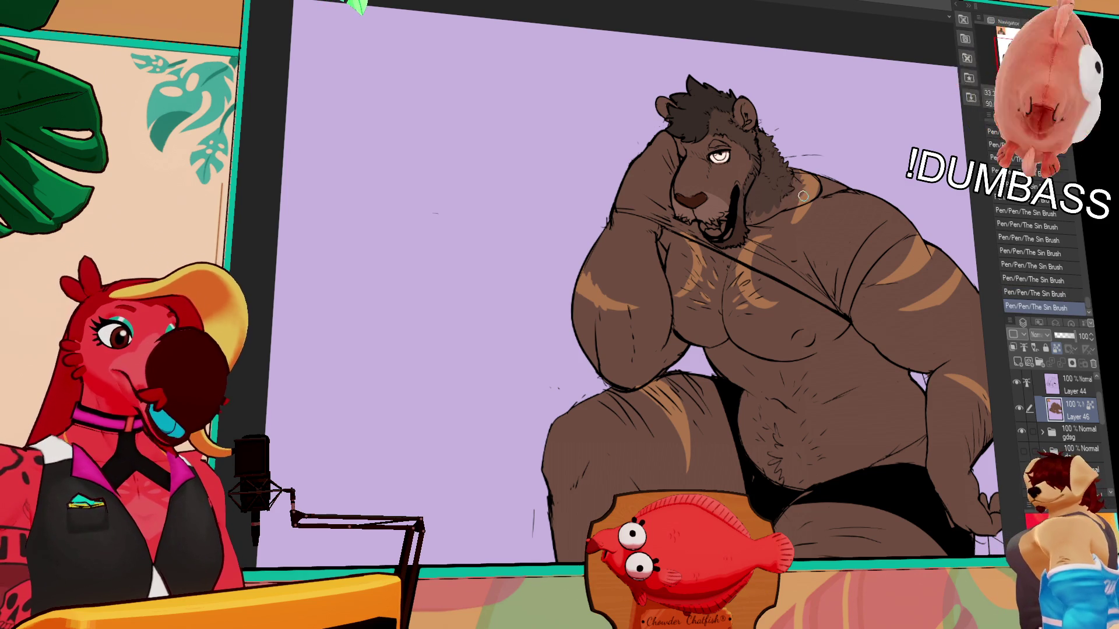
mouse_move(802, 195)
left_mouse_down()
mouse_move(760, 212)
mouse_move(741, 183)
left_mouse_up()
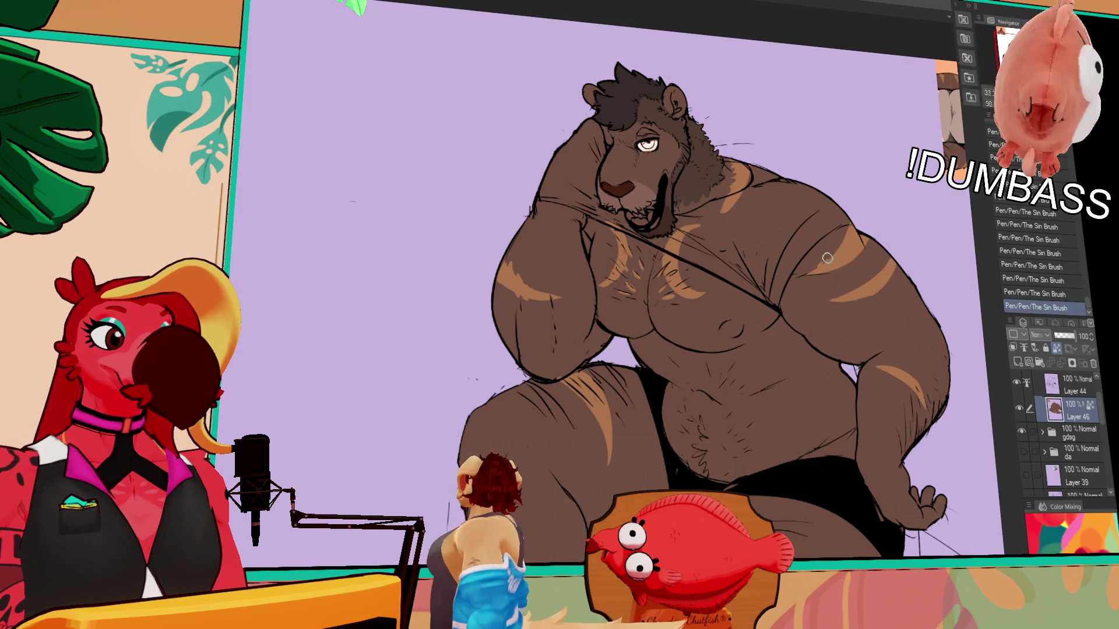
scroll(857, 241, "up", 1)
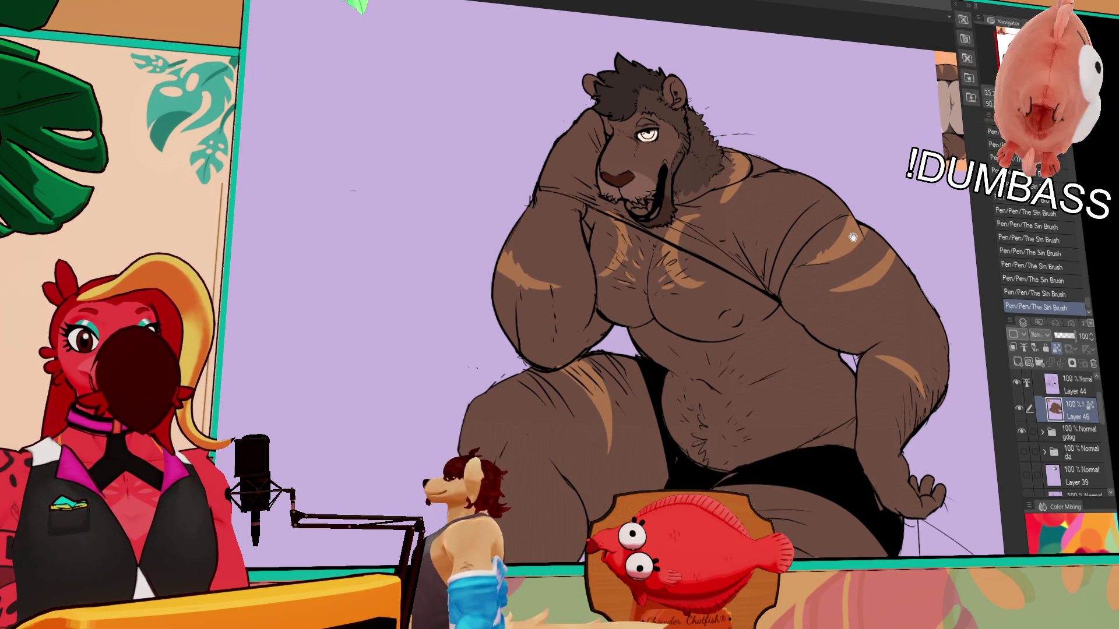
scroll(856, 240, "up", 2)
scroll(878, 159, "up", 1)
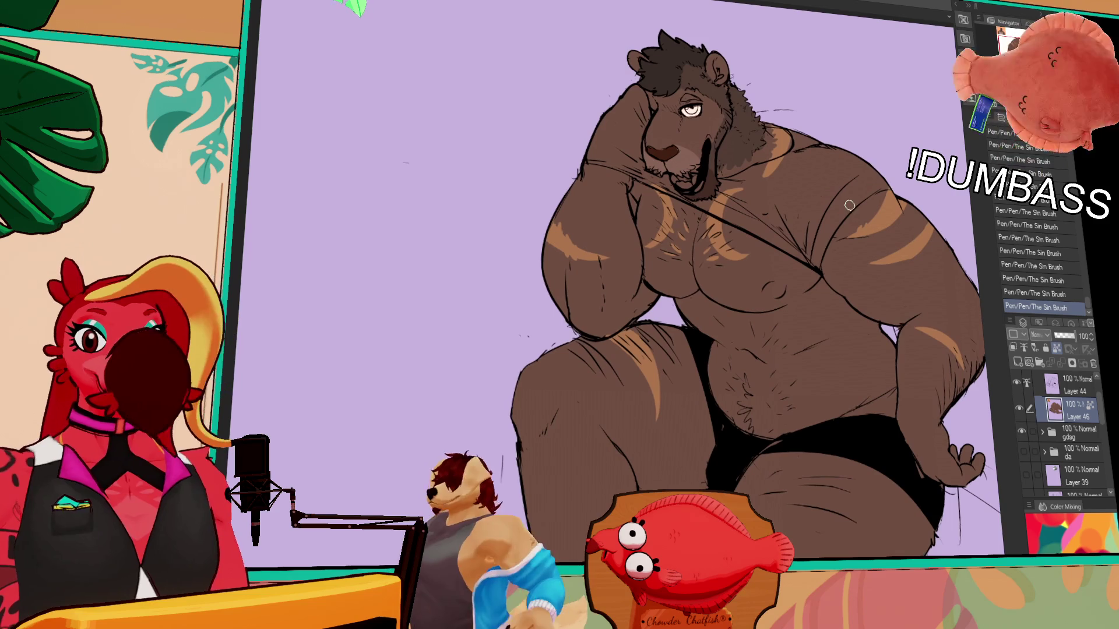
scroll(831, 214, "up", 1)
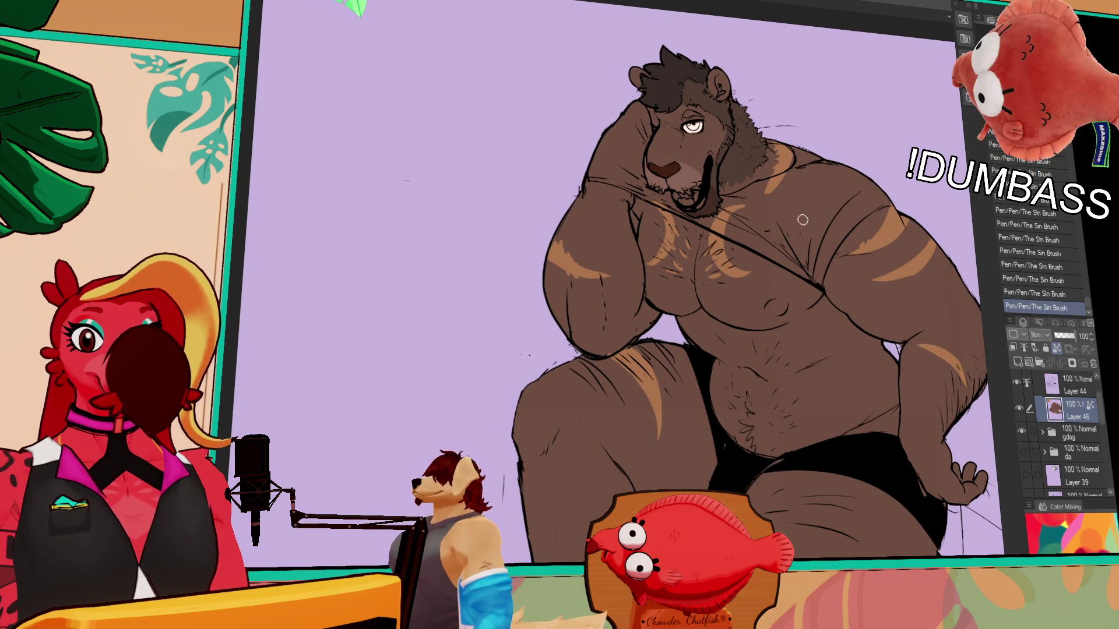
- Add a short dark fur stroke near the knee, then undo it
left_click_drag(752, 285, 764, 295)
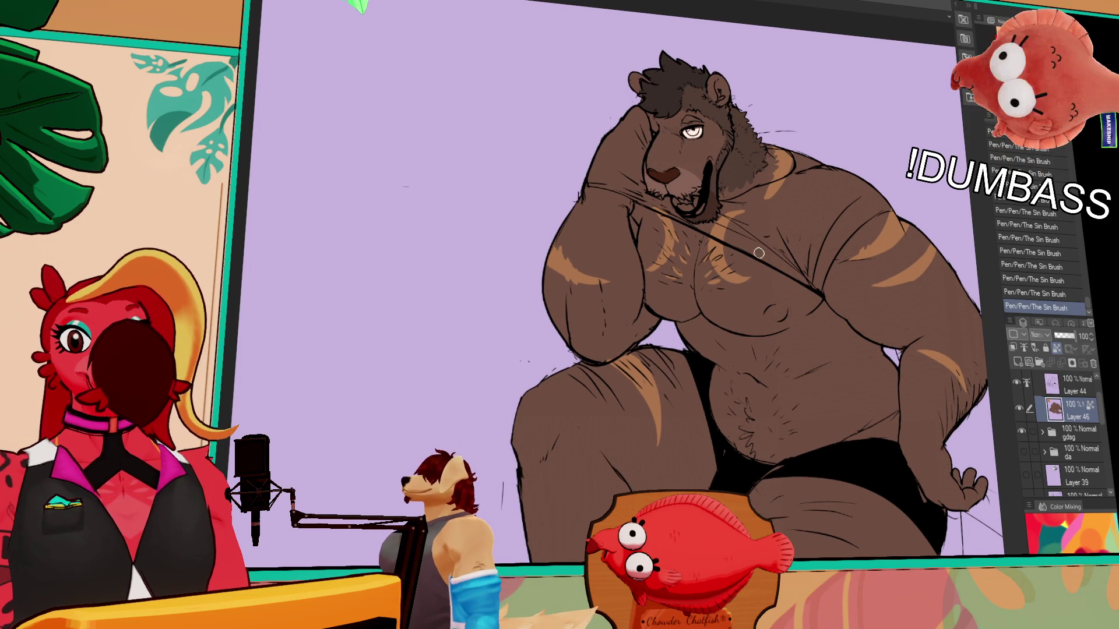
left_click_drag(747, 282, 772, 294)
left_click_drag(690, 382, 690, 362)
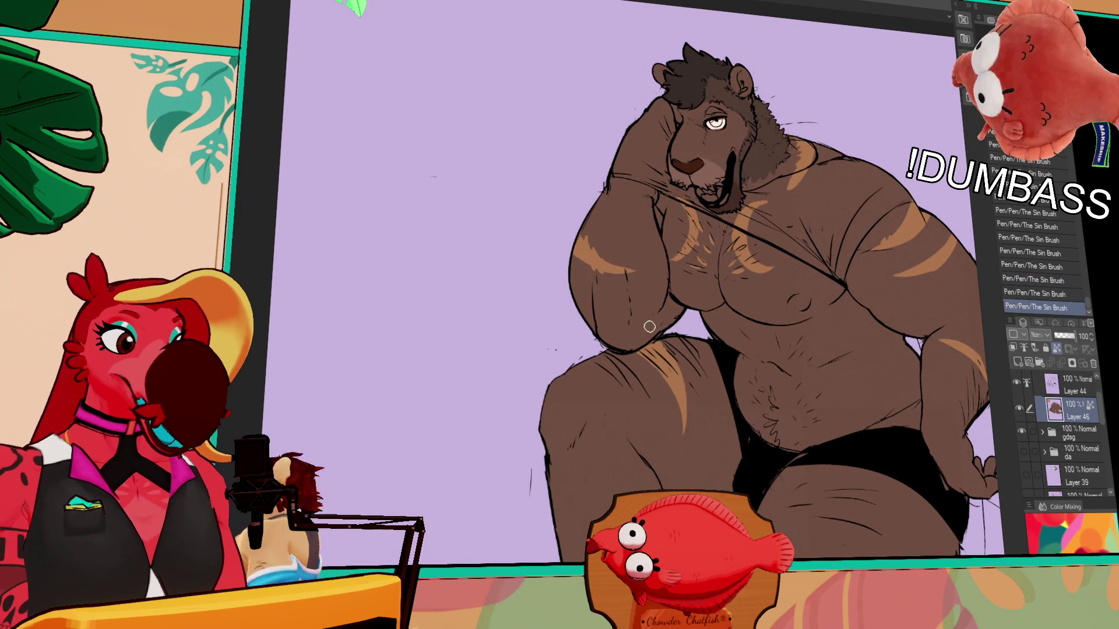
left_click_drag(652, 361, 662, 377)
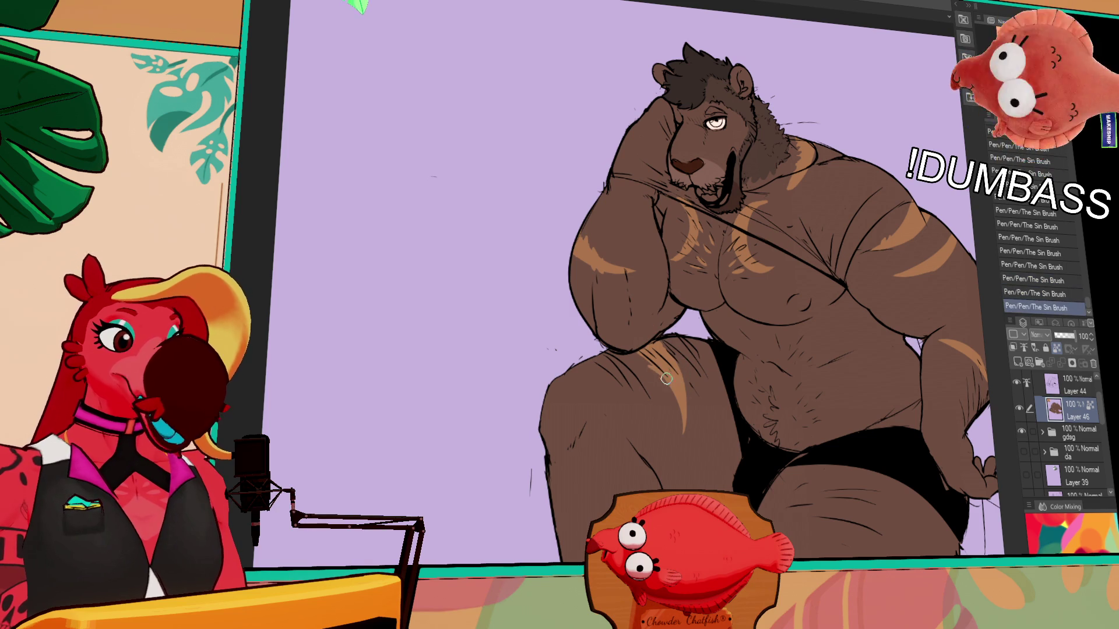
key("ctrl+z")
- Paint an orange stripe across the chest and undo it, then reframe the figure
left_click_drag(890, 254, 864, 237)
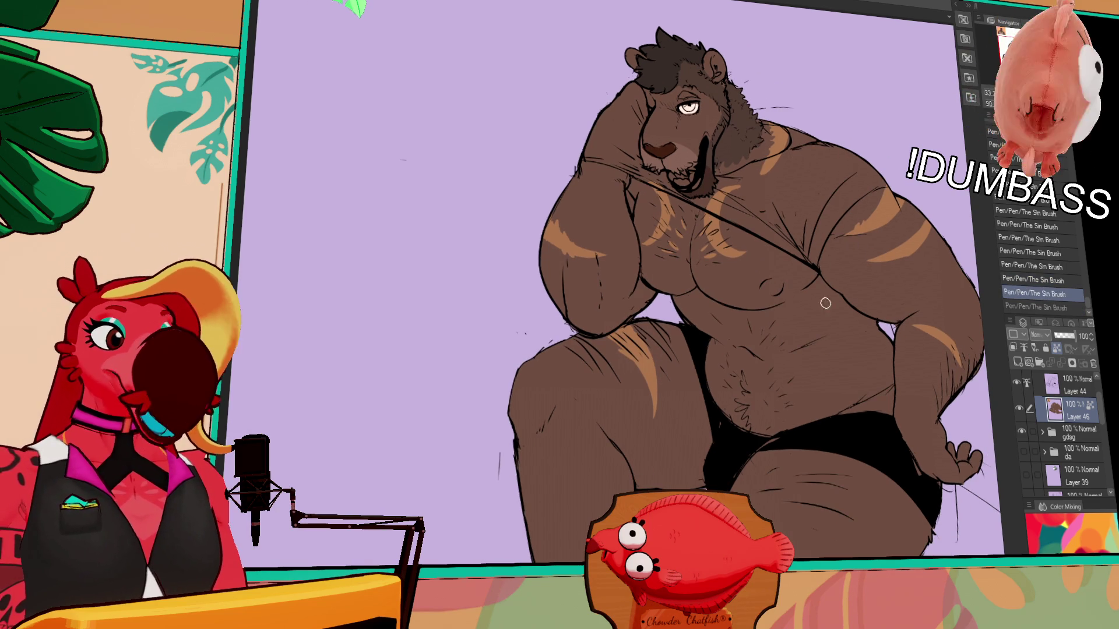
key("ctrl+z")
left_click_drag(837, 290, 805, 319)
key("ctrl+z")
key("ctrl+z")
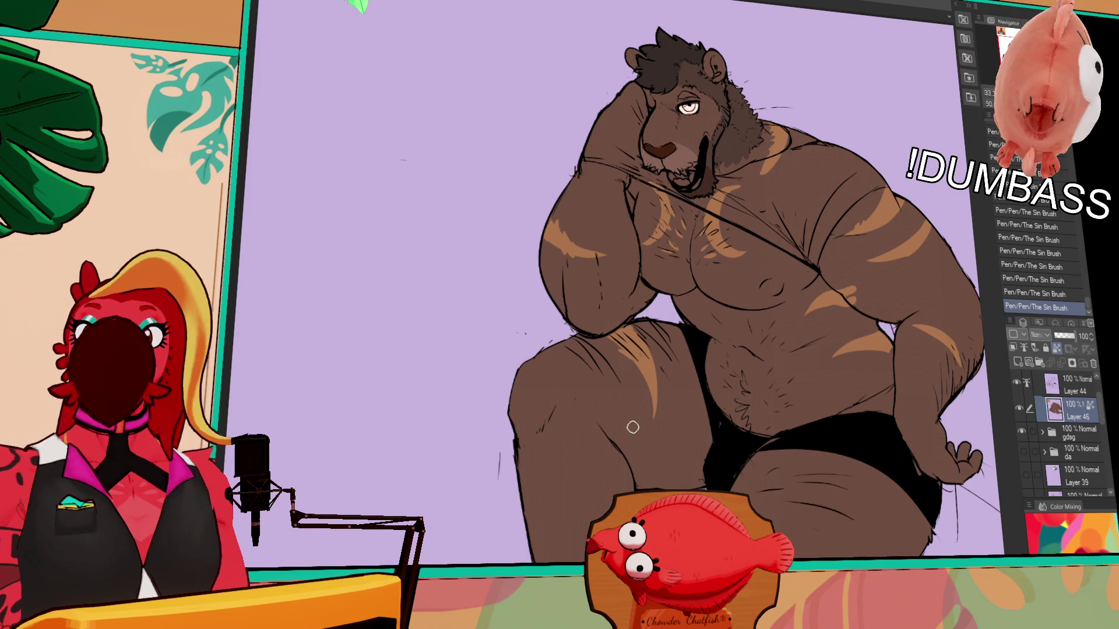
left_click_drag(655, 384, 866, 275)
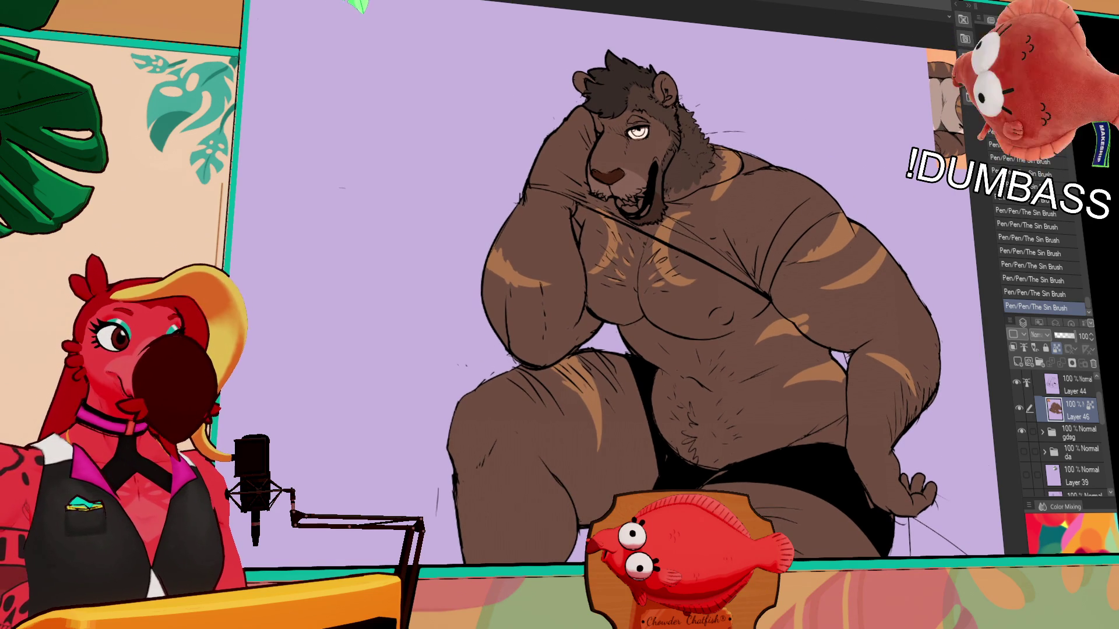
scroll(685, 224, "up", 2)
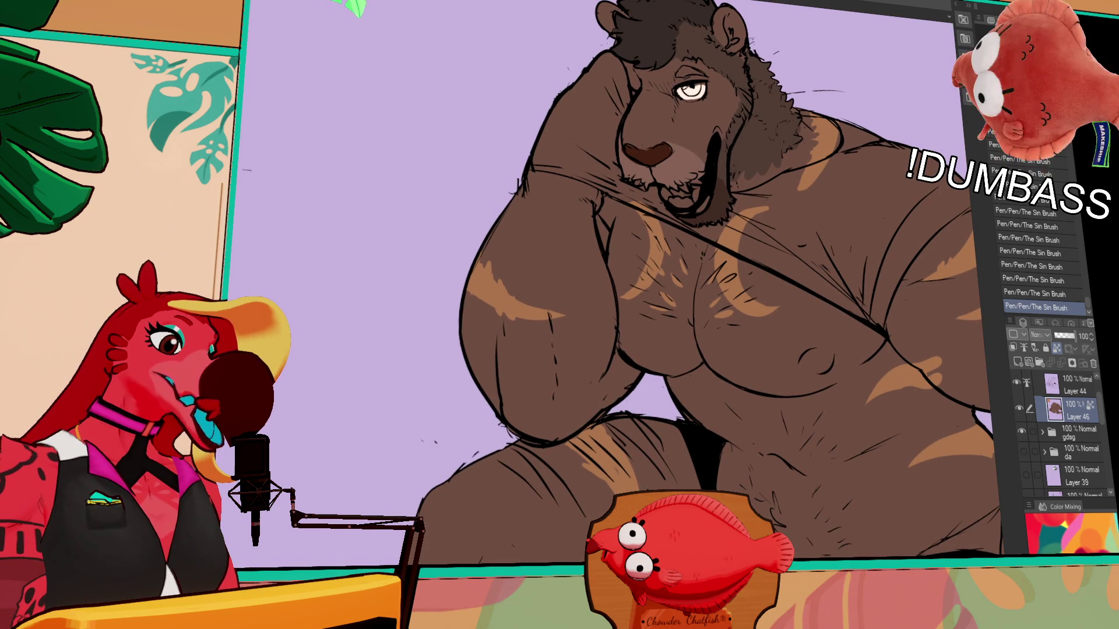
scroll(685, 224, "up", 1)
scroll(750, 260, "up", 1)
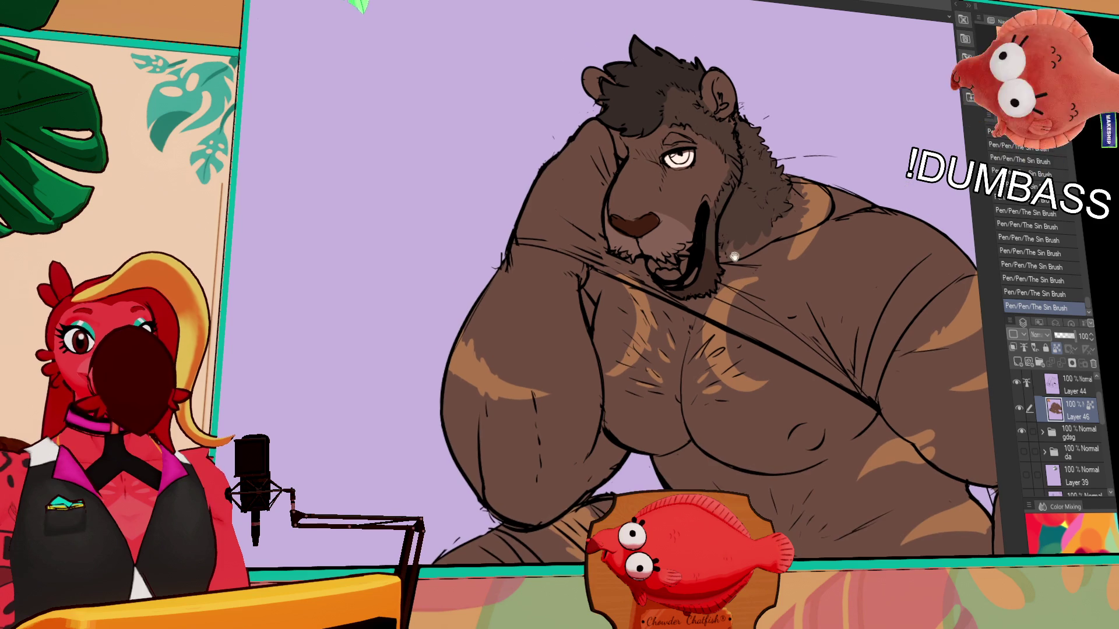
- Fill the lion's teeth white with the Fill tool (G)
left_click_drag(751, 261, 741, 263)
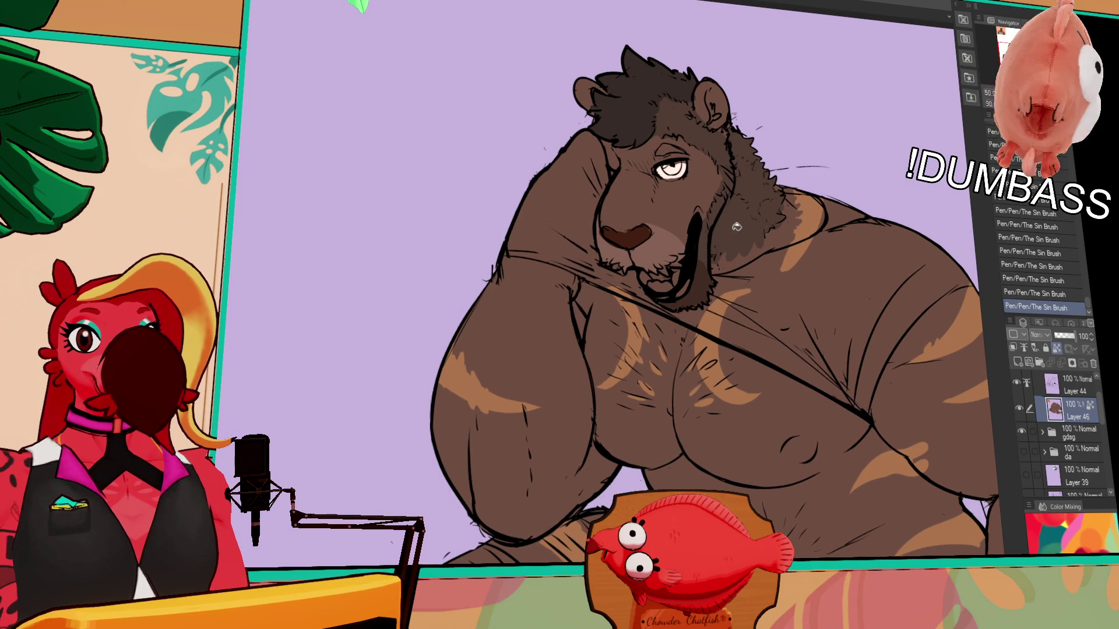
key("g")
left_click(657, 280)
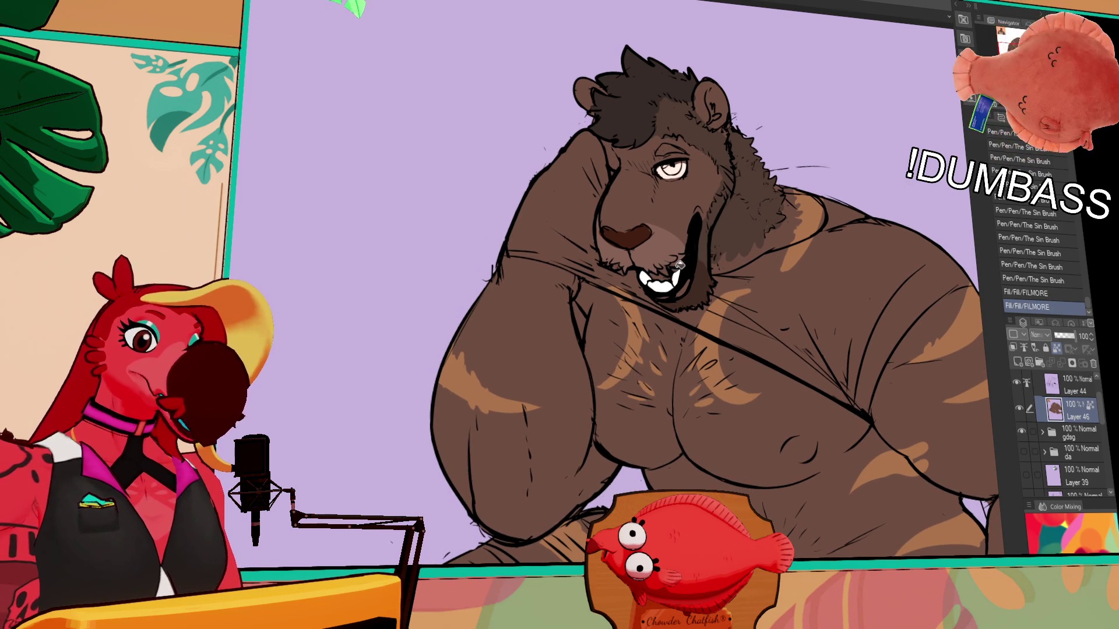
- Touch up the mouth lines and teeth edges with the pen (P)
key("p")
mouse_move(665, 266)
left_mouse_down()
mouse_move(675, 261)
mouse_move(622, 261)
mouse_move(633, 252)
left_mouse_up()
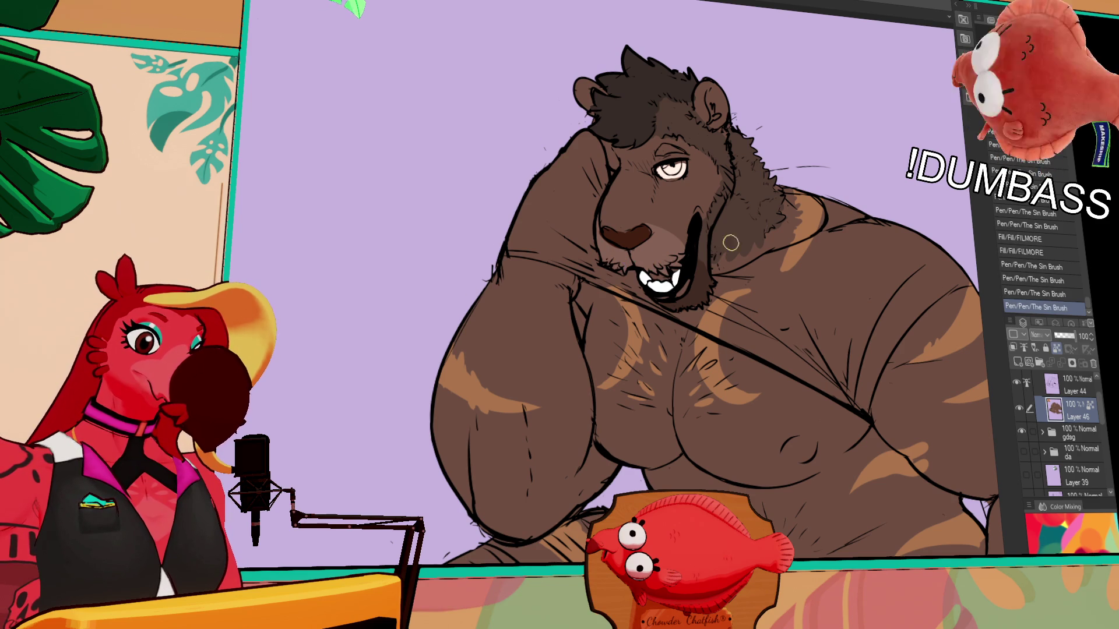
mouse_move(678, 295)
left_mouse_down()
mouse_move(686, 288)
mouse_move(665, 292)
mouse_move(677, 288)
left_mouse_up()
left_click_drag(802, 170, 782, 229)
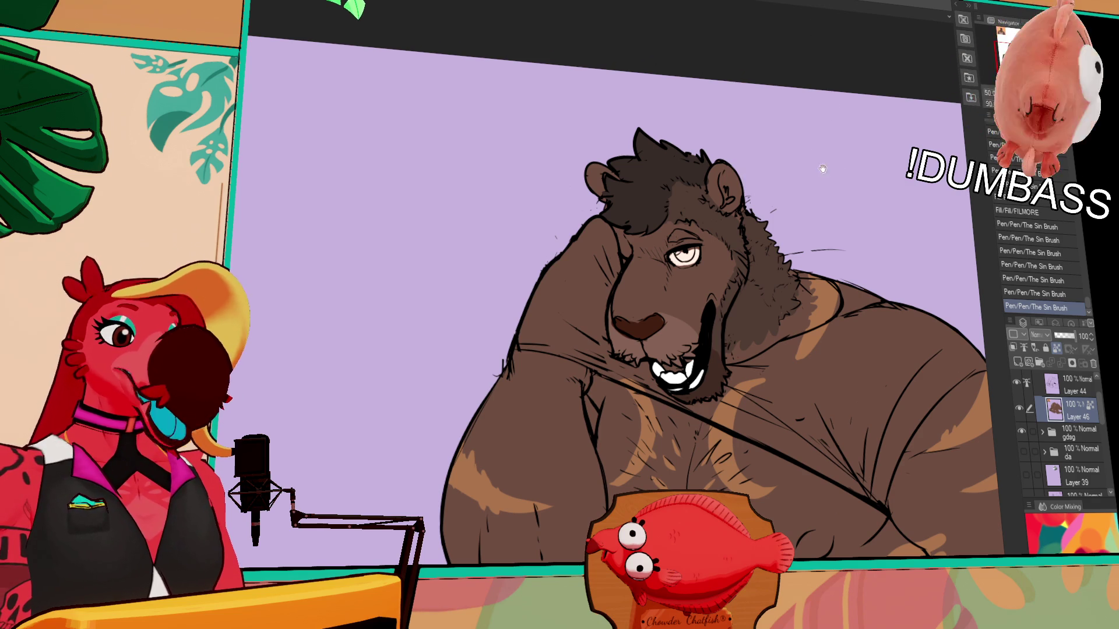
scroll(748, 248, "down", 1)
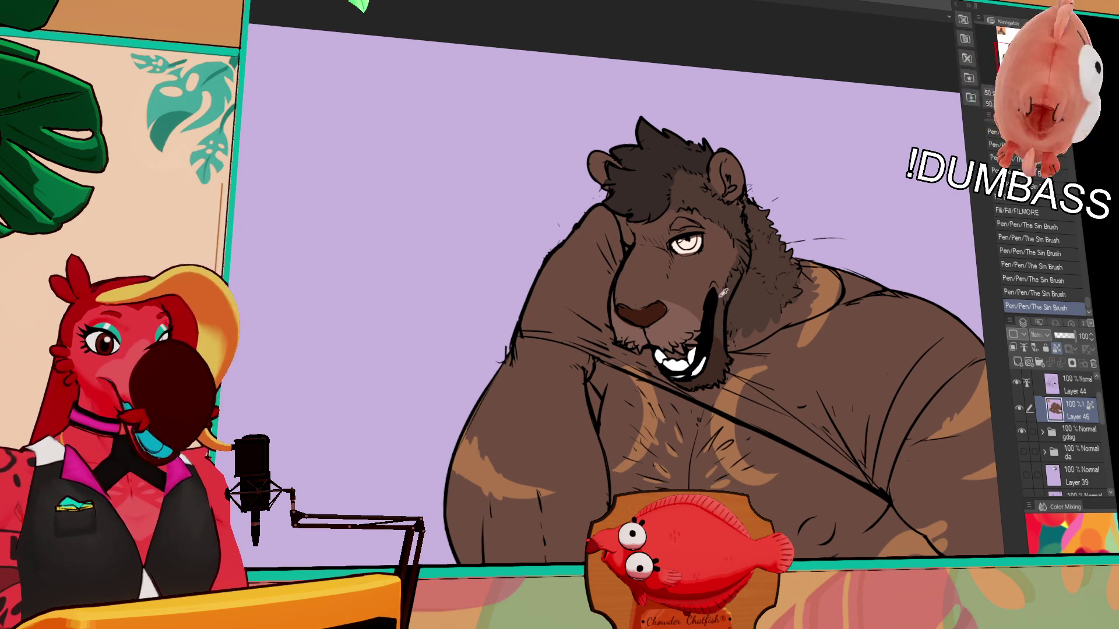
scroll(721, 292, "down", 2)
scroll(795, 238, "down", 1)
scroll(786, 269, "up", 1)
- Paint a dark brown nipple on the lion's chest, then colour the iris green
left_click_drag(833, 204, 839, 356)
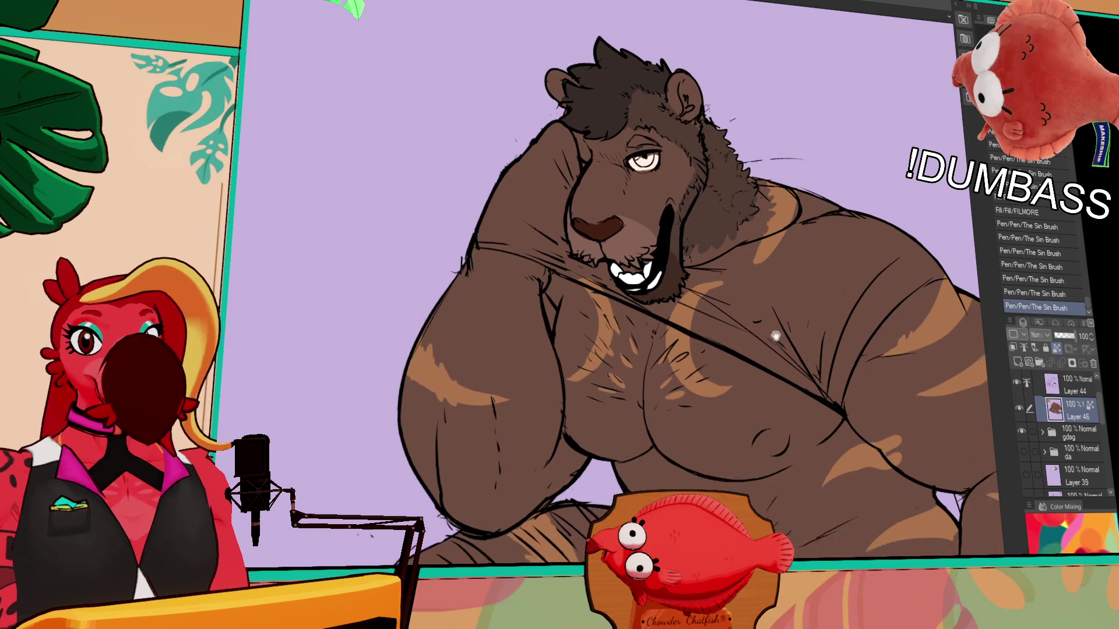
left_click_drag(635, 271, 745, 238)
left_click_drag(713, 279, 733, 307)
key("ctrl+z")
key("ctrl+y")
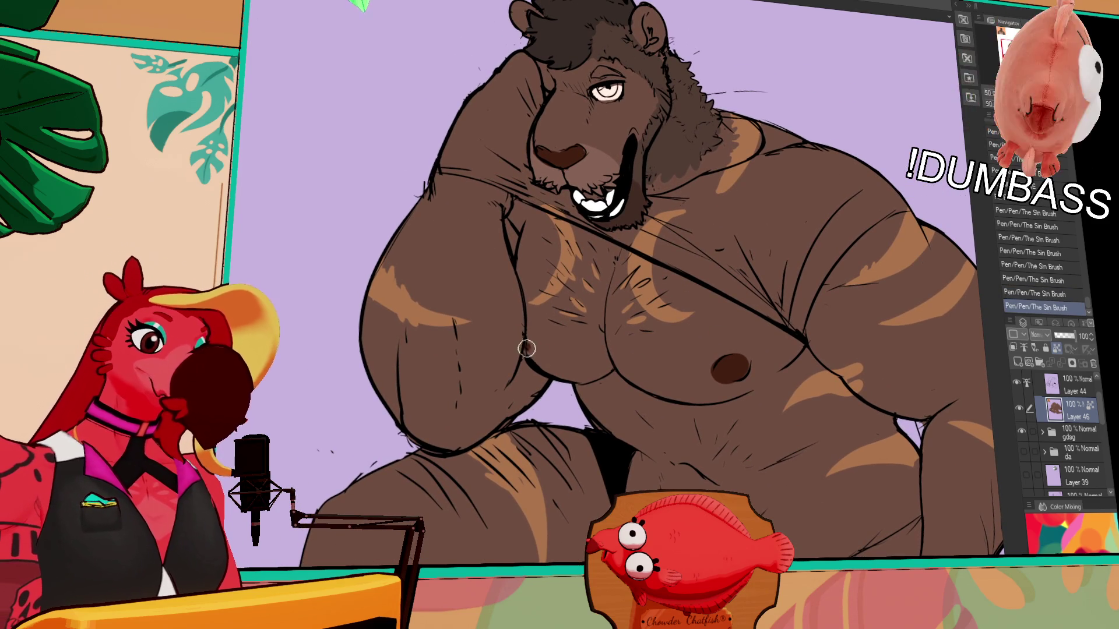
scroll(841, 321, "up", 3)
scroll(739, 307, "up", 1)
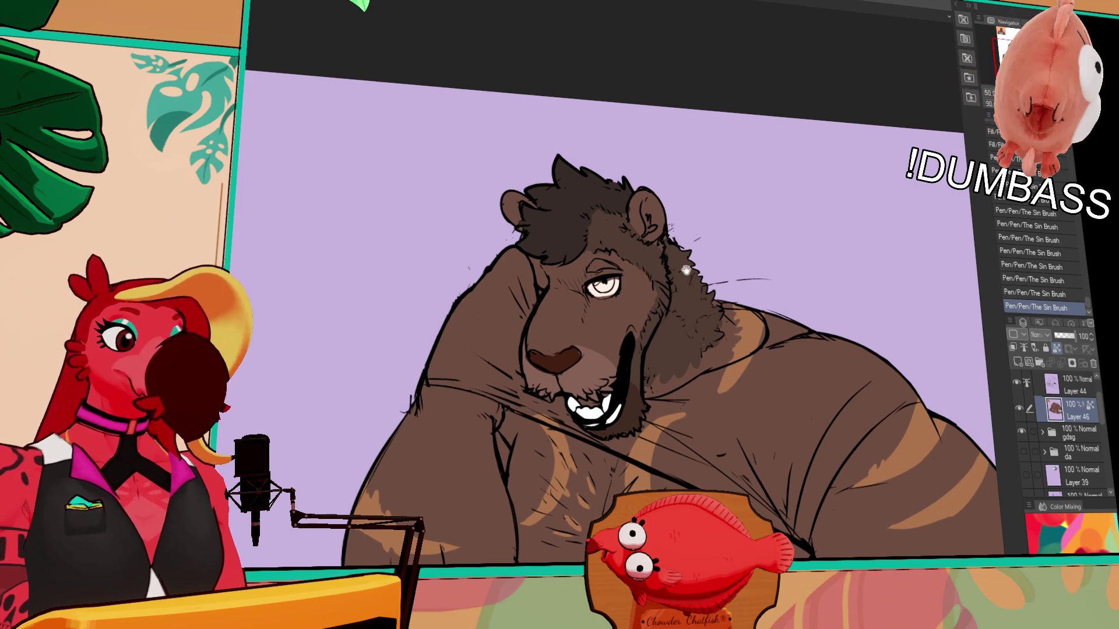
left_click(619, 278)
- Add eyelid and highlight strokes around the green eye, checking with undo/redo
left_click_drag(613, 271, 632, 267)
left_click_drag(792, 364, 804, 216)
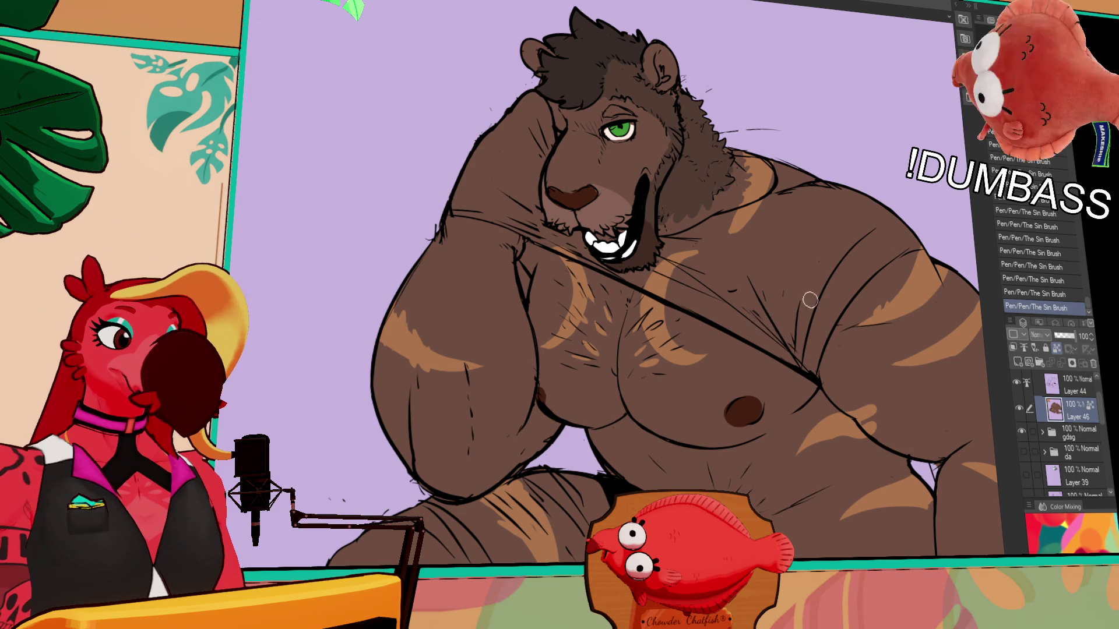
left_click_drag(807, 353, 866, 292)
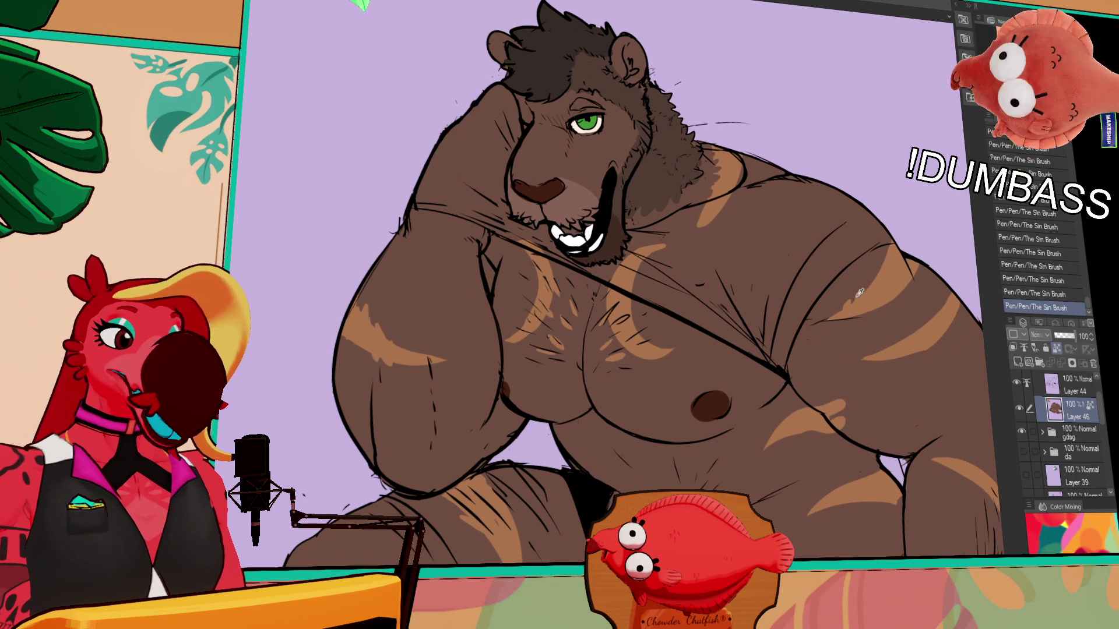
key("ctrl+z")
key("ctrl+y")
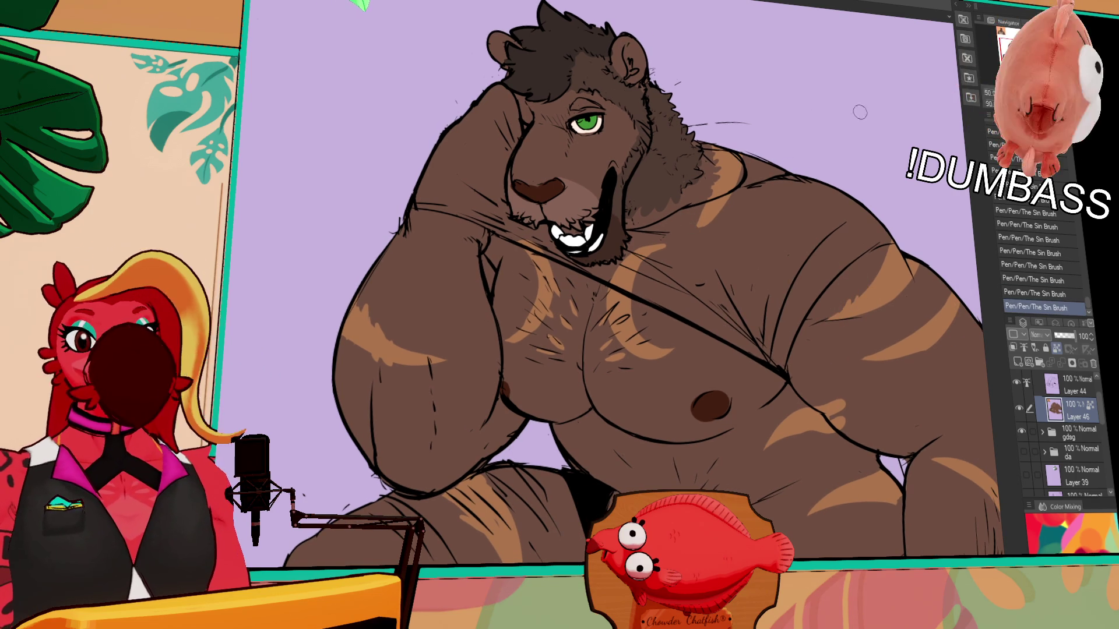
mouse_move(753, 375)
left_mouse_down()
mouse_move(745, 304)
mouse_move(761, 240)
left_mouse_up()
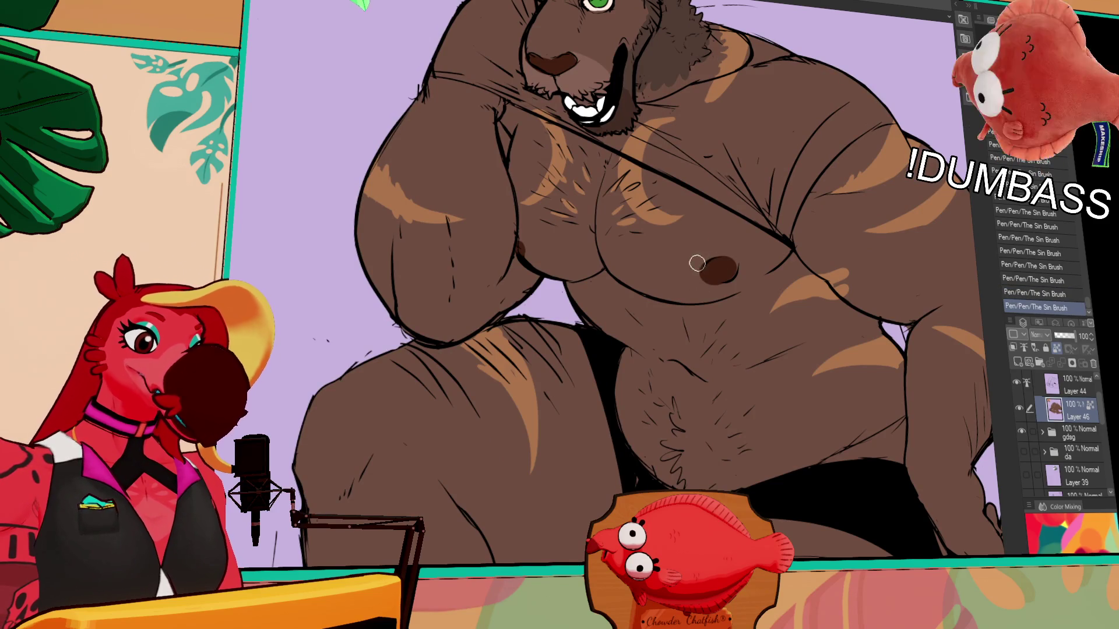
- Toggle the last brush stroke with undo/redo to check it, keeping it
key("ctrl+z")
key("ctrl+y")
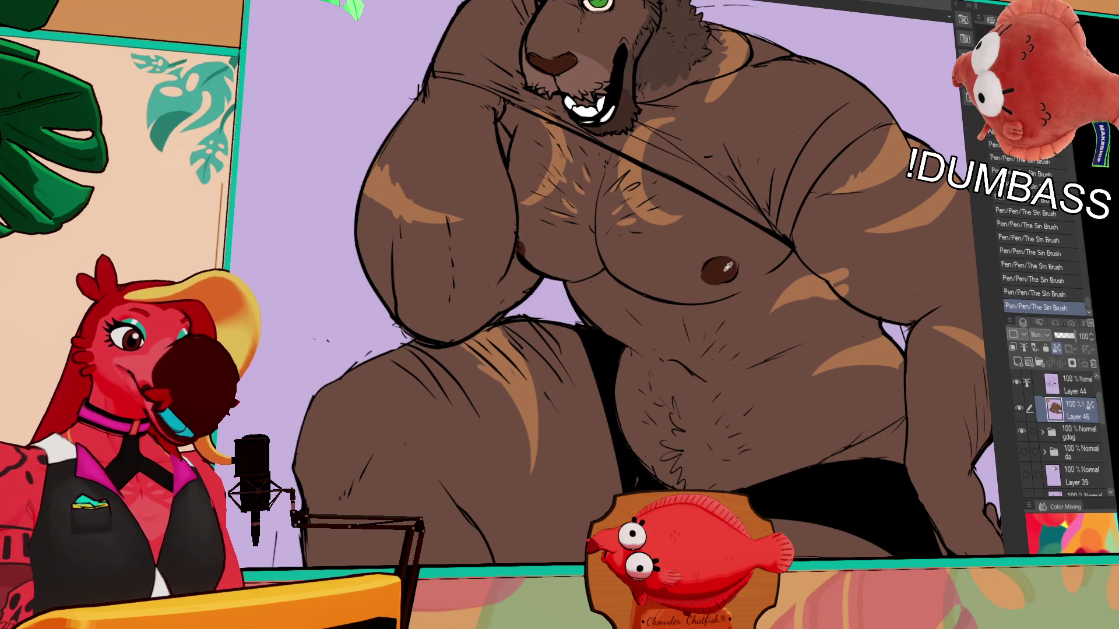
key("ctrl+z")
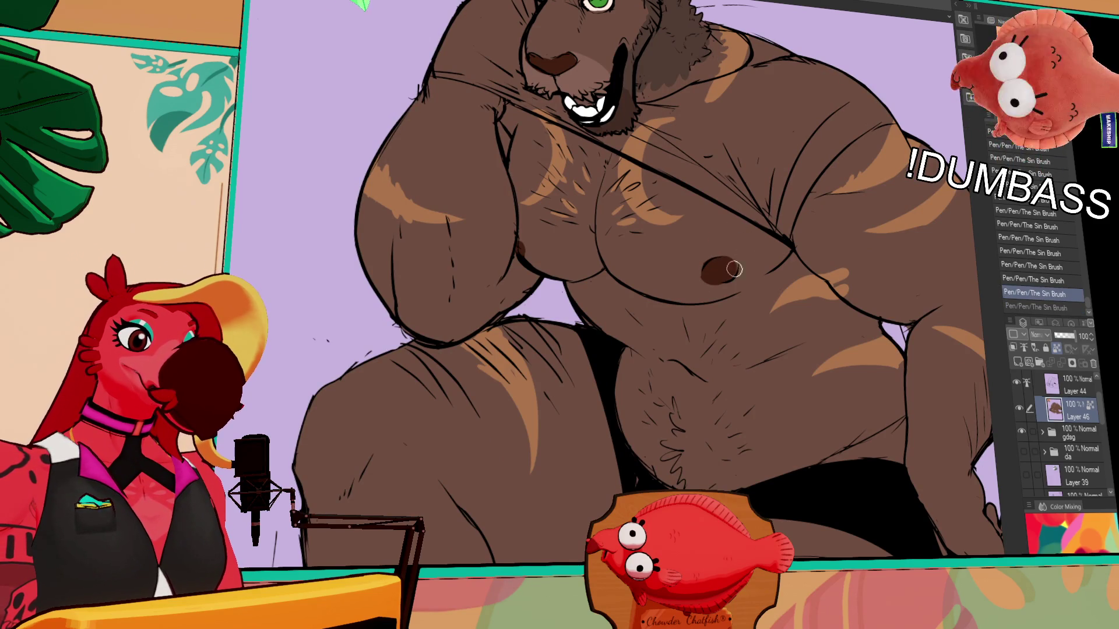
key("ctrl+y")
key("ctrl+z")
key("ctrl+y")
left_click_drag(757, 314, 768, 239)
scroll(767, 238, "down", 2)
scroll(787, 229, "up", 1)
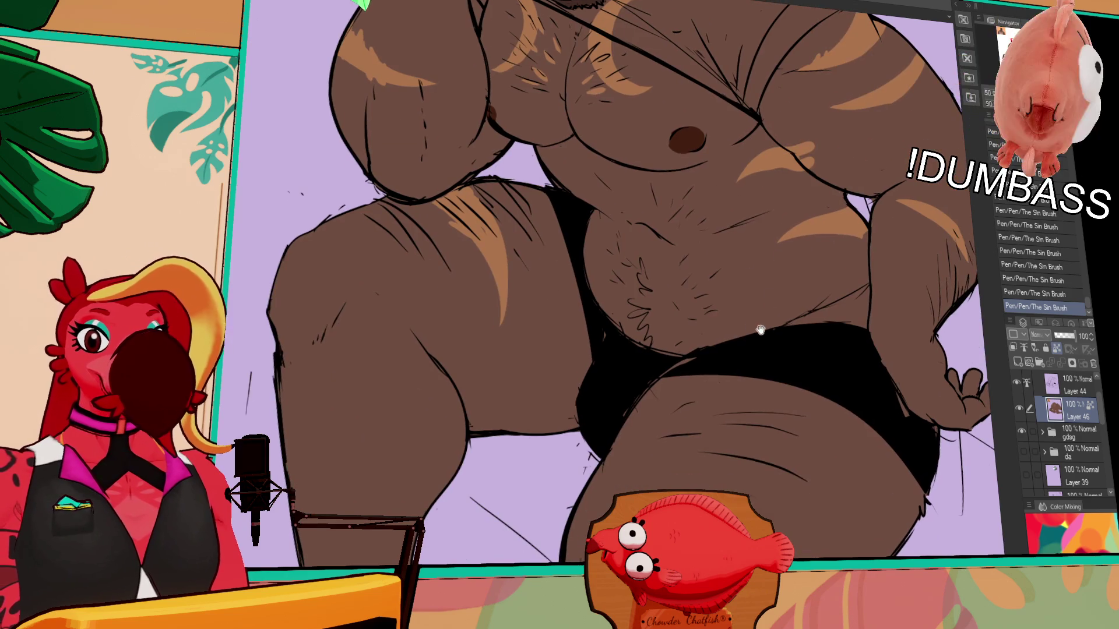
scroll(787, 245, "down", 3)
scroll(792, 245, "up", 2)
scroll(871, 210, "up", 2)
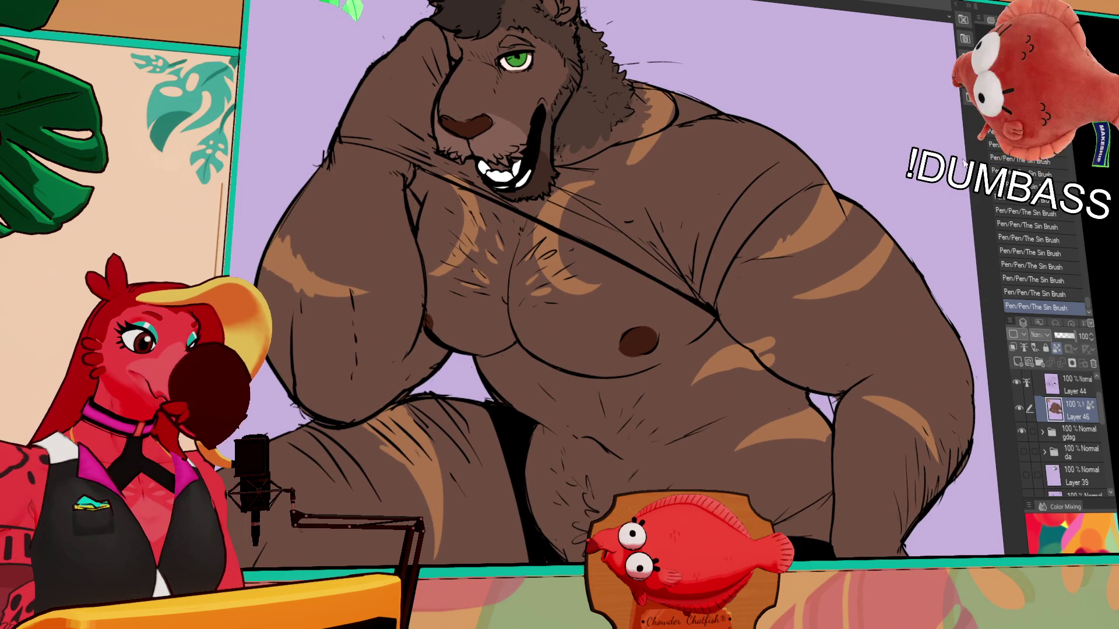
scroll(915, 217, "down", 1)
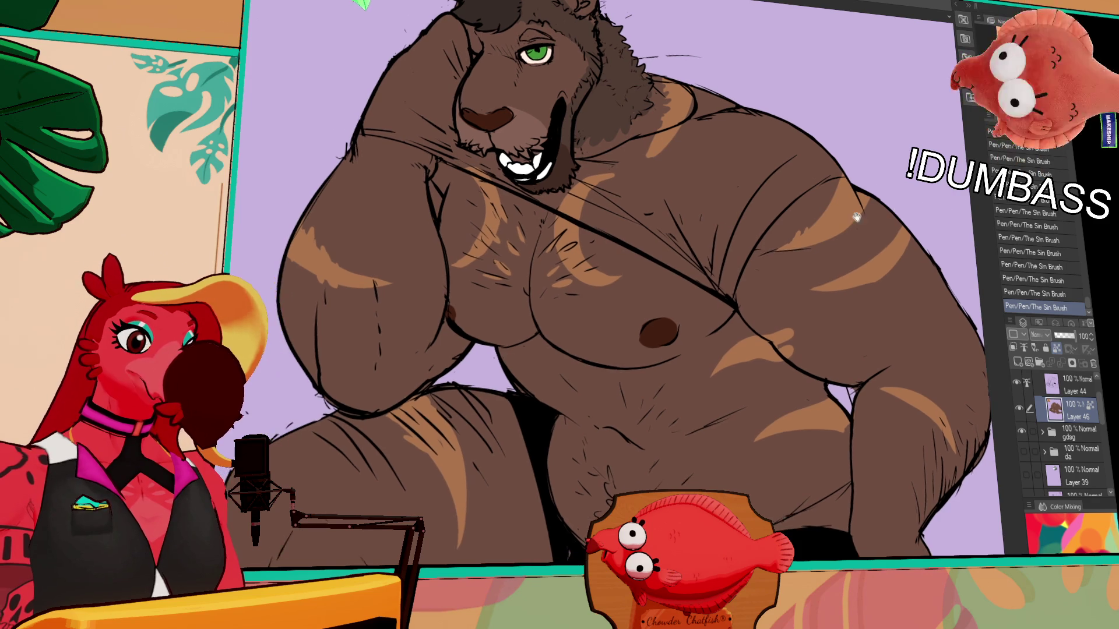
scroll(831, 232, "down", 1)
scroll(700, 253, "down", 1)
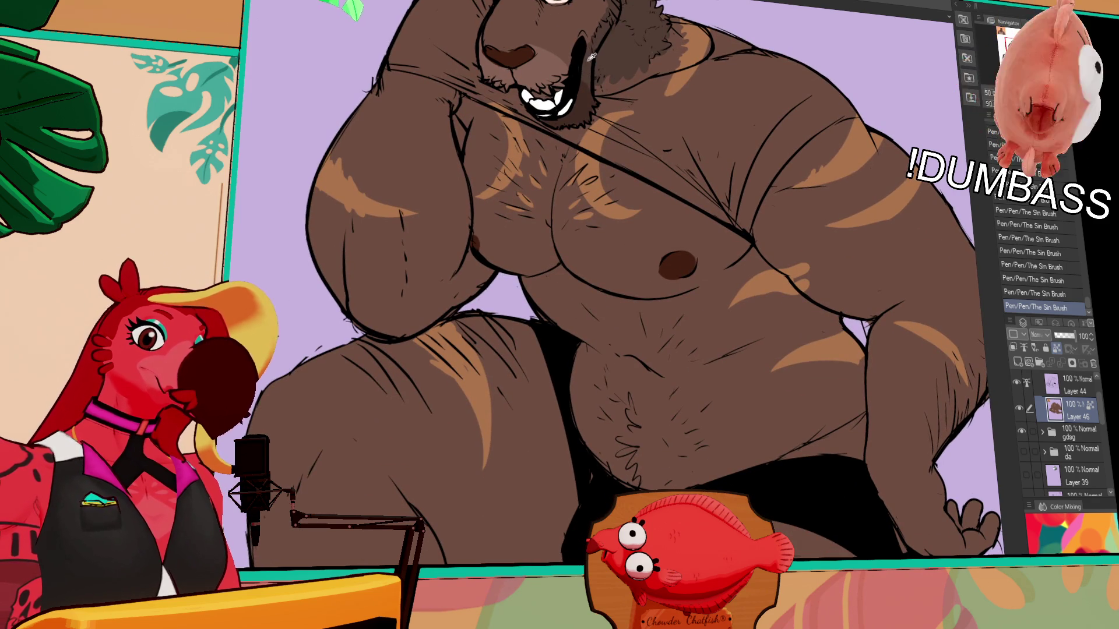
- Redraw two short hair strokes on the lion's chest, undoing ones that didn't look right
key("ctrl+z")
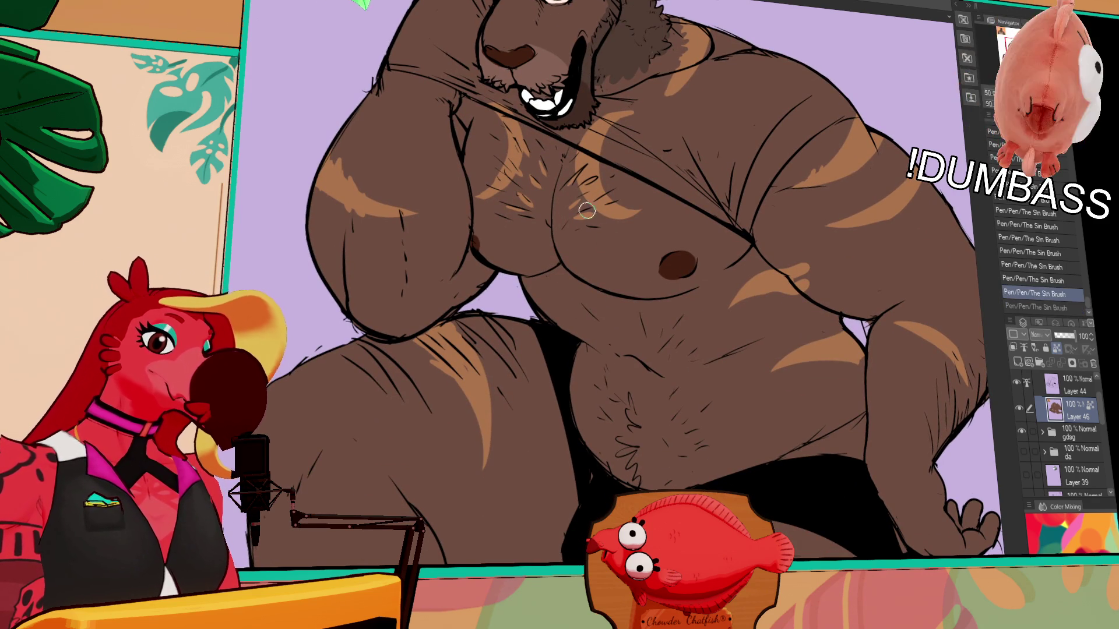
scroll(612, 194, "up", 2)
left_click_drag(617, 271, 630, 257)
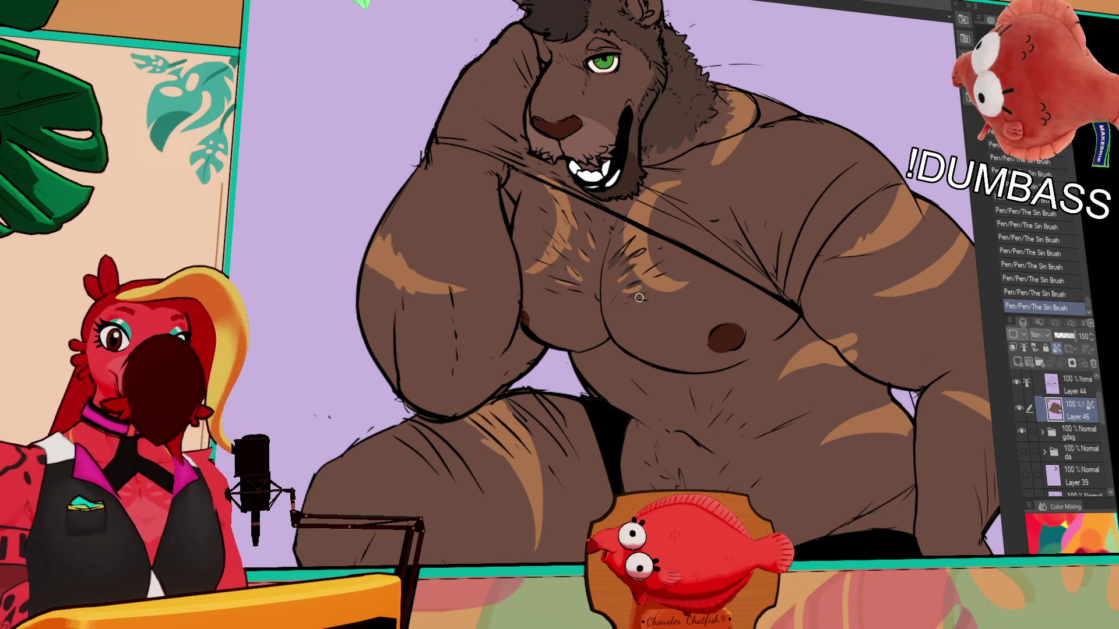
left_click_drag(625, 288, 634, 340)
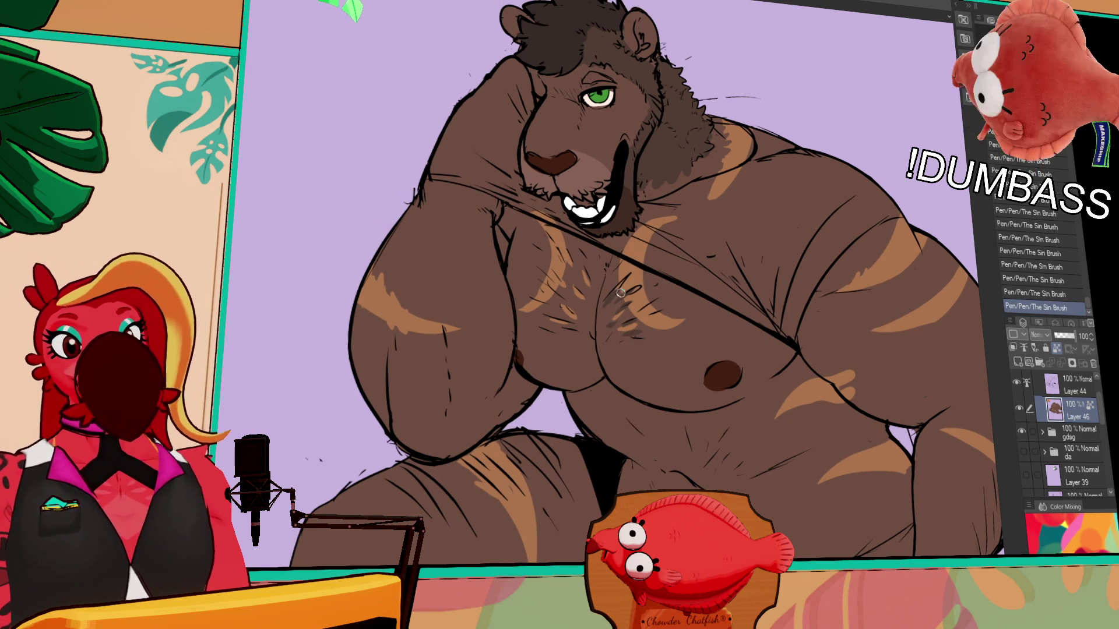
key("ctrl+z")
left_click_drag(562, 326, 586, 312)
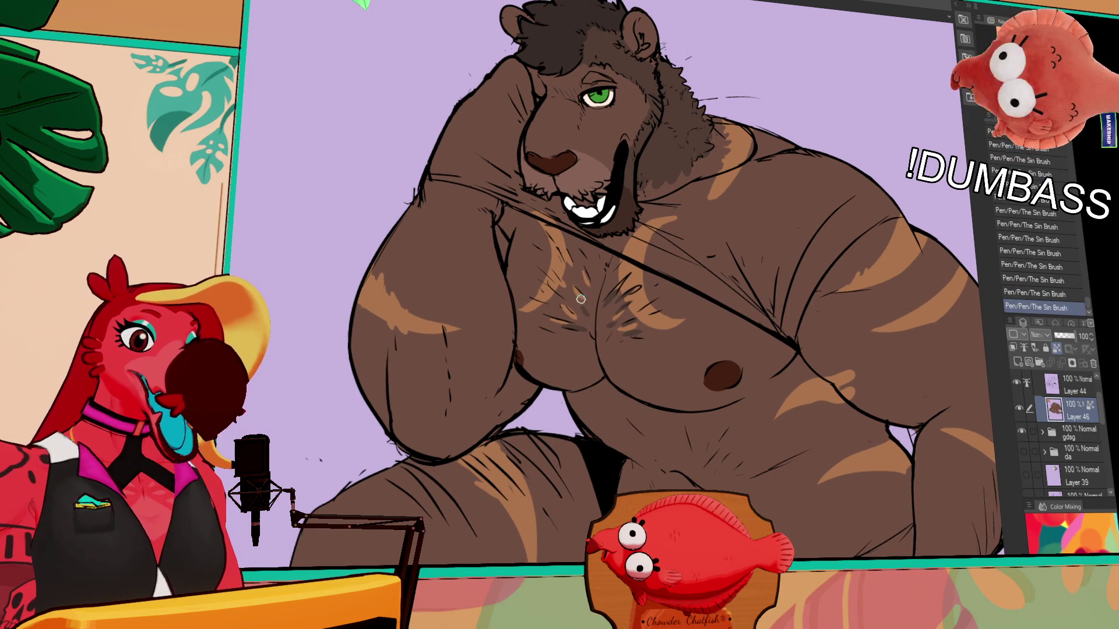
mouse_move(669, 376)
left_mouse_down()
mouse_move(642, 391)
mouse_move(619, 351)
left_mouse_up()
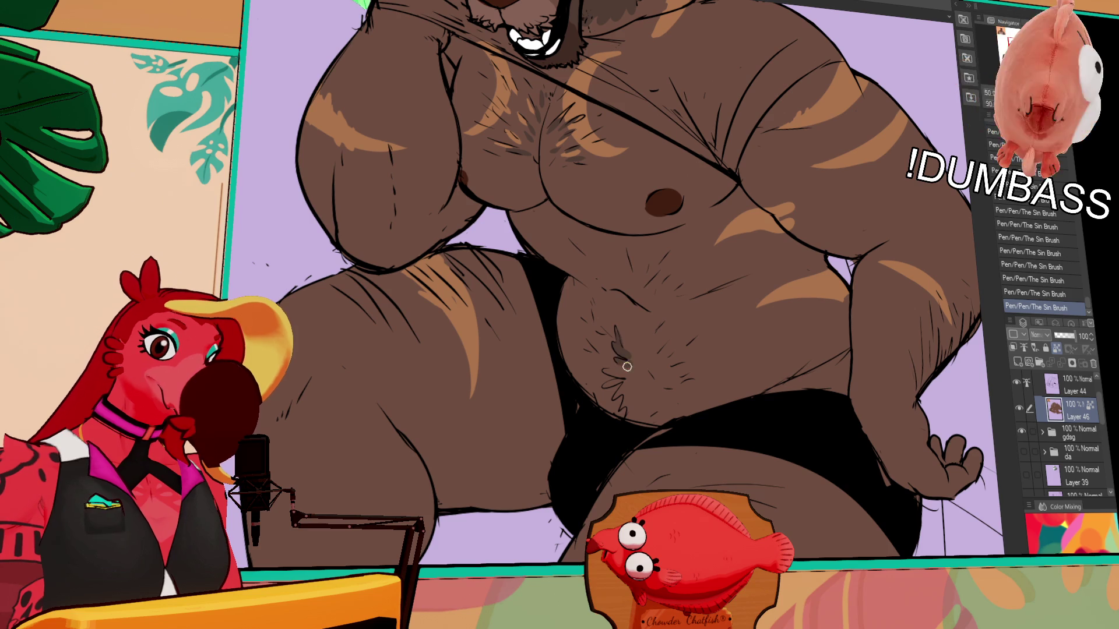
- Sketch faint hair strokes on the belly around the navel, retrying until they sit right
mouse_move(615, 400)
left_mouse_down()
mouse_move(629, 382)
mouse_move(618, 374)
mouse_move(649, 408)
left_mouse_up()
key("ctrl+z")
left_click_drag(636, 359, 652, 411)
key("ctrl+z")
key("ctrl+z")
left_click_drag(624, 367, 650, 411)
key("ctrl+z")
key("ctrl+z")
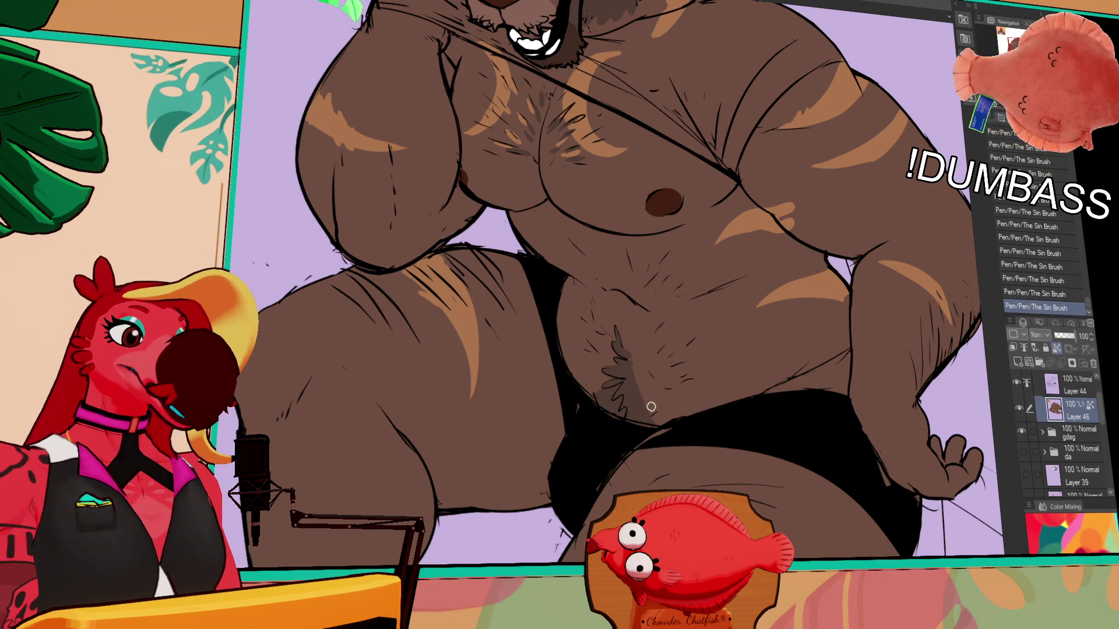
key("ctrl+z")
left_click_drag(630, 394, 651, 418)
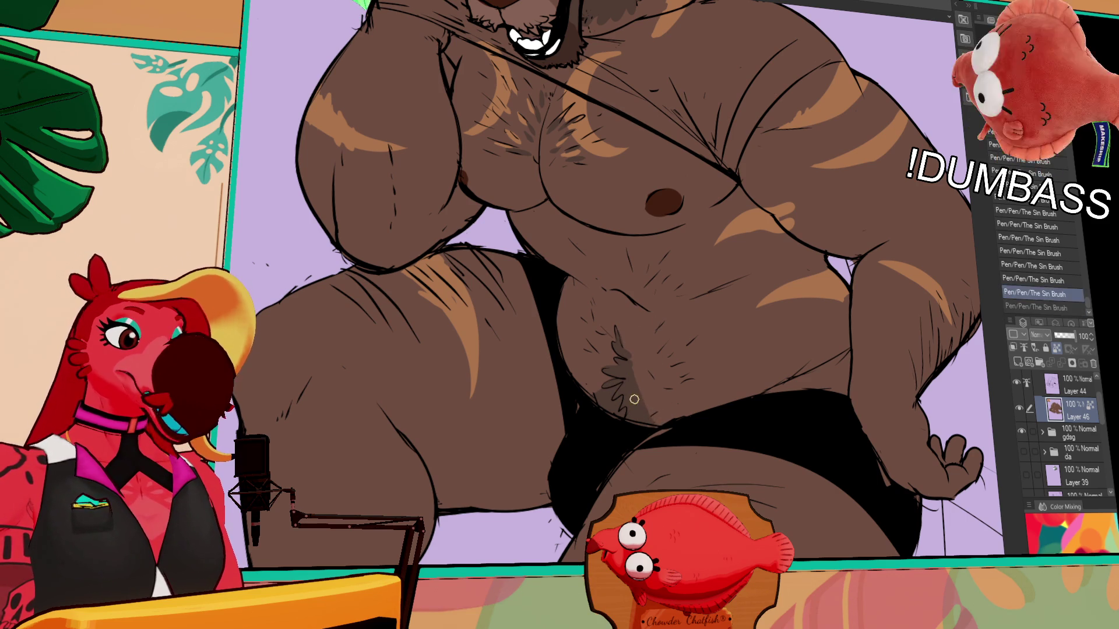
key("ctrl+z")
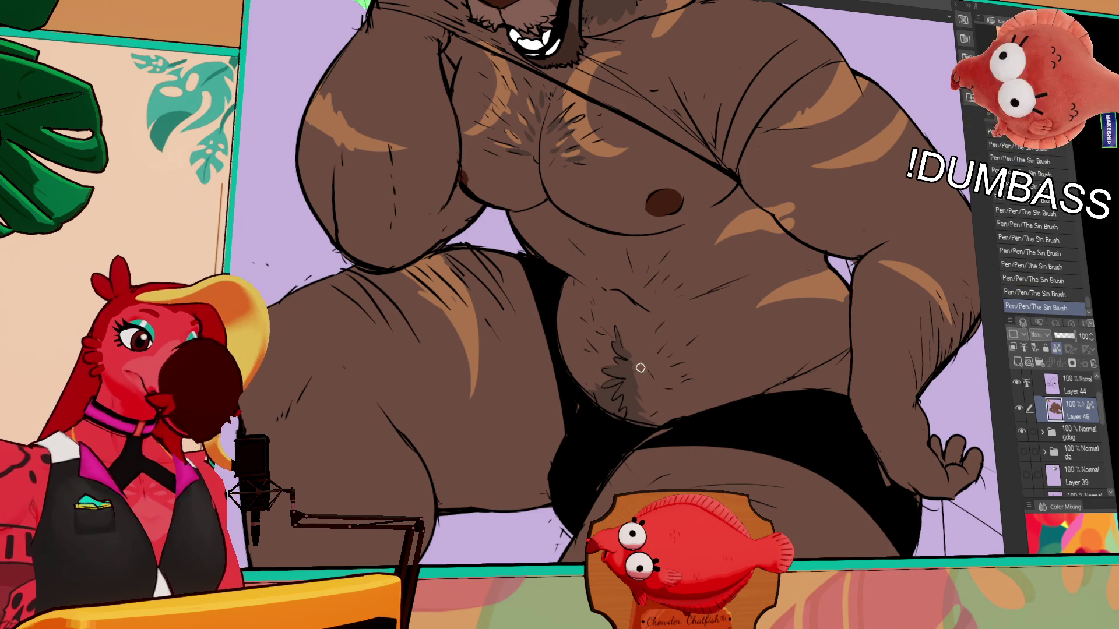
left_click_drag(651, 379, 661, 370)
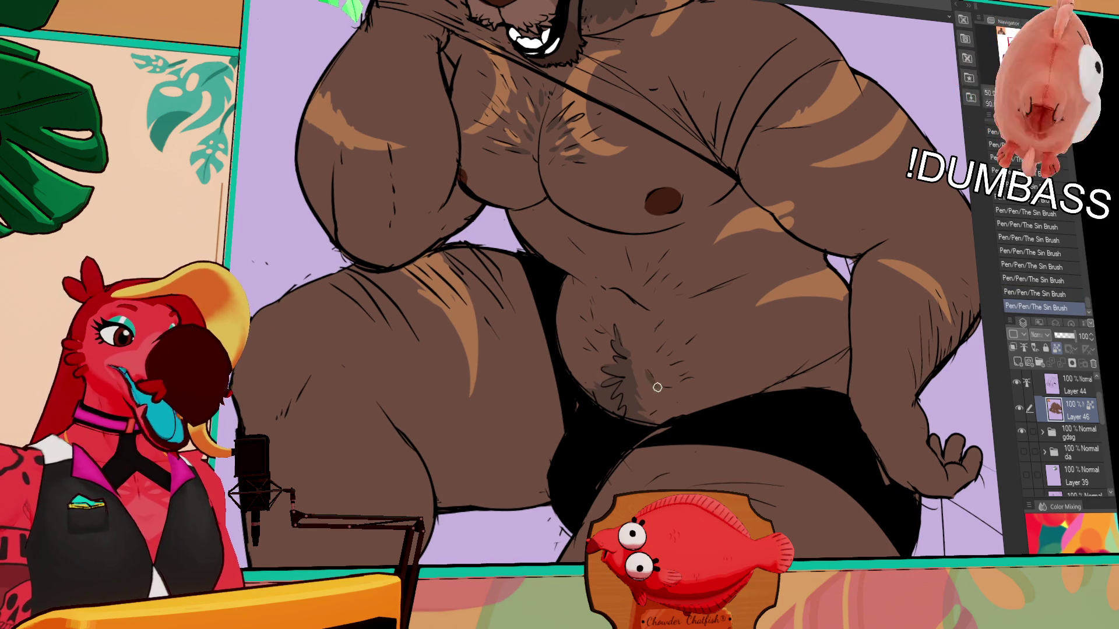
mouse_move(674, 325)
left_mouse_down()
mouse_move(681, 359)
mouse_move(639, 371)
mouse_move(628, 349)
left_mouse_up()
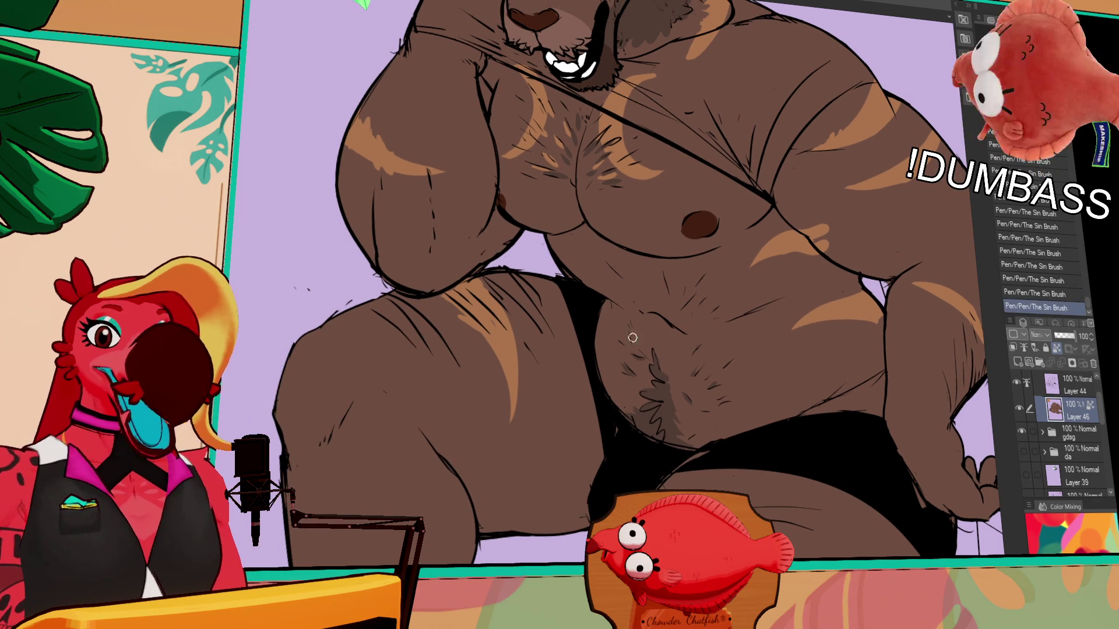
- Add short hair texture marks on the lower belly above the briefs
mouse_move(719, 297)
left_mouse_down()
mouse_move(724, 405)
mouse_move(702, 381)
mouse_move(707, 369)
left_mouse_up()
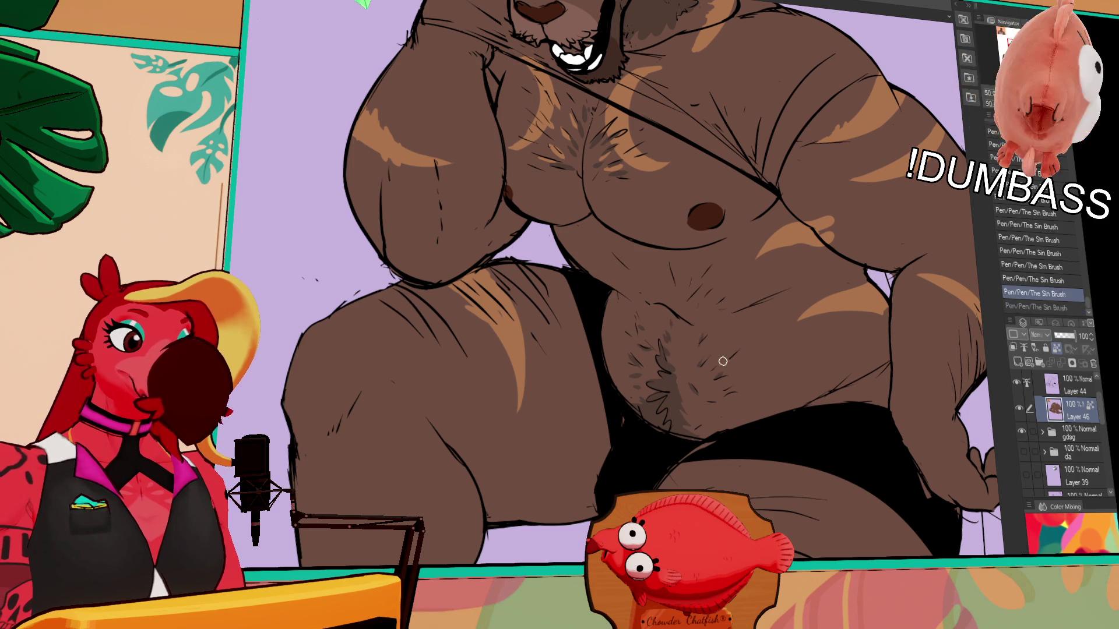
scroll(743, 368, "down", 1)
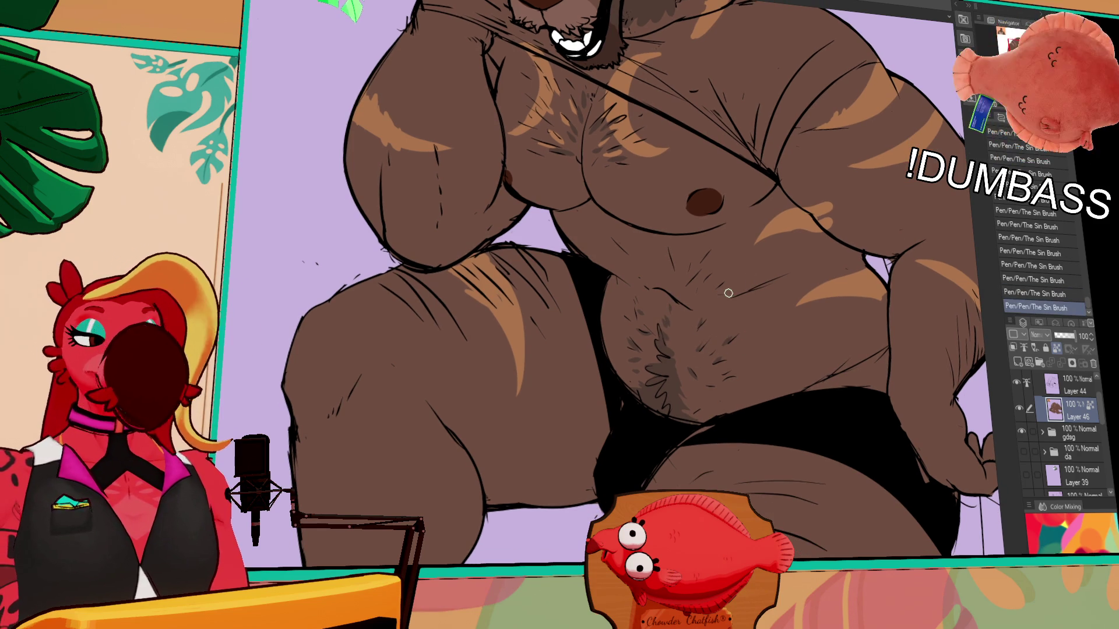
left_click_drag(718, 381, 722, 383)
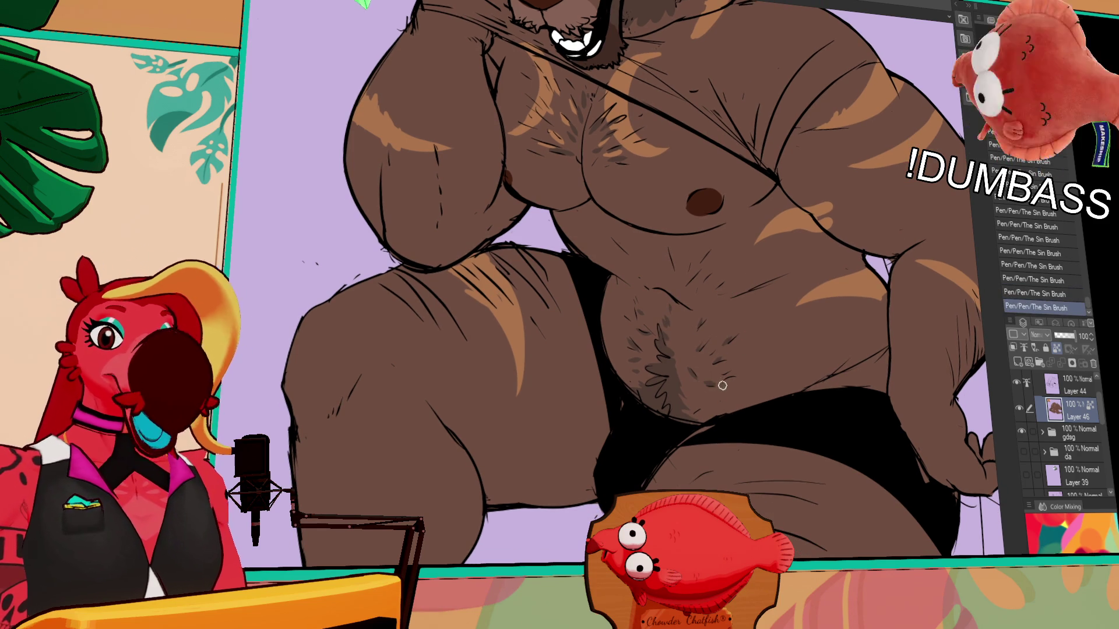
scroll(709, 400, "down", 1)
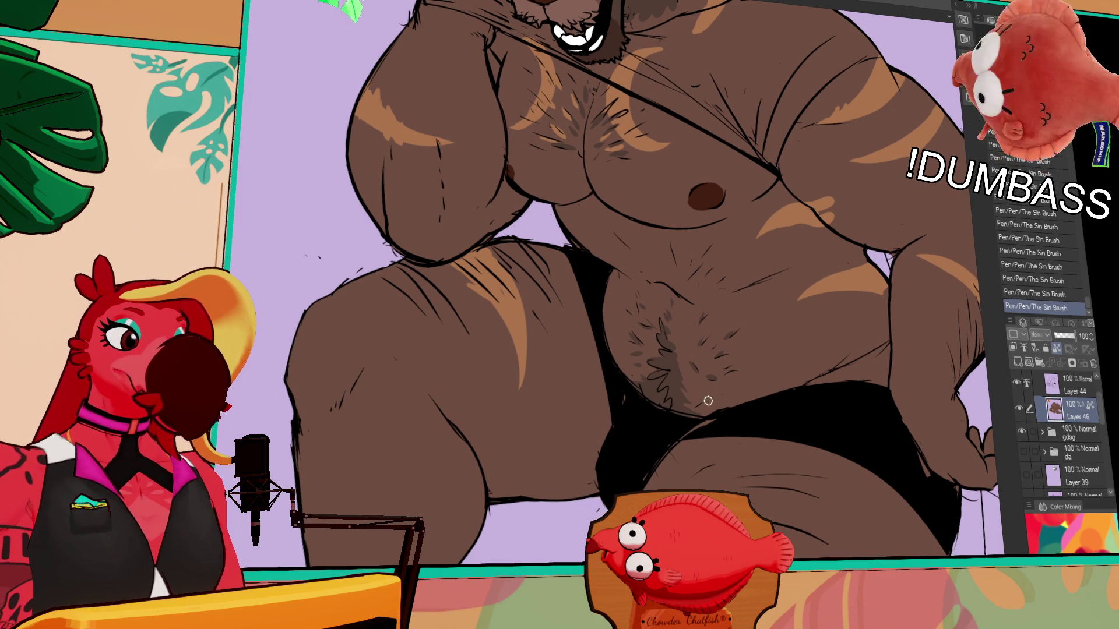
left_click_drag(726, 376, 729, 368)
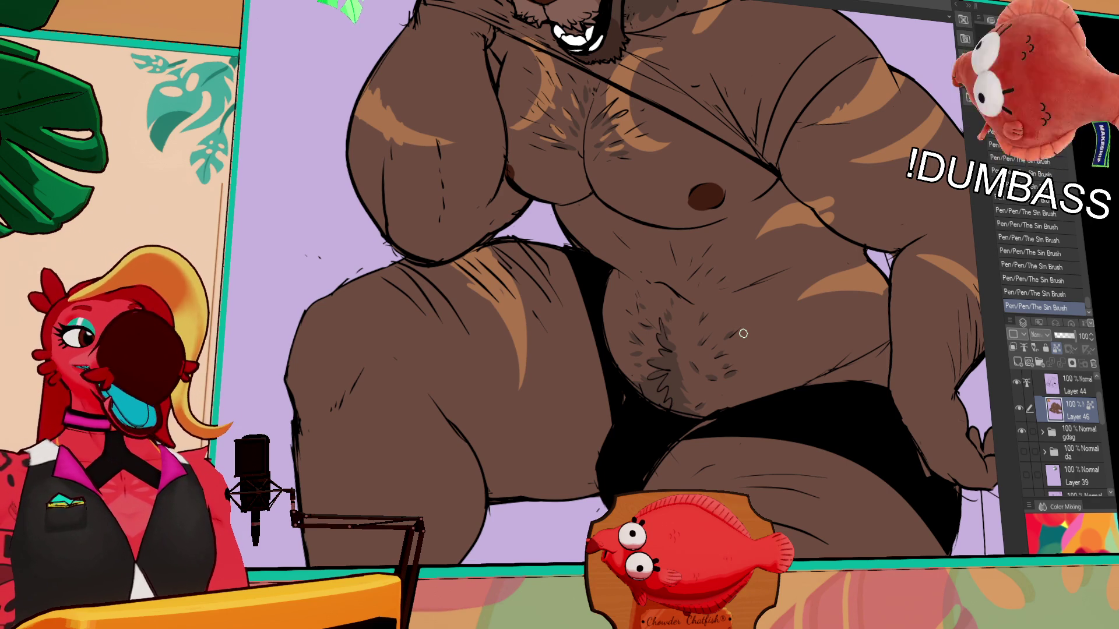
scroll(743, 333, "up", 2)
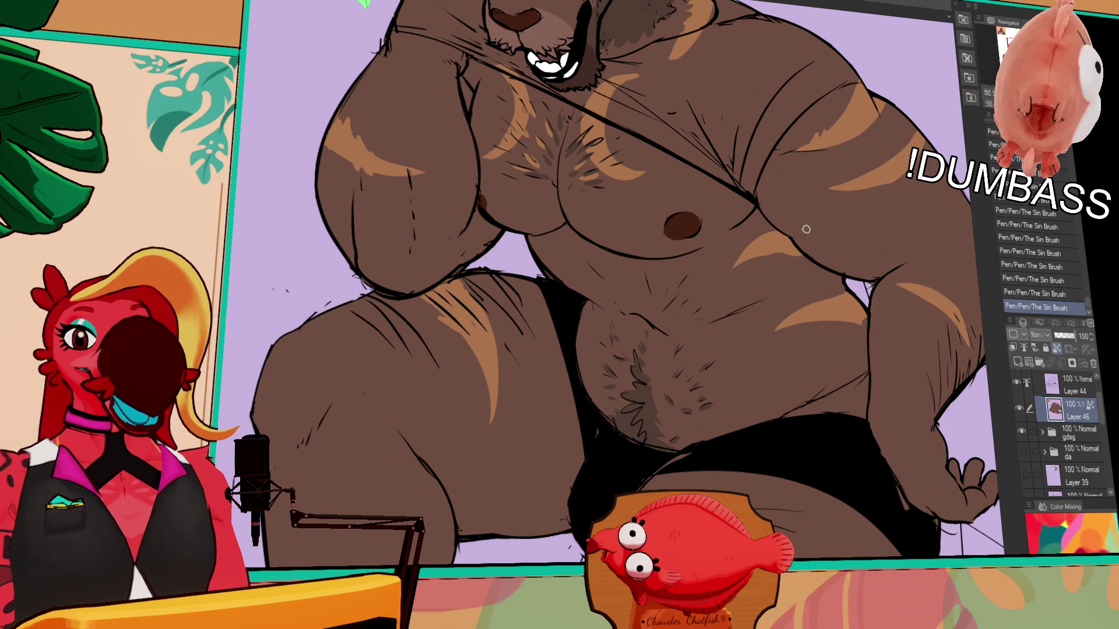
left_click_drag(859, 317, 822, 274)
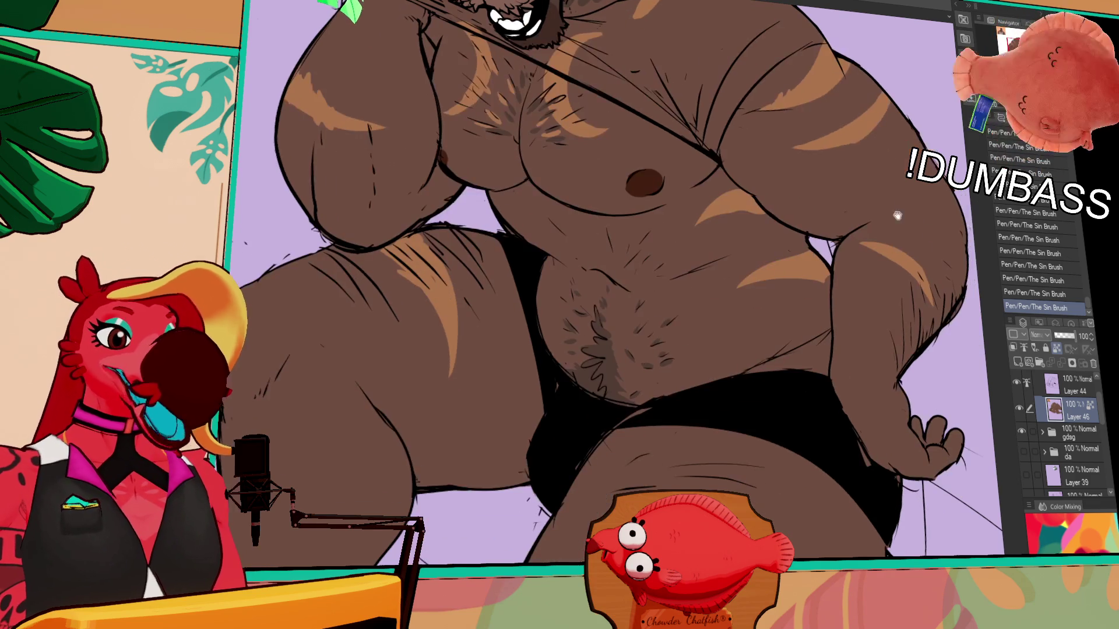
scroll(835, 279, "down", 2)
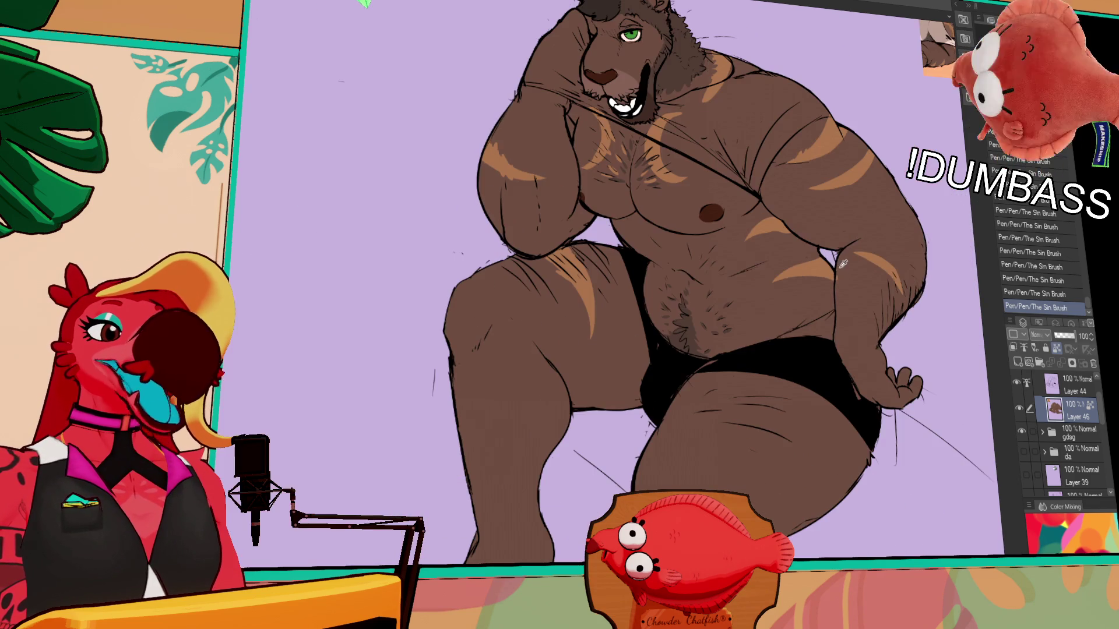
scroll(918, 197, "up", 2)
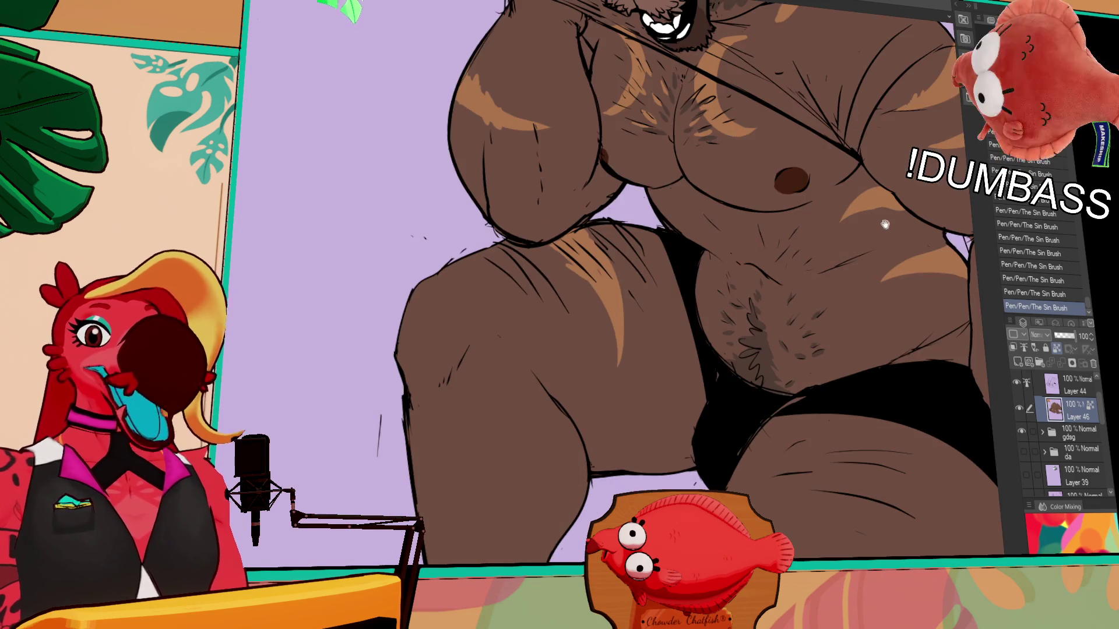
scroll(875, 210, "up", 2)
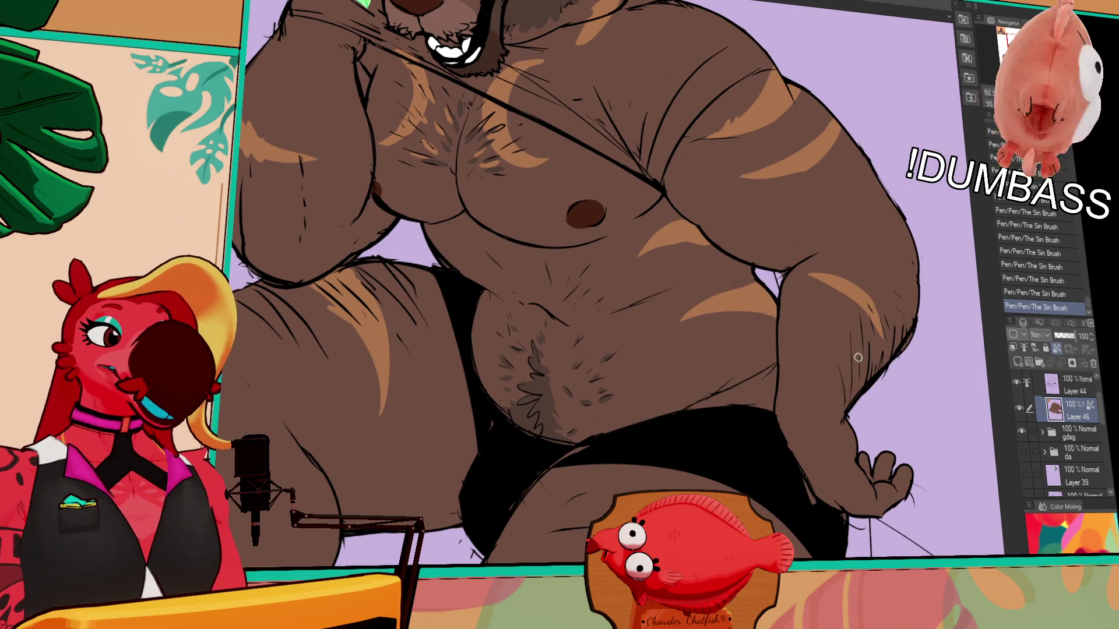
- Pan over the figure to review the face and lower body
left_click_drag(709, 371, 705, 384)
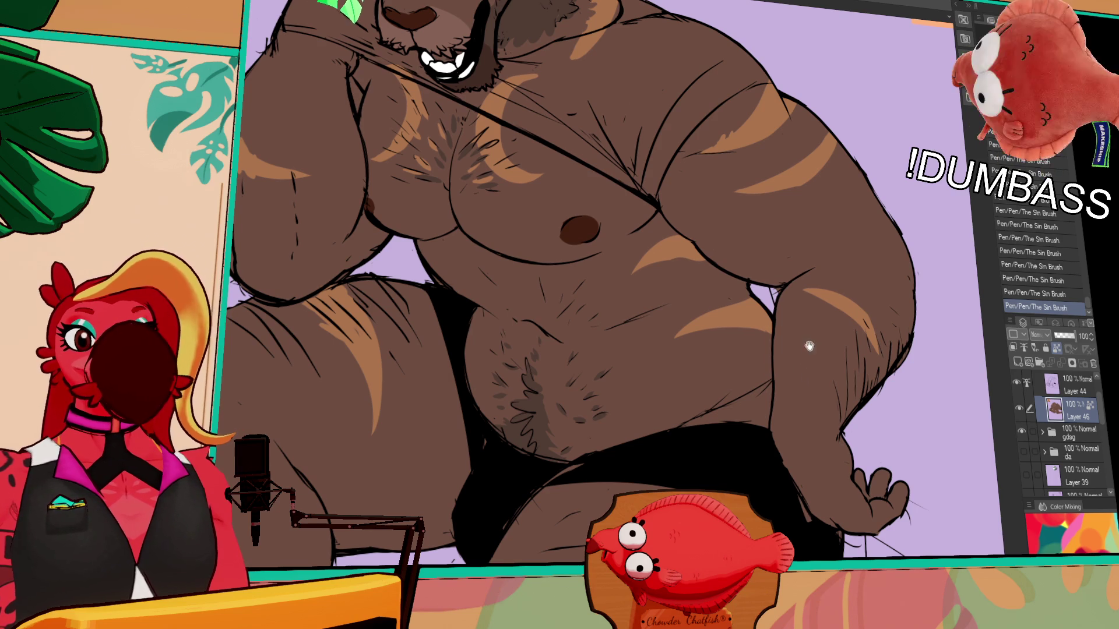
left_click_drag(808, 343, 833, 280)
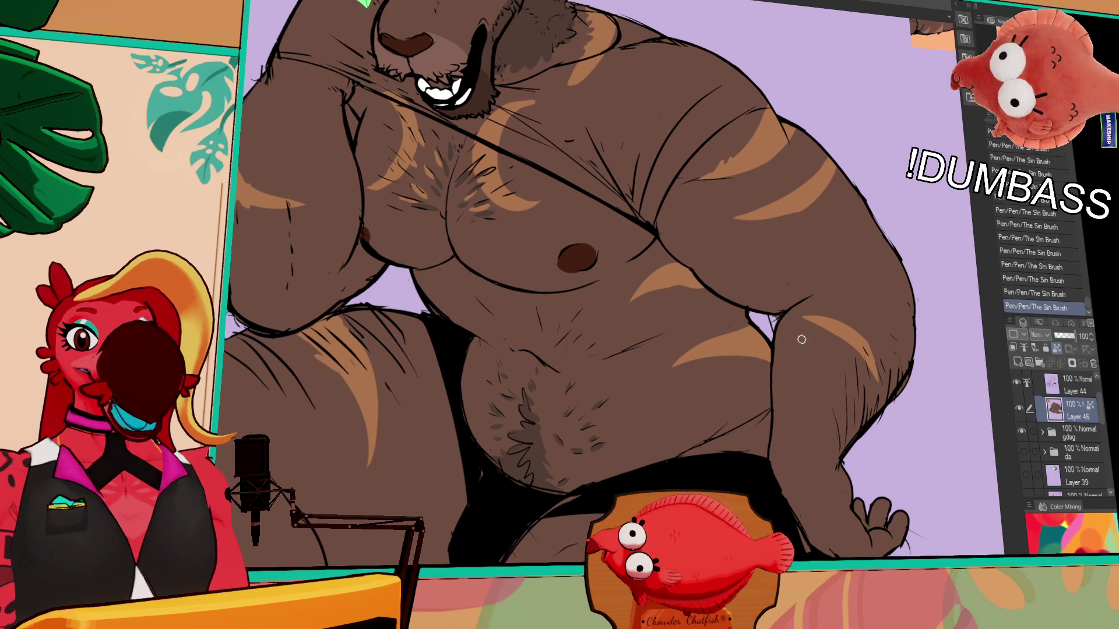
mouse_move(812, 354)
left_mouse_down()
mouse_move(789, 370)
mouse_move(859, 267)
mouse_move(831, 306)
left_mouse_up()
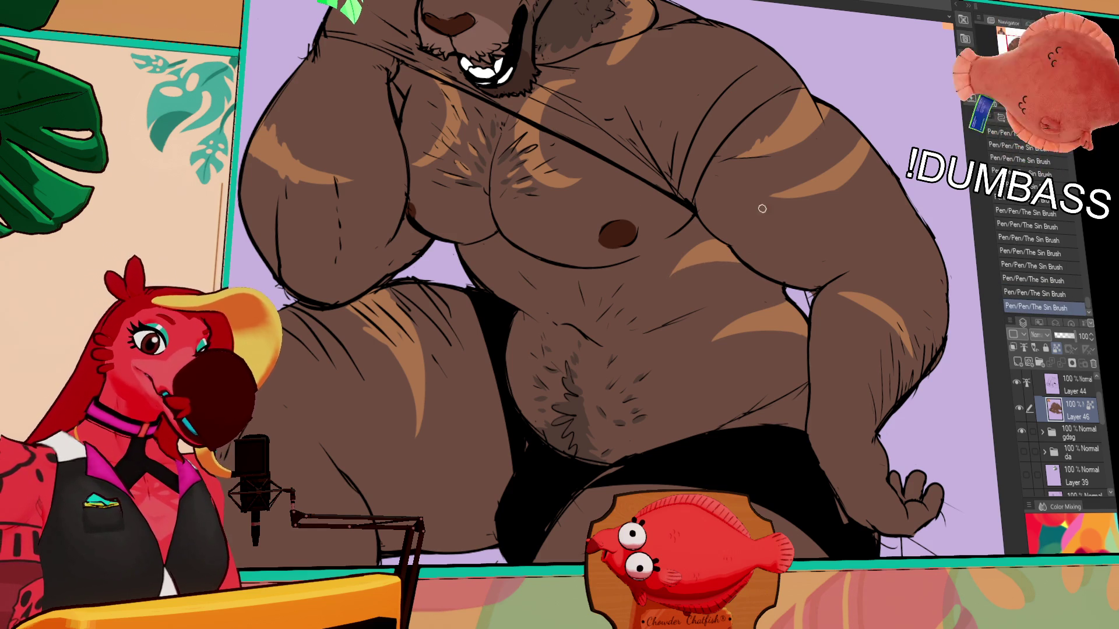
left_click_drag(865, 229, 869, 296)
left_click_drag(749, 195, 791, 233)
left_click_drag(782, 355, 820, 177)
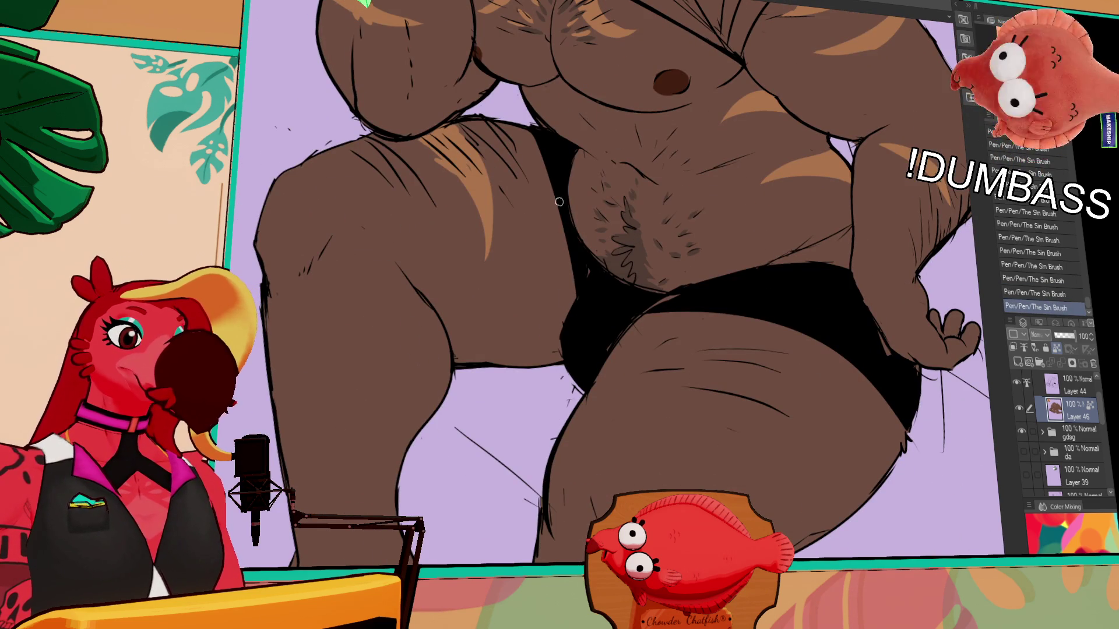
- Paint a curved light-brown stripe across the thigh, redrawing it until it flows well
key("ctrl+z")
left_click_drag(612, 386, 830, 433)
key("ctrl+z")
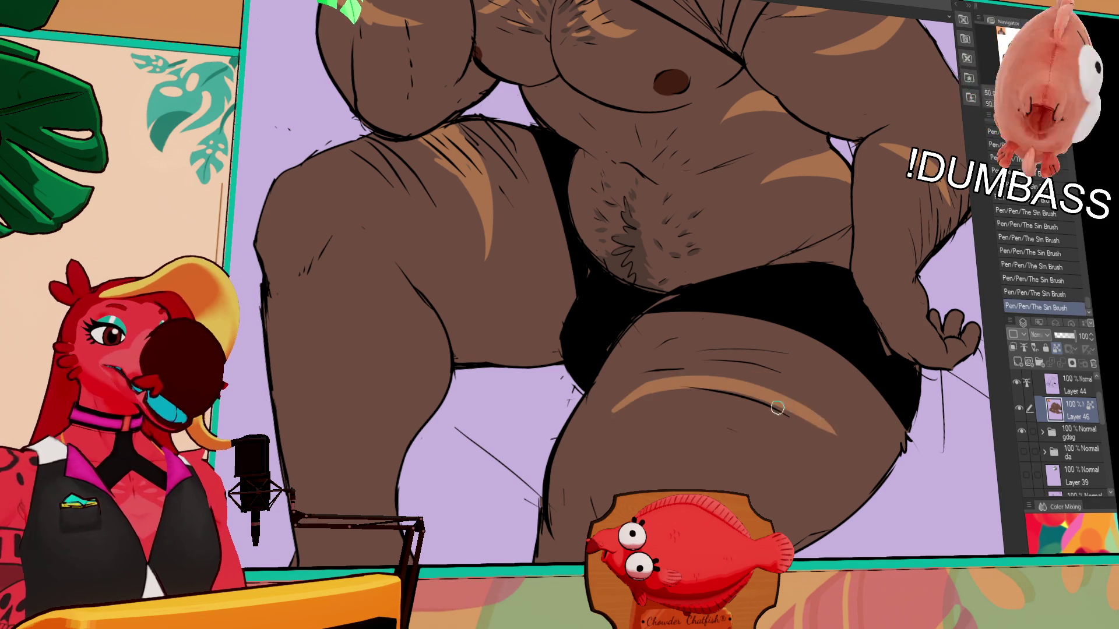
mouse_move(631, 385)
left_mouse_down()
mouse_move(784, 487)
mouse_move(813, 459)
left_mouse_up()
key("ctrl+z")
key("ctrl+z")
mouse_move(607, 394)
left_mouse_down()
mouse_move(793, 433)
mouse_move(826, 517)
mouse_move(709, 411)
mouse_move(817, 525)
left_mouse_up()
key("ctrl+z")
mouse_move(656, 392)
left_mouse_down()
mouse_move(749, 408)
mouse_move(819, 478)
left_mouse_up()
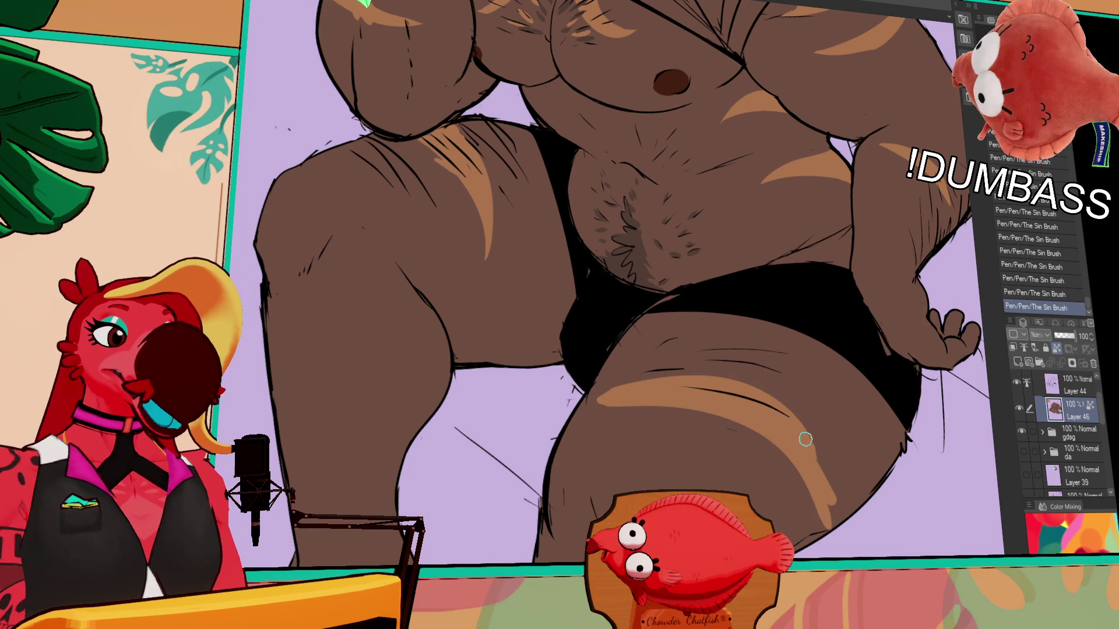
- Rework the lower tail of the thigh stripe until its end looks right
key("ctrl+z")
left_click_drag(812, 422, 831, 525)
key("ctrl+z")
left_click_drag(799, 404, 831, 475)
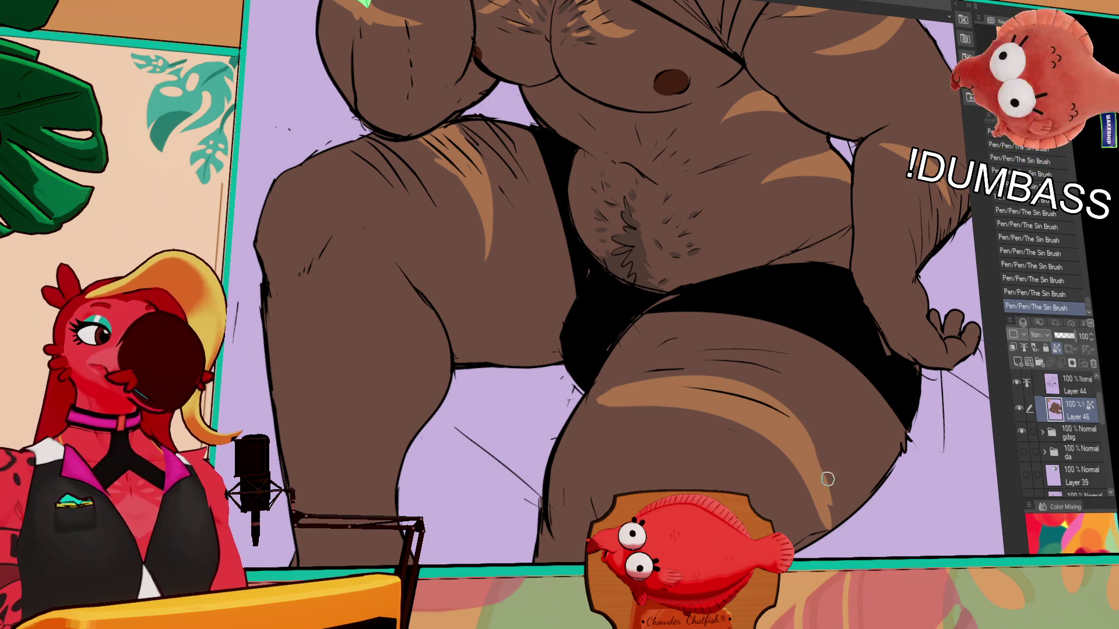
key("ctrl+z")
left_click_drag(811, 425, 825, 507)
key("ctrl+z")
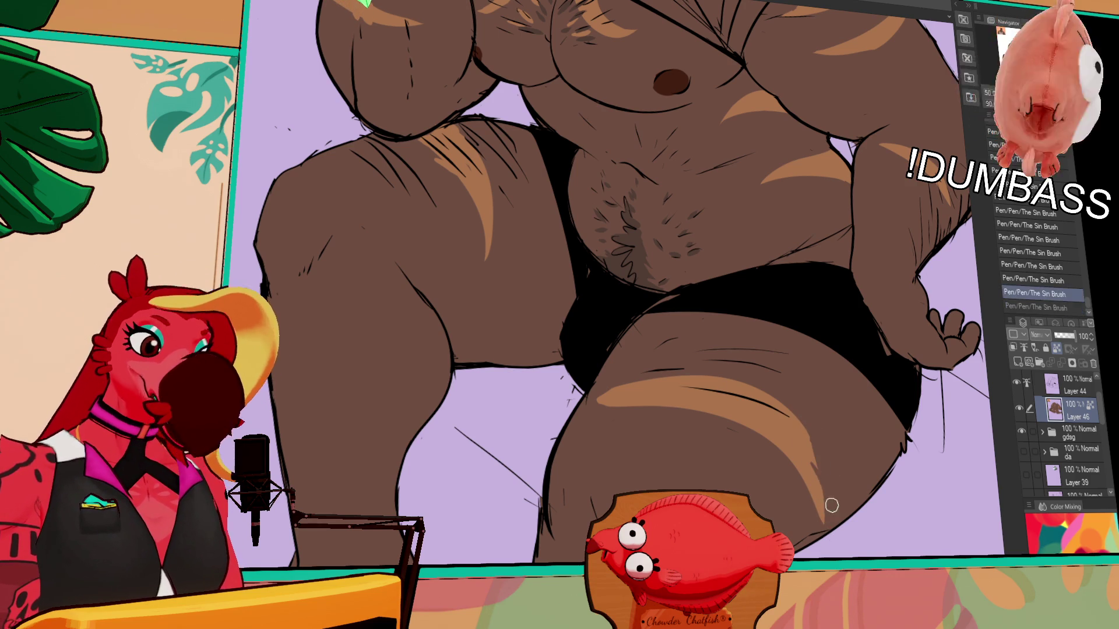
key("ctrl+z")
scroll(743, 324, "up", 3)
scroll(741, 442, "down", 1)
- Hatch short dark hair strokes across both thighs
key("ctrl+z")
left_click_drag(689, 434, 761, 440)
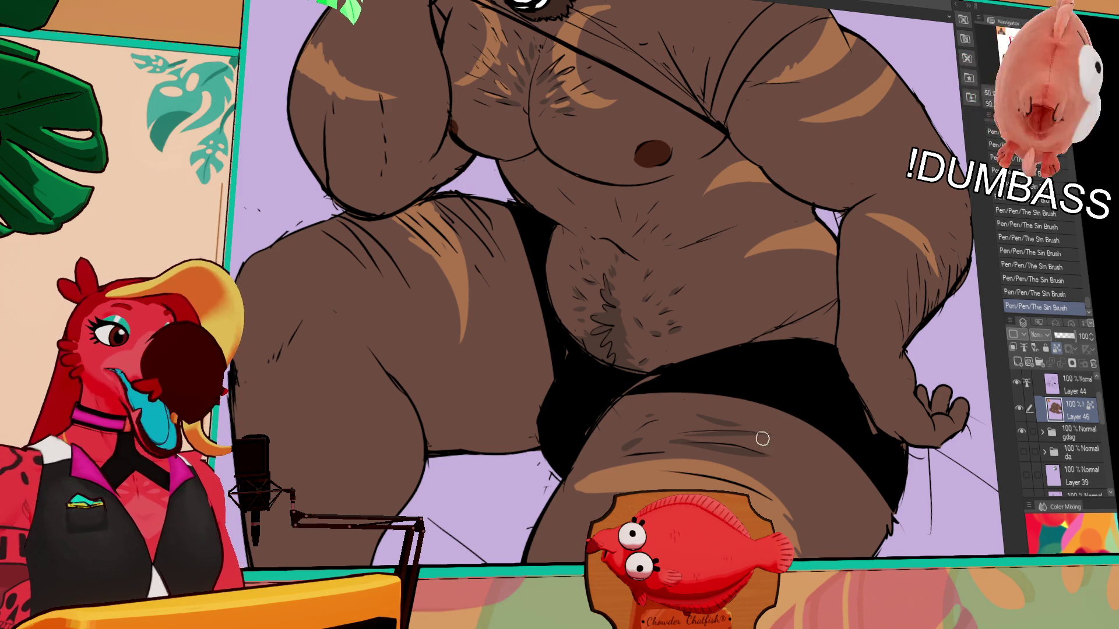
left_click_drag(790, 457, 778, 472)
scroll(807, 453, "down", 3)
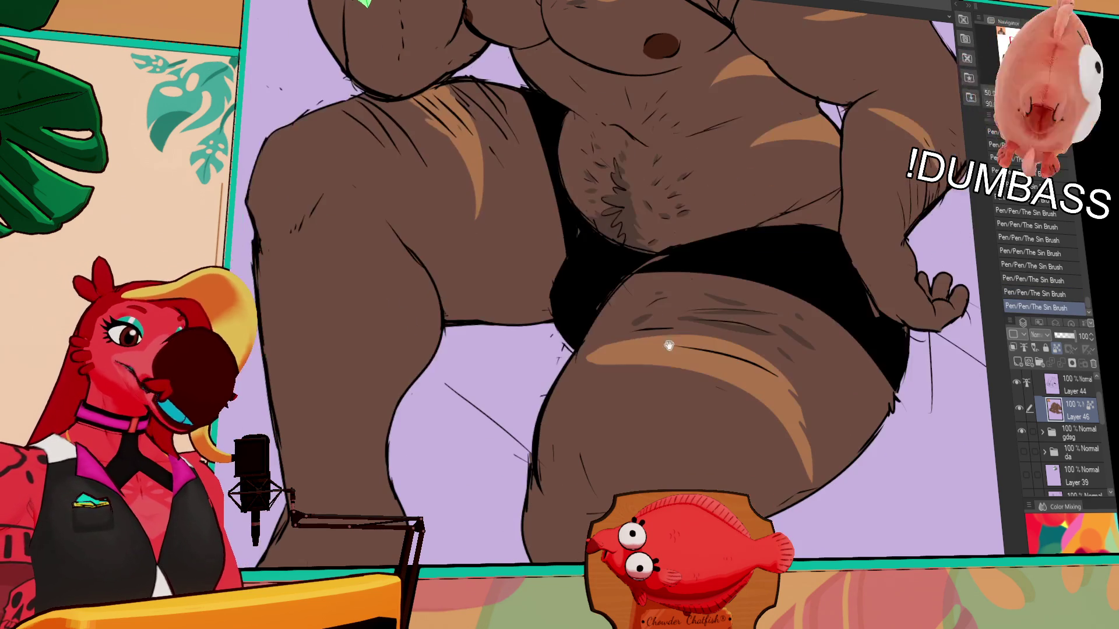
left_click_drag(649, 398, 701, 409)
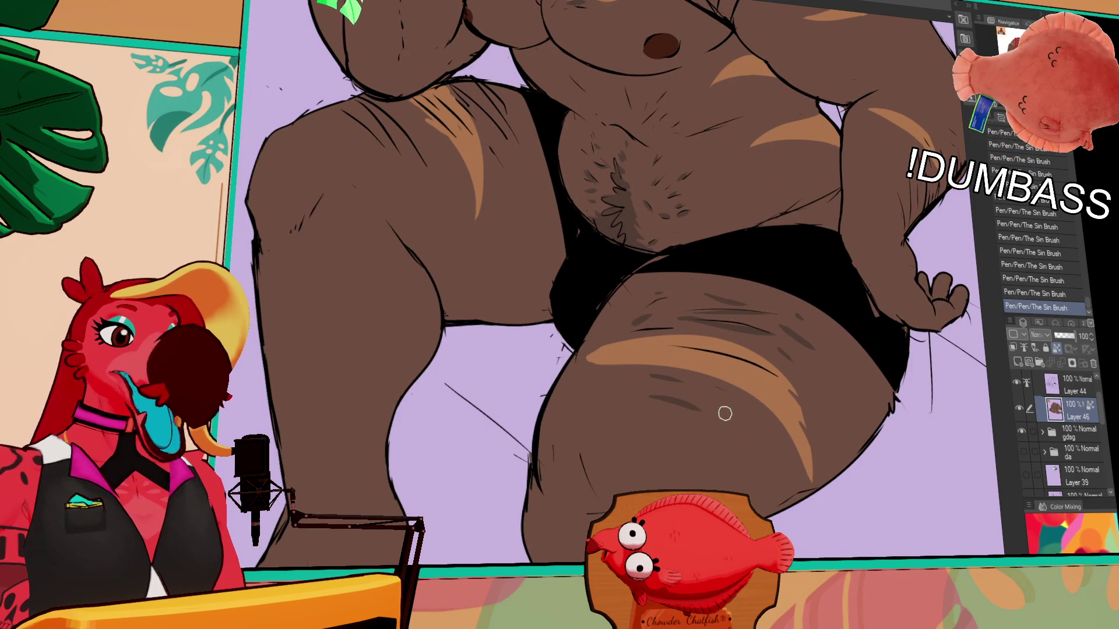
left_click_drag(611, 379, 712, 366)
mouse_move(687, 405)
left_mouse_down()
mouse_move(638, 399)
mouse_move(697, 420)
left_mouse_up()
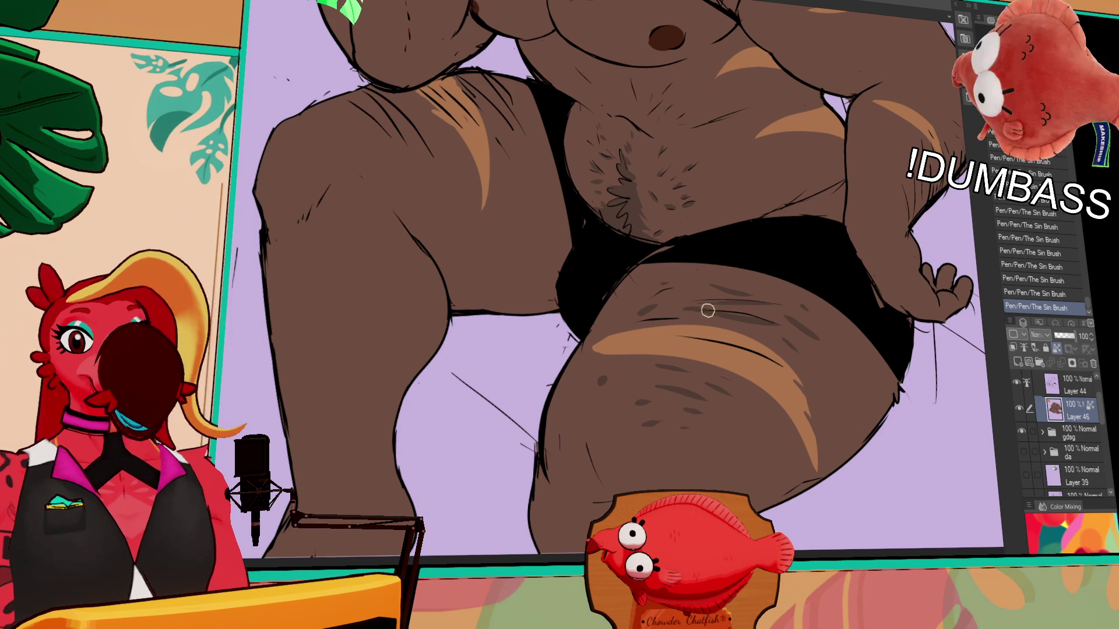
left_click_drag(706, 309, 728, 296)
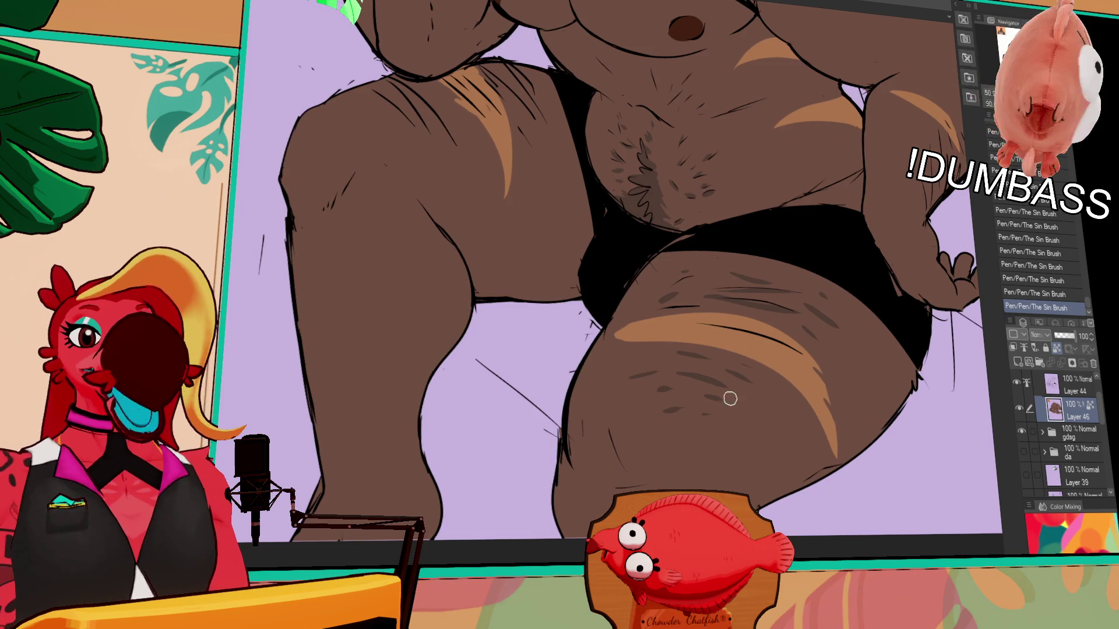
mouse_move(730, 425)
left_mouse_down()
mouse_move(743, 400)
mouse_move(725, 432)
left_mouse_up()
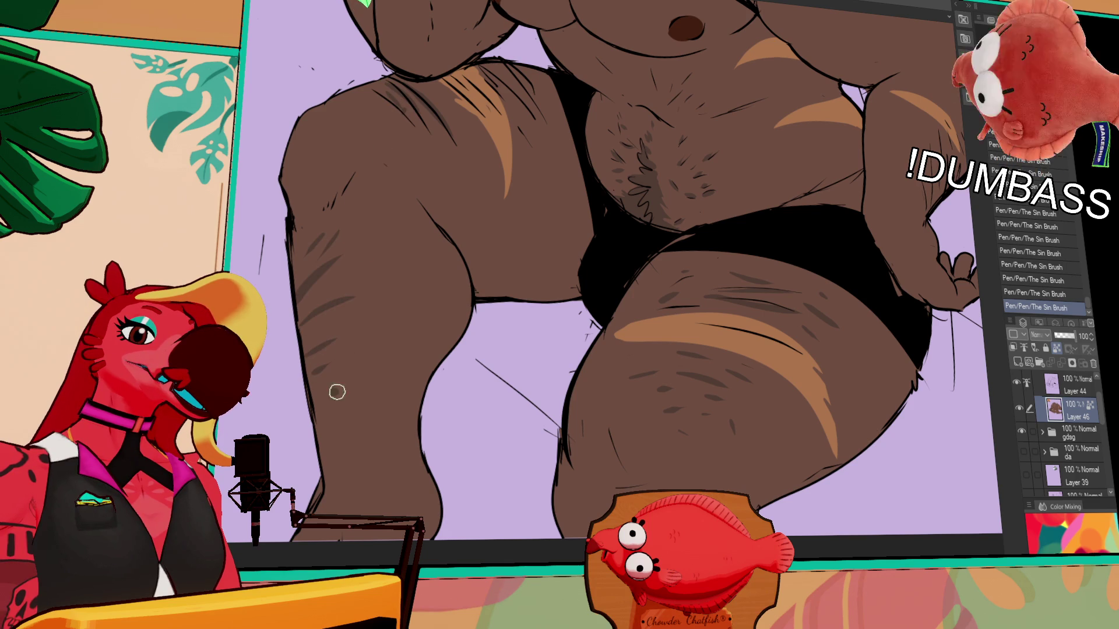
scroll(608, 463, "up", 3)
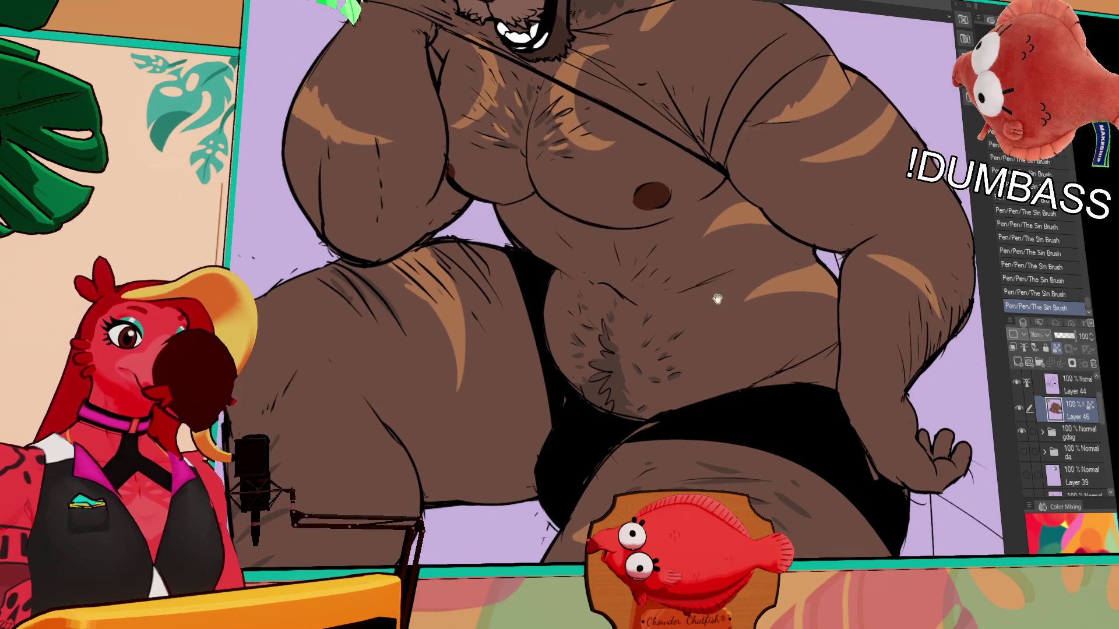
- Add short hair strokes around the navel and on the chest, checking them with undo/redo
mouse_move(588, 254)
left_mouse_down()
mouse_move(574, 265)
mouse_move(595, 289)
mouse_move(580, 282)
left_mouse_up()
left_click_drag(569, 233, 572, 250)
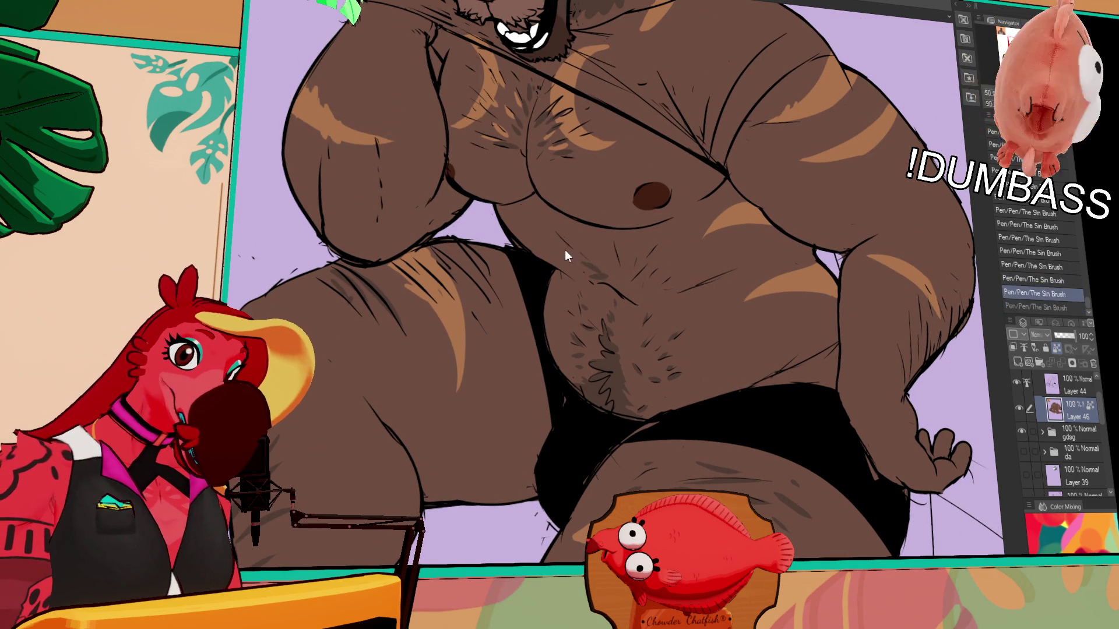
key("ctrl+z")
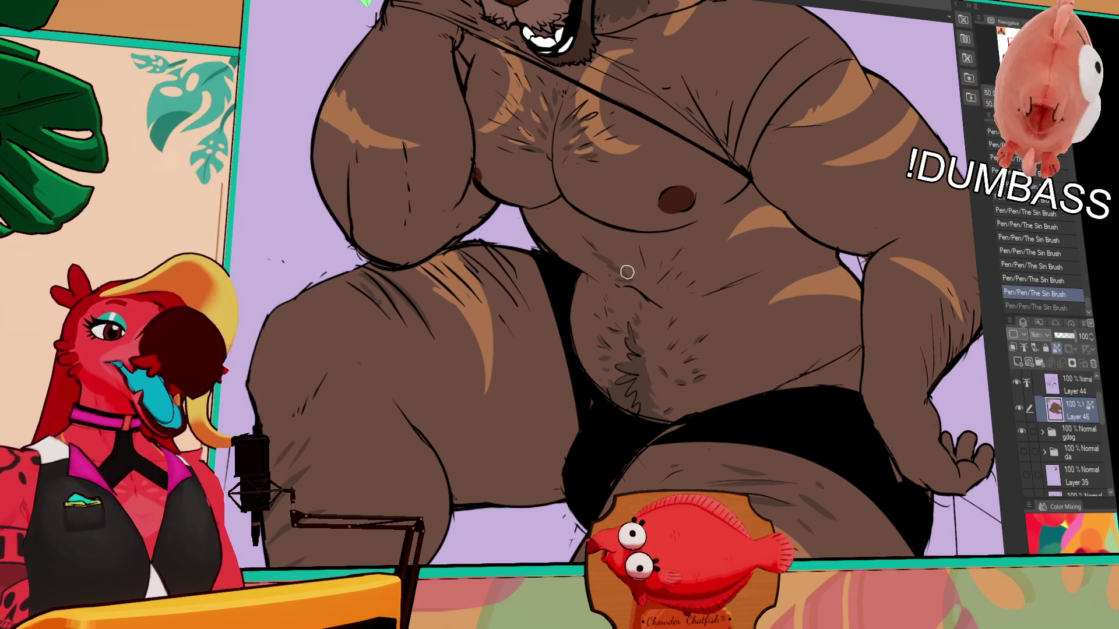
key("ctrl+y")
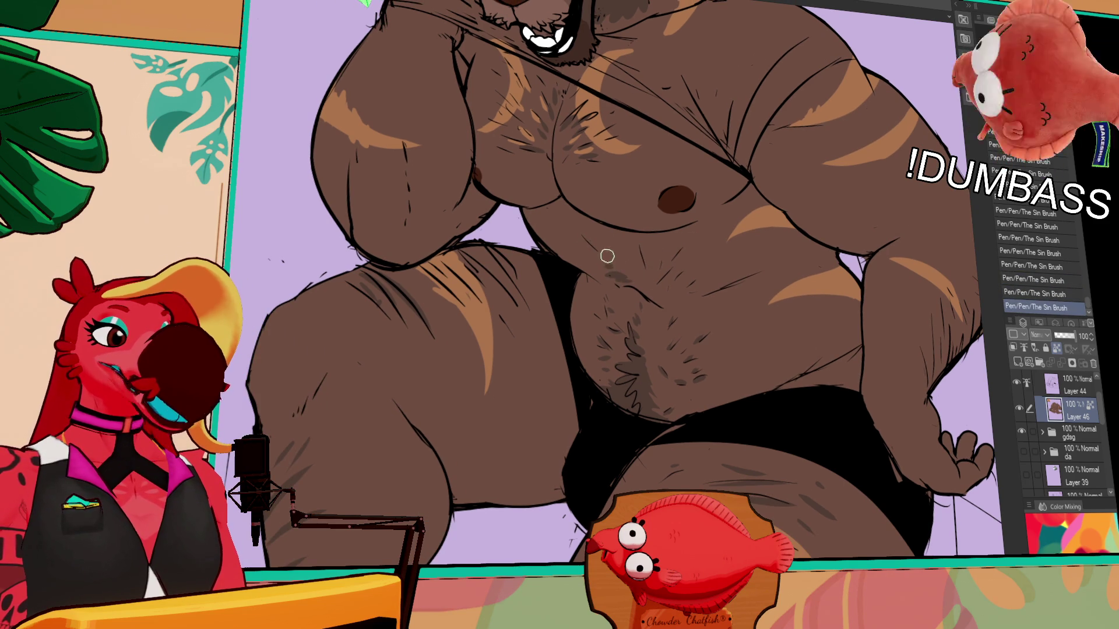
scroll(612, 258, "up", 3)
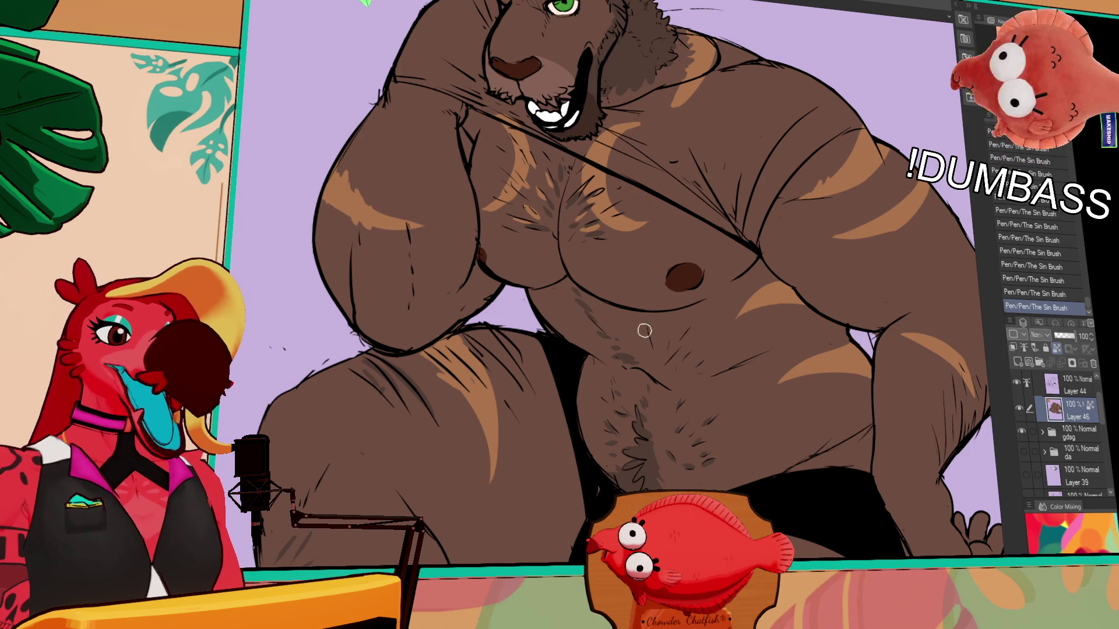
key("ctrl+z")
key("ctrl+z")
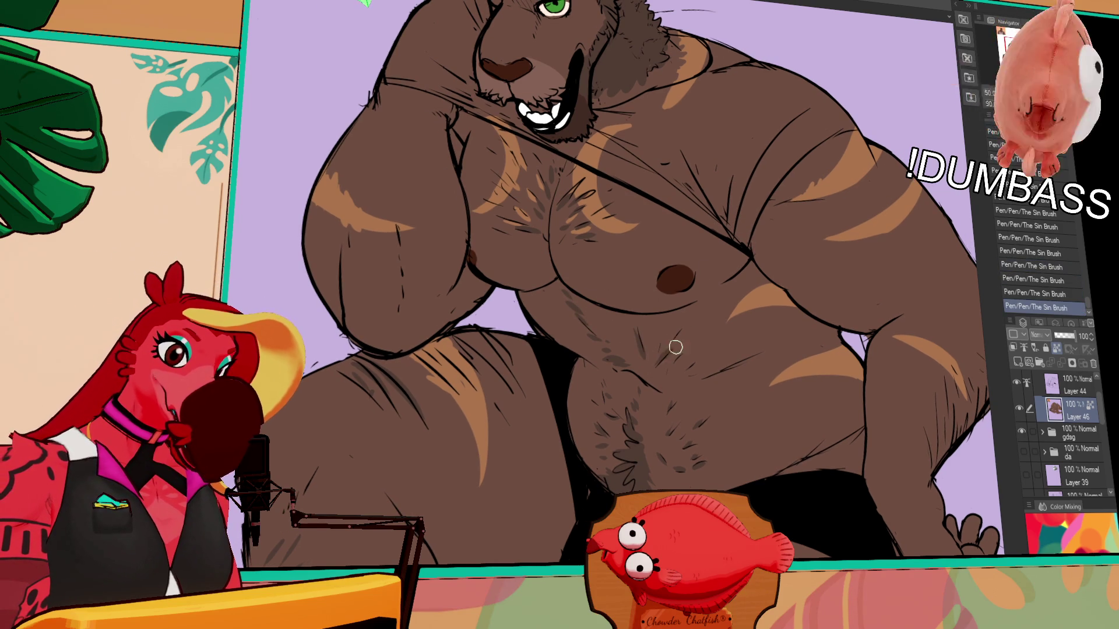
key("ctrl+y")
key("ctrl+y")
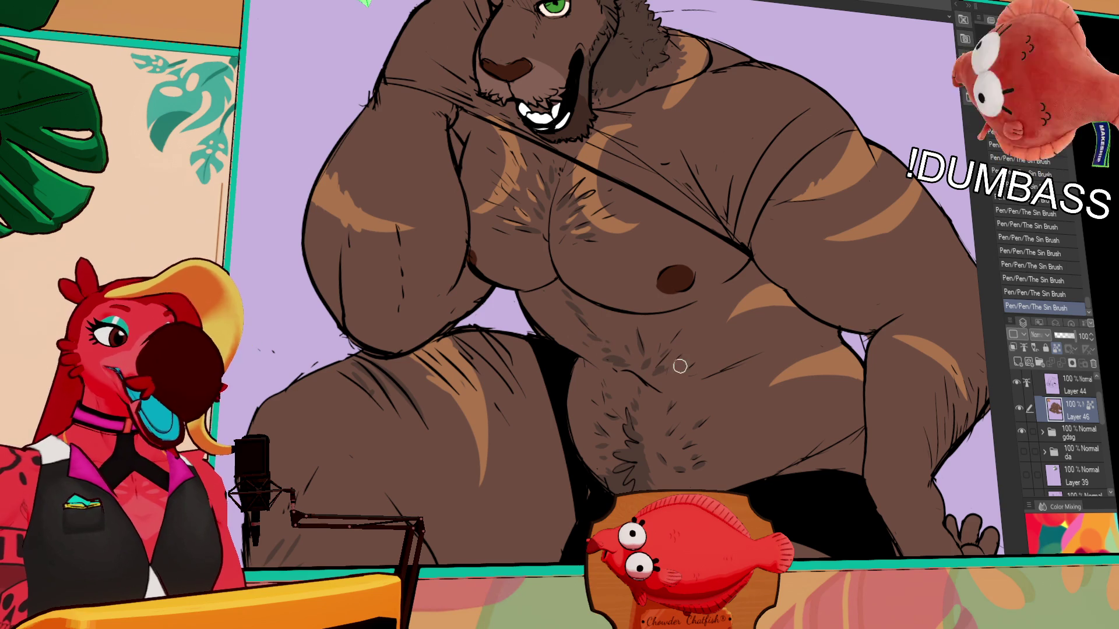
- Pan the artwork to frame the lion's chest and head
left_click_drag(717, 302, 722, 352)
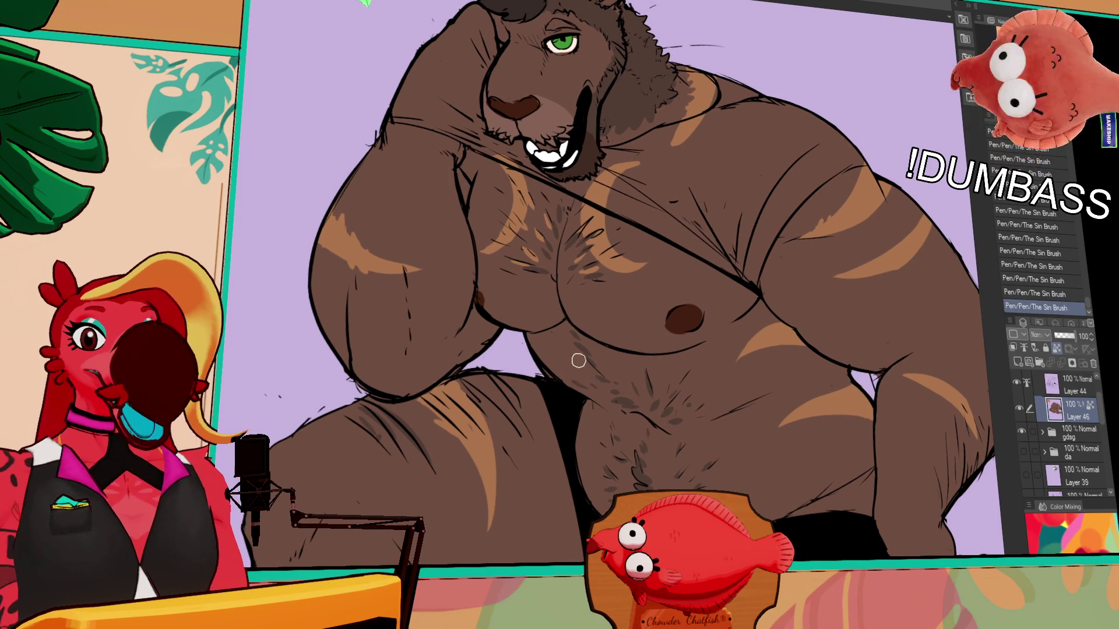
left_click_drag(576, 368, 570, 373)
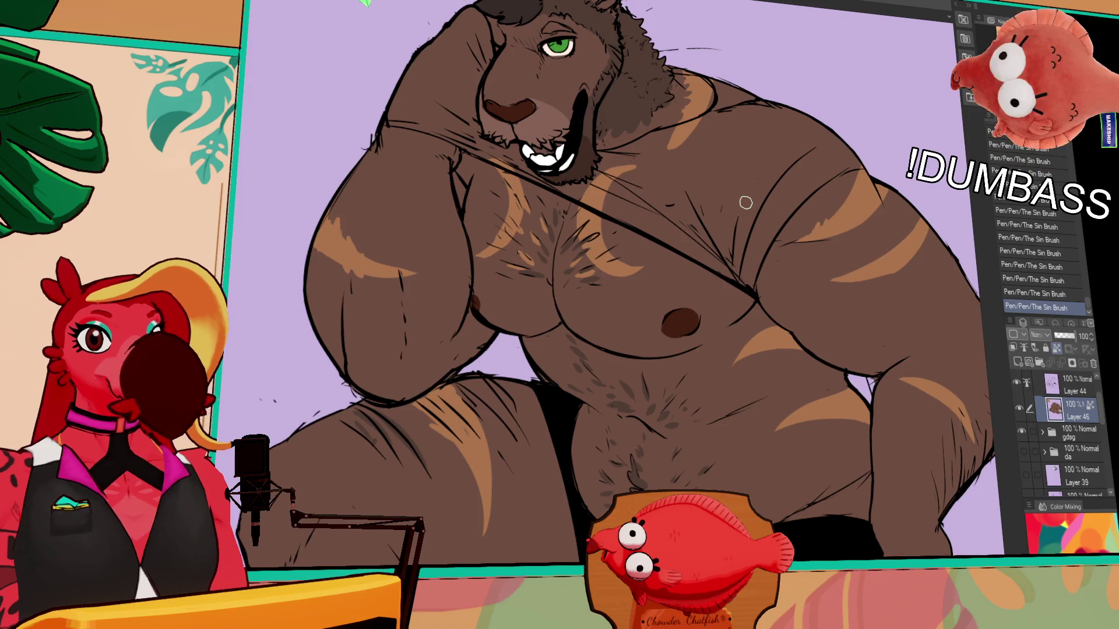
left_click_drag(624, 304, 628, 301)
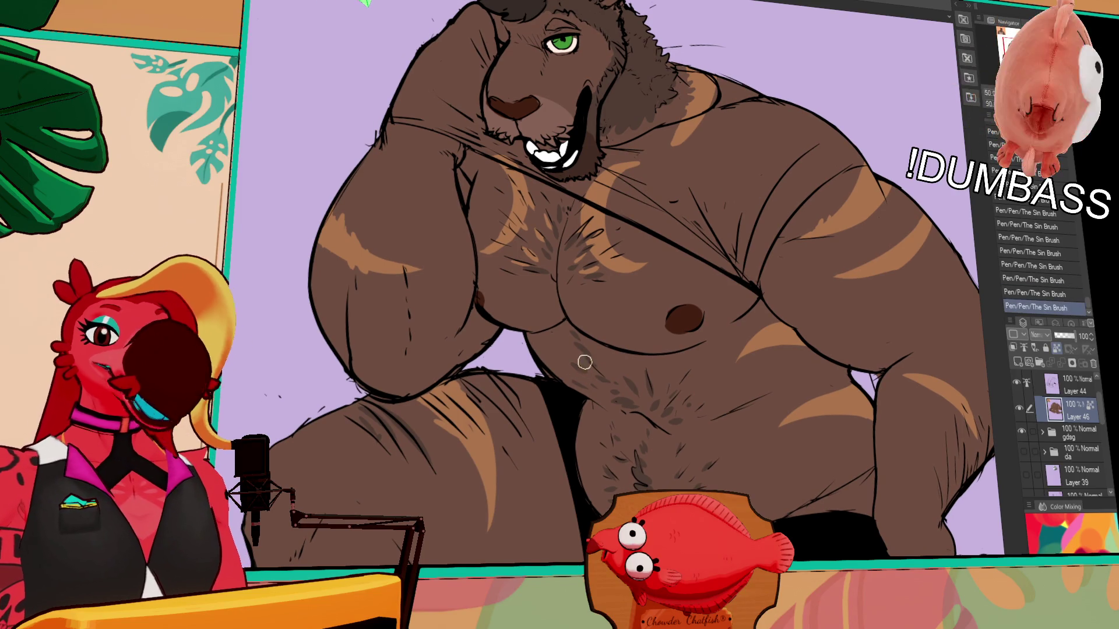
mouse_move(589, 369)
left_mouse_down()
mouse_move(619, 339)
mouse_move(590, 307)
left_mouse_up()
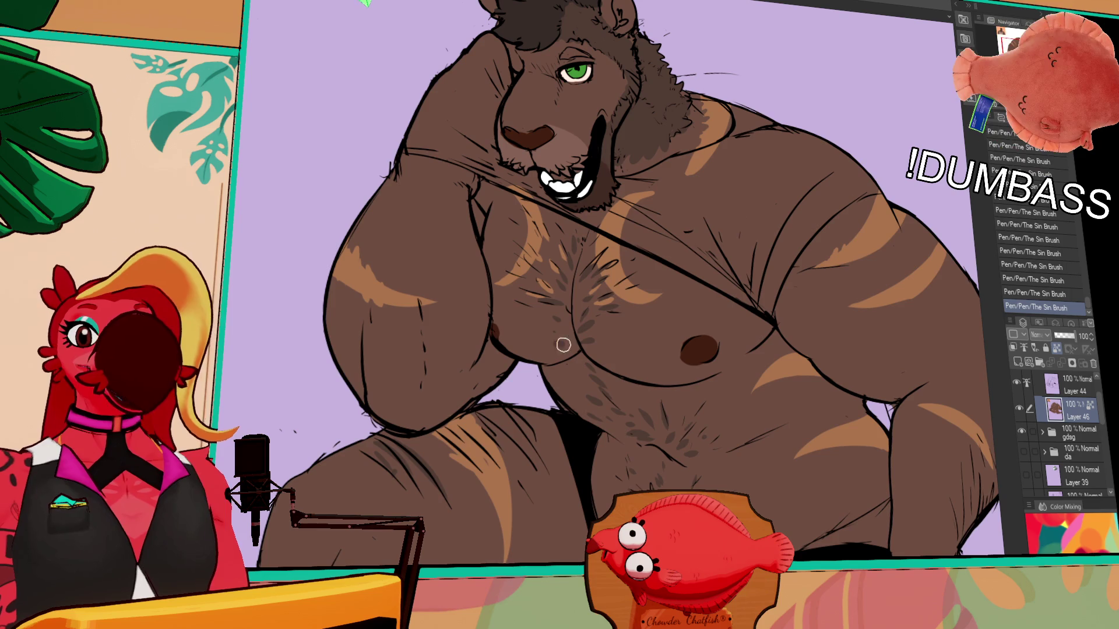
mouse_move(781, 250)
left_mouse_down()
mouse_move(768, 311)
mouse_move(808, 406)
left_mouse_up()
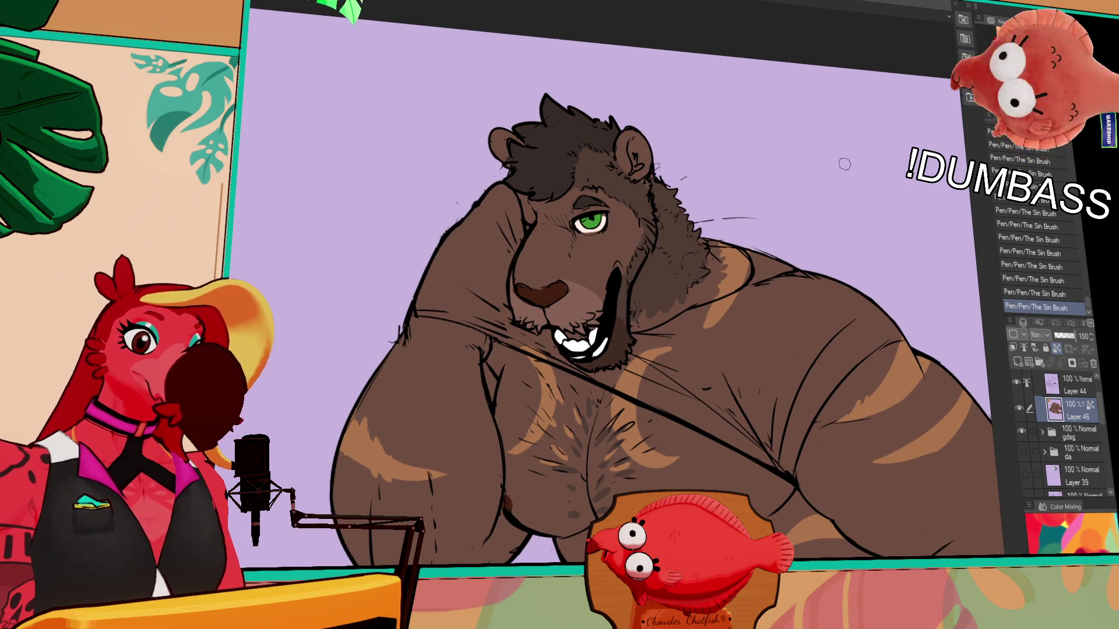
scroll(625, 336, "down", 1)
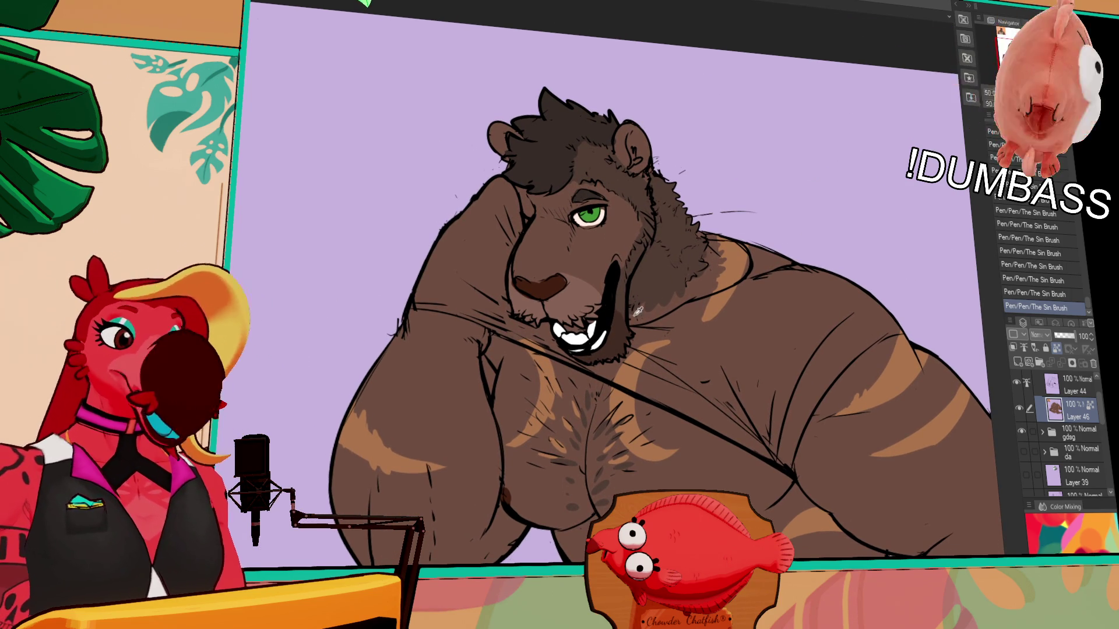
scroll(669, 259, "down", 5)
scroll(668, 259, "down", 5)
scroll(669, 259, "down", 3)
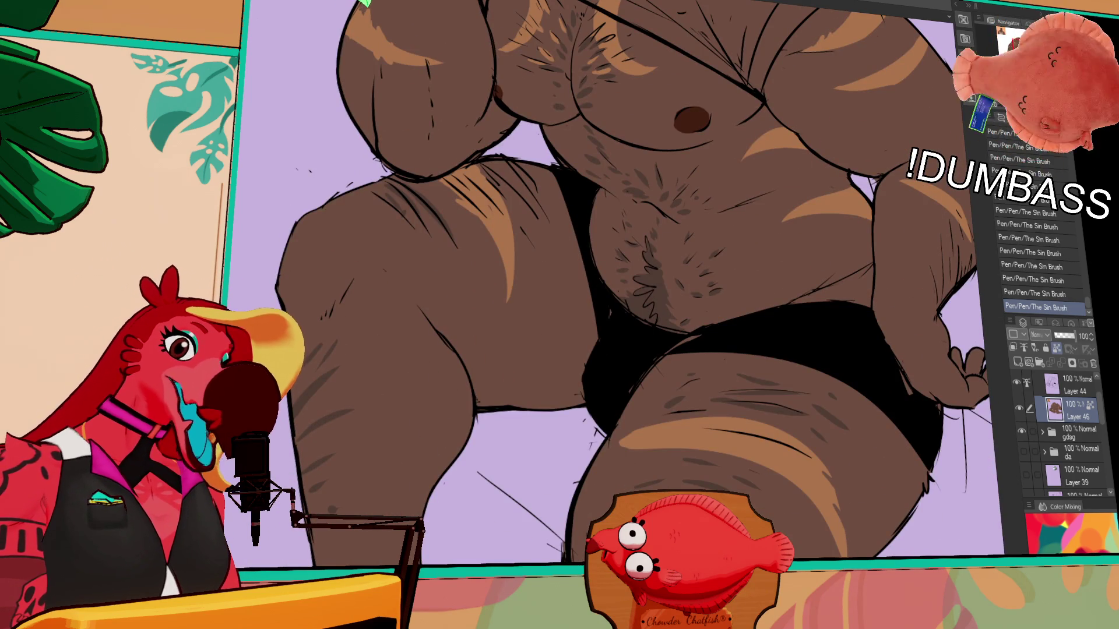
scroll(390, 188, "up", 10)
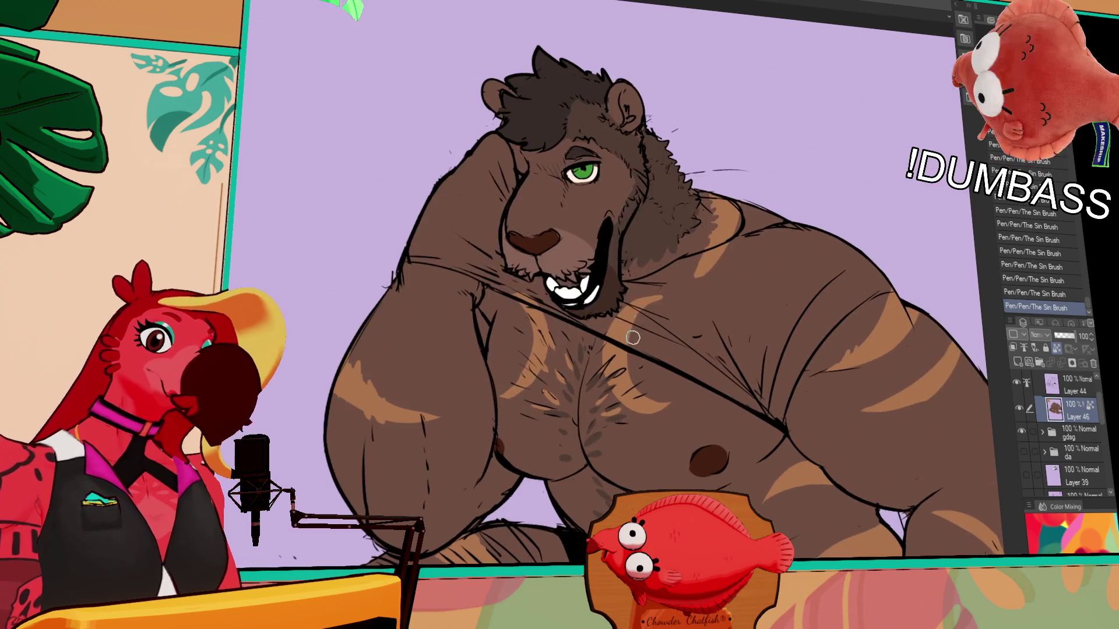
- Fill the shirt area by the raised paw with cream
left_click(476, 243)
left_click(529, 296)
left_click_drag(514, 286, 617, 336)
key("ctrl+z")
key("ctrl+z")
- Touch up the shirt's chest and collar line with cream, undoing misses
mouse_move(550, 306)
left_mouse_down()
mouse_move(620, 333)
mouse_move(643, 325)
mouse_move(619, 317)
mouse_move(636, 281)
mouse_move(685, 266)
left_mouse_up()
key("ctrl+z")
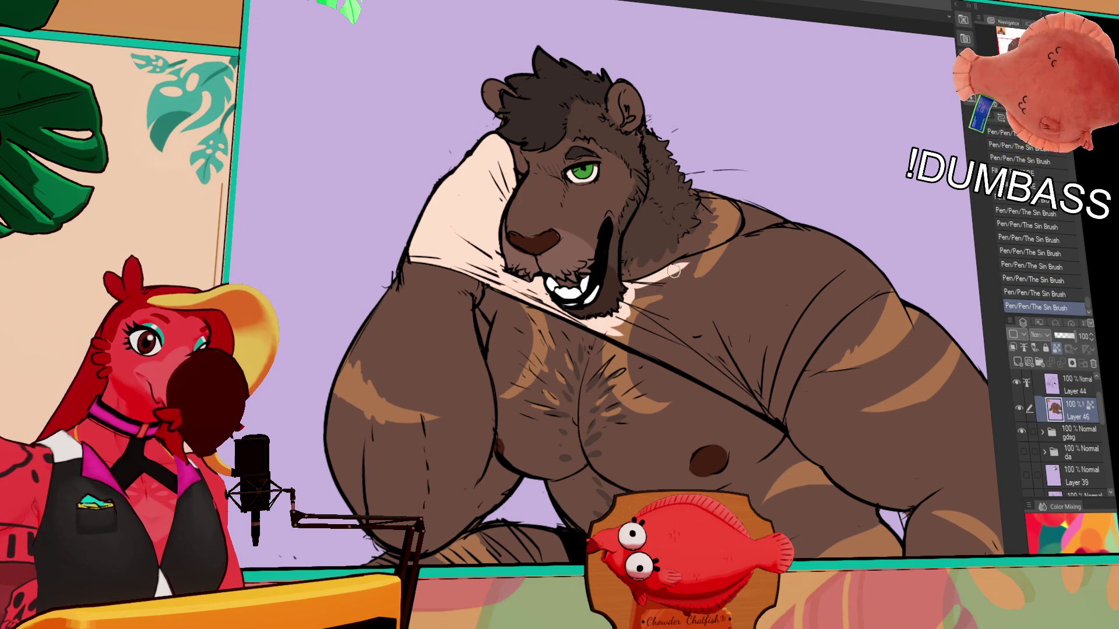
left_click_drag(623, 332, 646, 306)
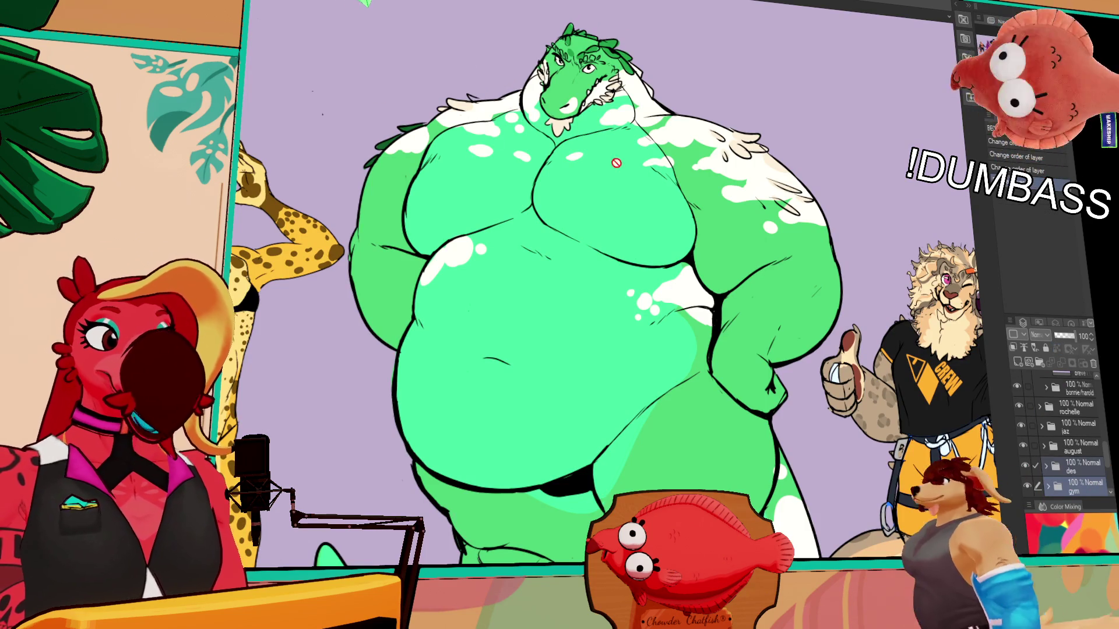
scroll(763, 96, "up", 1)
scroll(764, 97, "down", 2)
scroll(744, 93, "down", 2)
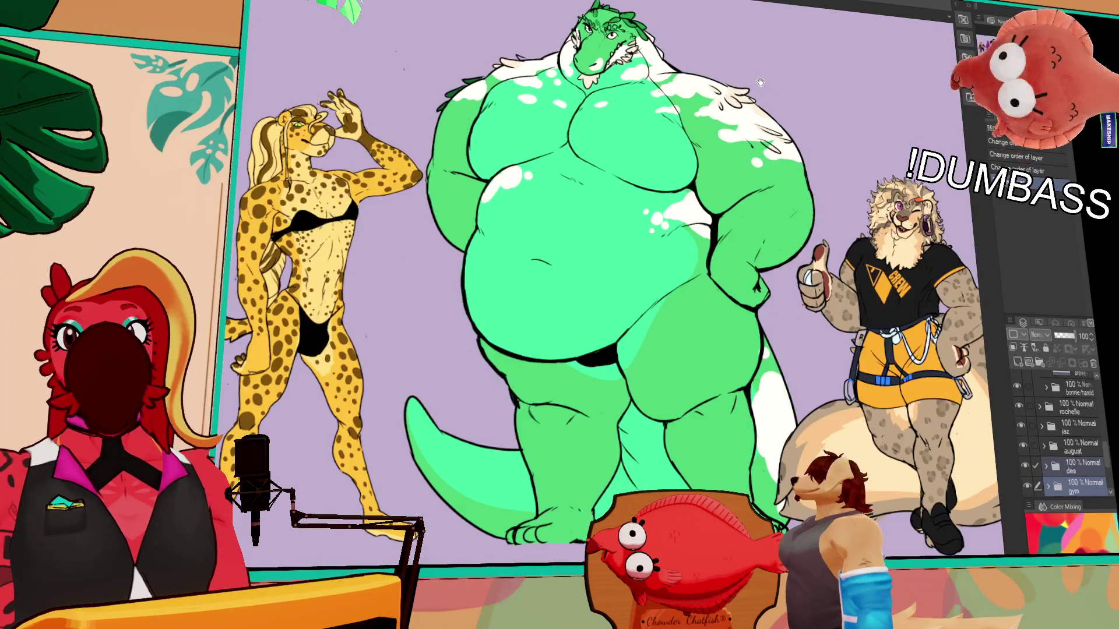
scroll(720, 88, "up", 1)
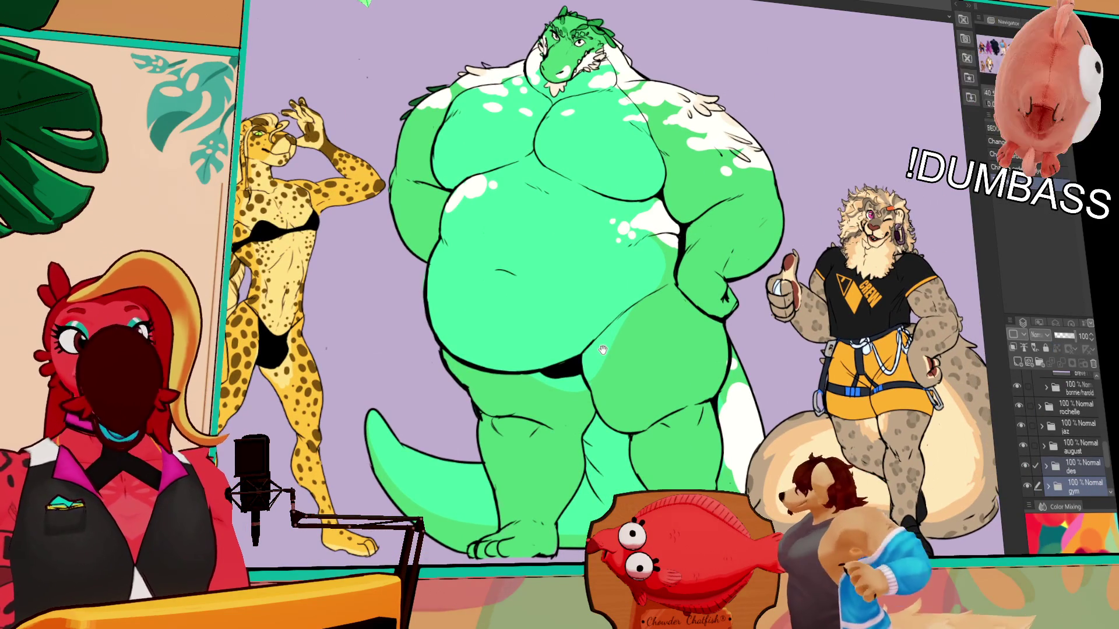
scroll(613, 350, "up", 1)
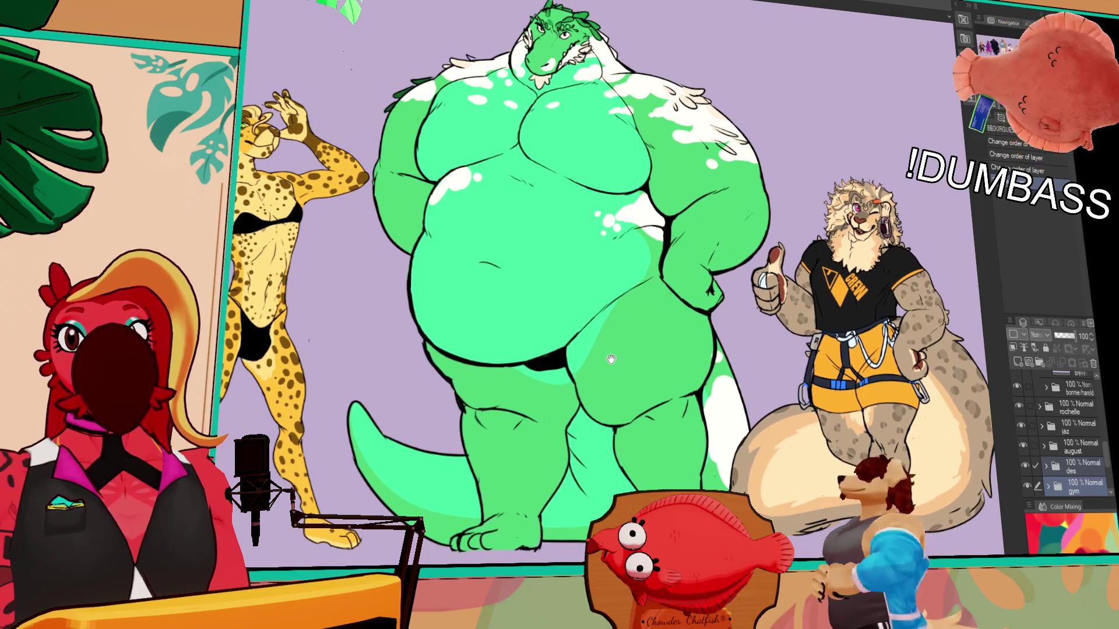
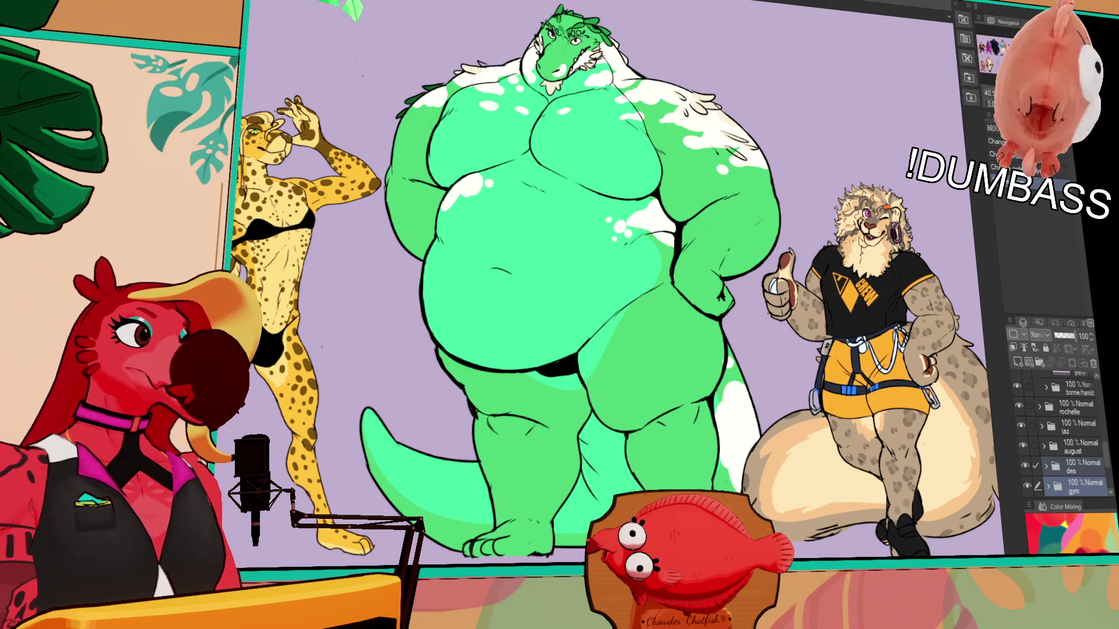
- Return to the character lineup sheet and frame the cheetah and crocodile, selecting the rochelle folder
key("ctrl+Tab")
scroll(522, 214, "down", 2)
scroll(522, 214, "down", 1)
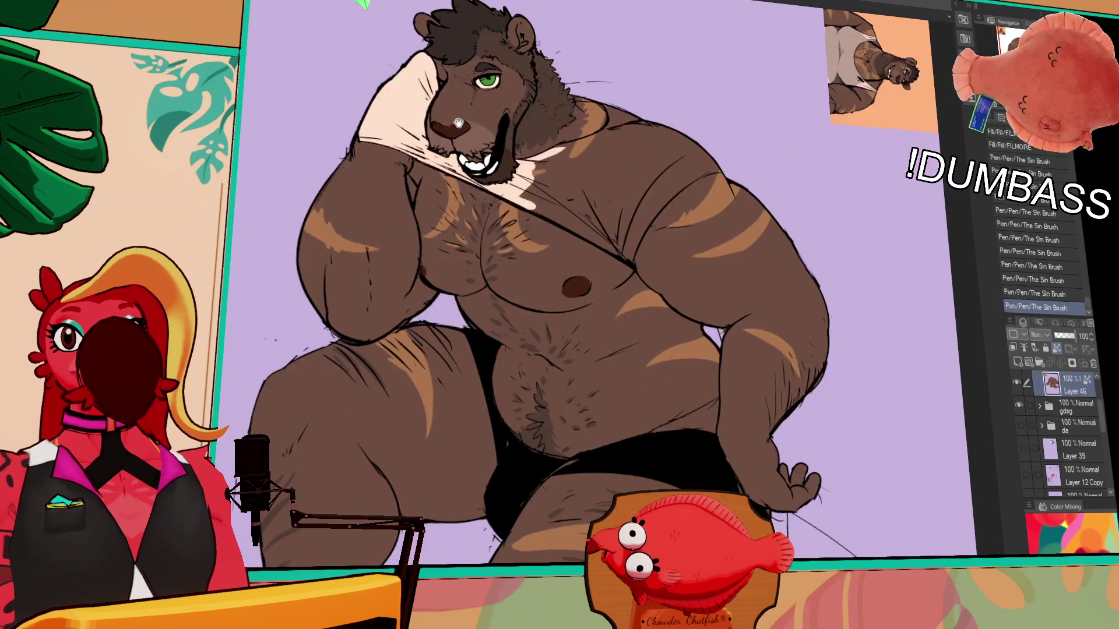
scroll(459, 123, "down", 1)
scroll(459, 131, "down", 1)
scroll(496, 157, "down", 1)
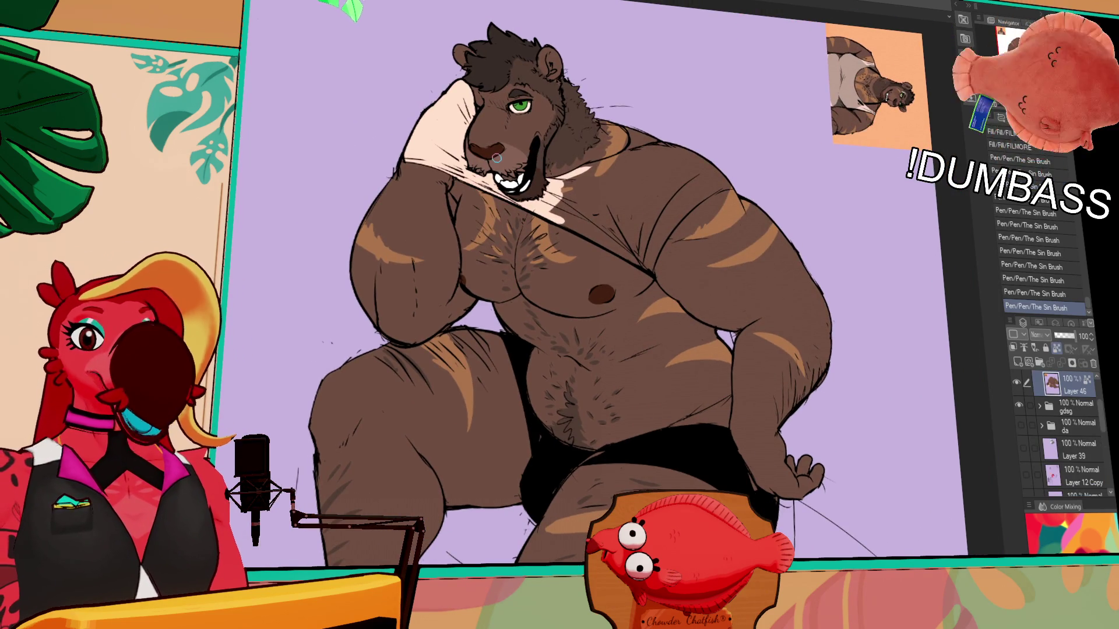
scroll(496, 157, "down", 1)
scroll(490, 214, "down", 1)
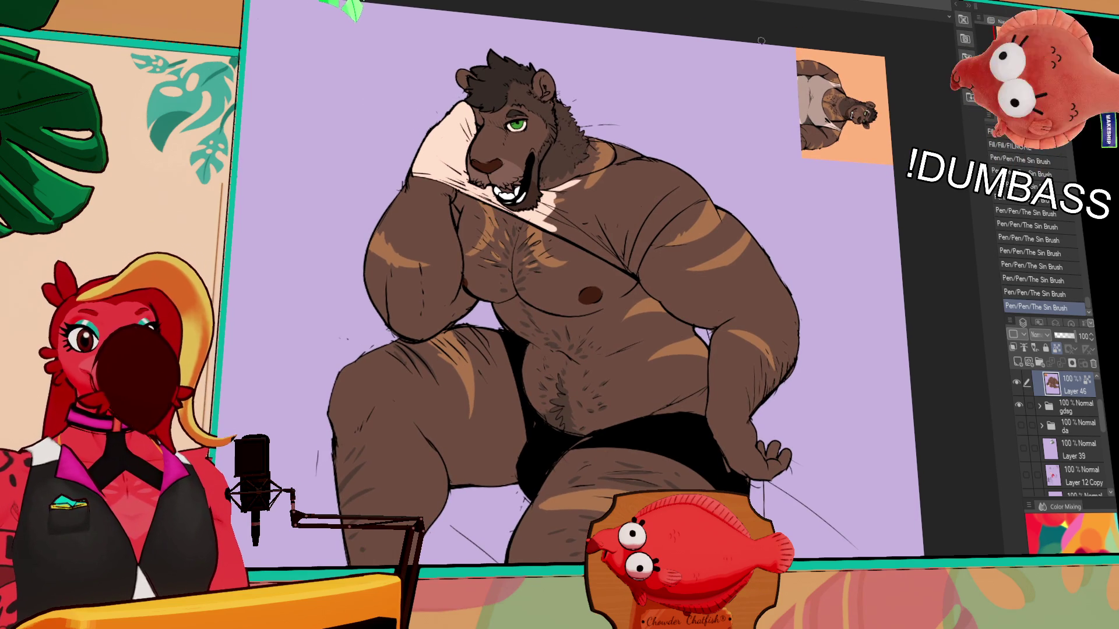
key("ctrl+Tab")
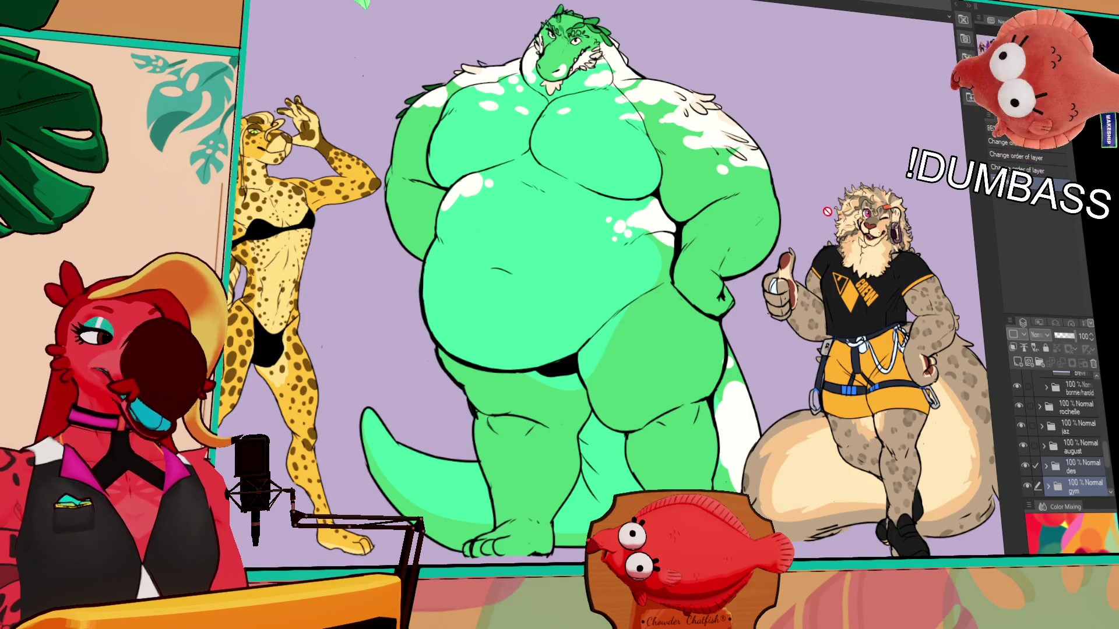
scroll(773, 194, "up", 1)
scroll(770, 244, "up", 1)
scroll(769, 245, "down", 1)
mouse_move(99, 210)
left_mouse_down()
mouse_move(498, 211)
mouse_move(1106, 300)
mouse_move(1015, 360)
left_mouse_up()
scroll(499, 210, "up", 2)
scroll(1077, 446, "down", 2)
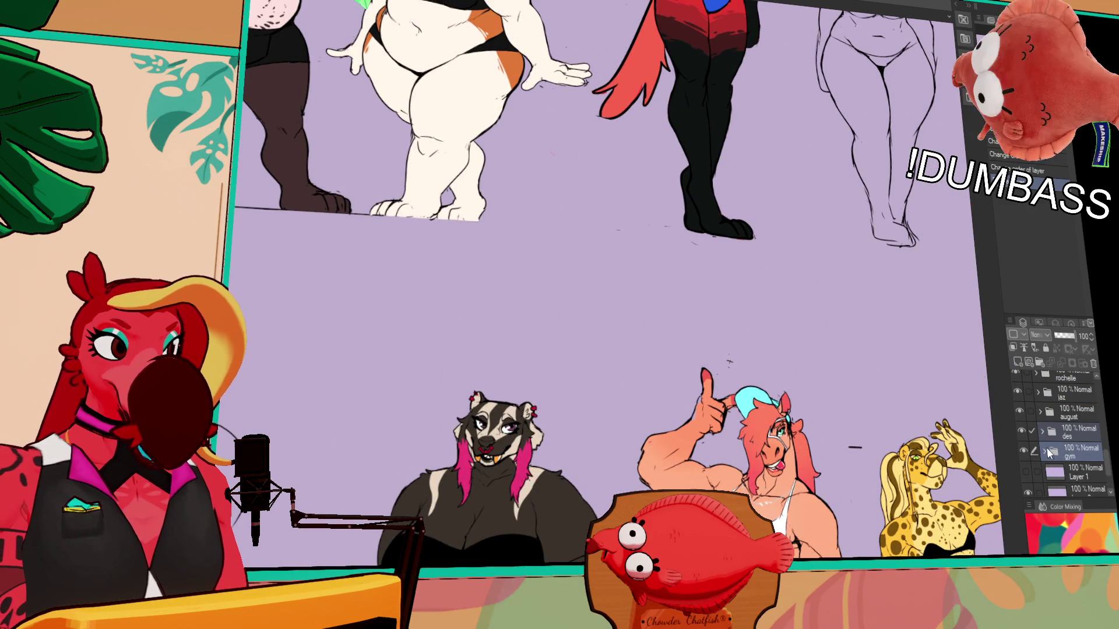
scroll(1057, 441, "up", 3)
left_click(1065, 427)
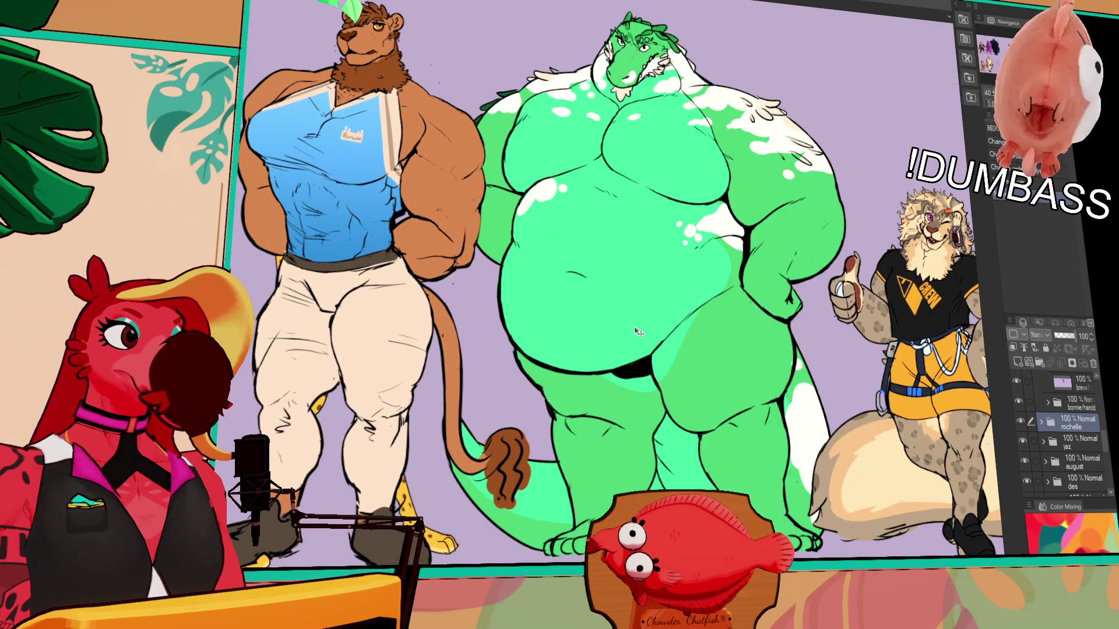
- Hide the lion figure in front of the cheetah and collapse the jon layer folder
left_click_drag(616, 274, 666, 287)
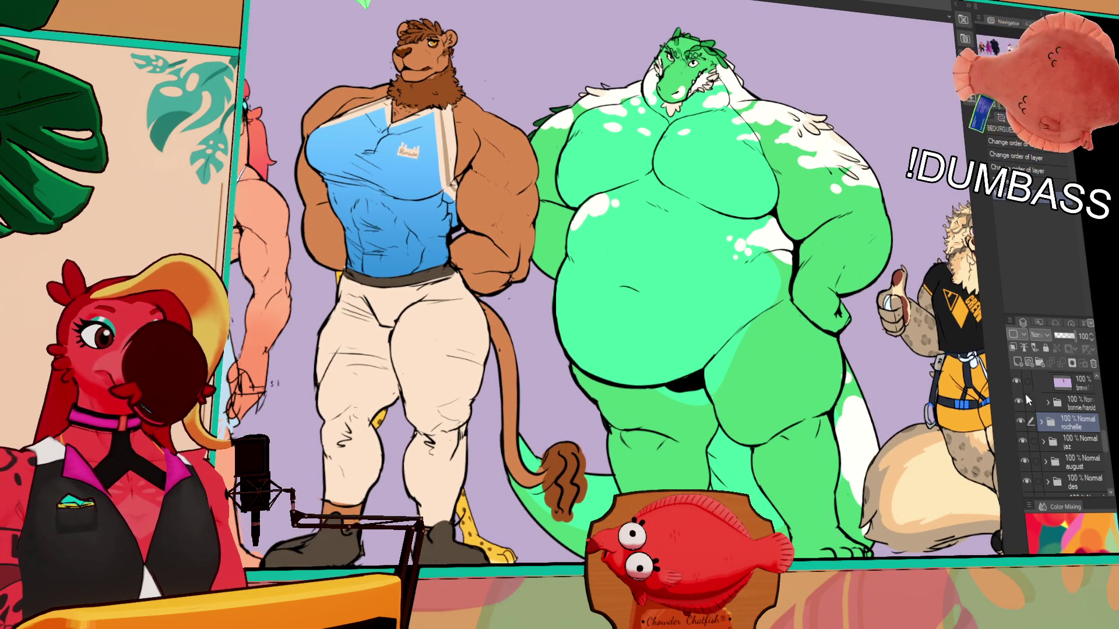
left_click(1023, 394)
scroll(1071, 433, "down", 5)
left_click(1068, 447)
left_click(1050, 450)
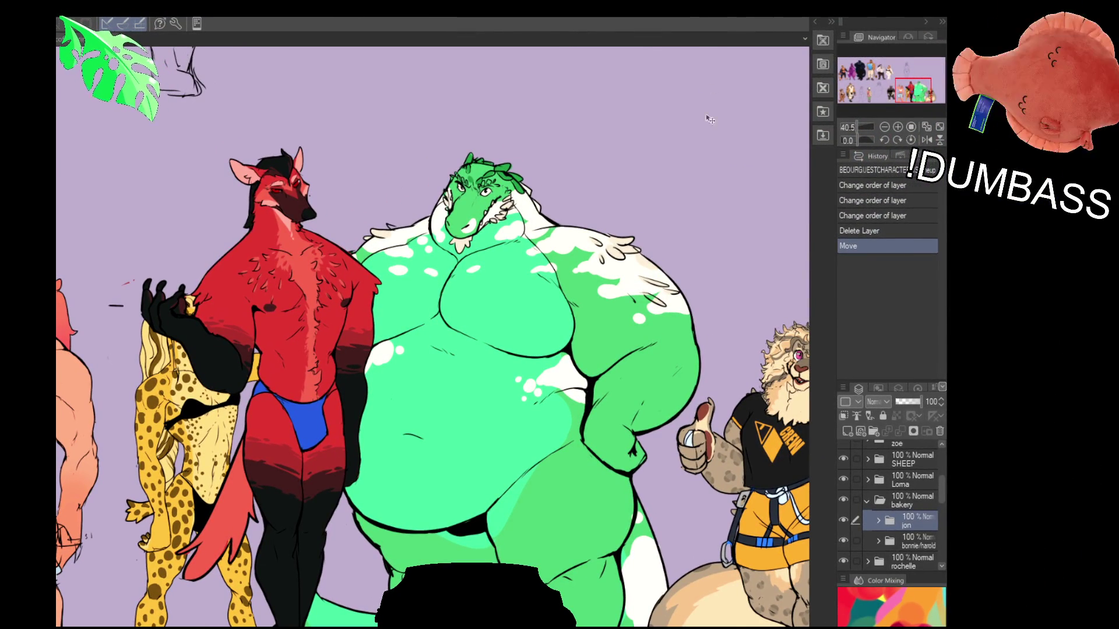
scroll(434, 387, "left", 3)
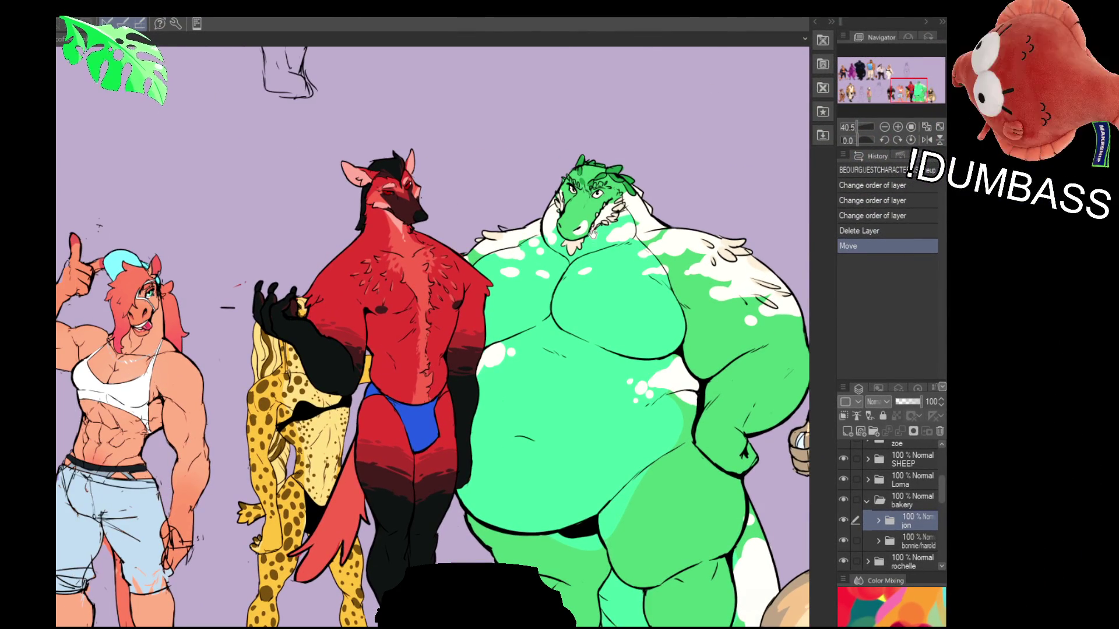
- Move the red character left so it stands over the green crocodile in the lower row
left_click_drag(595, 258, 560, 253)
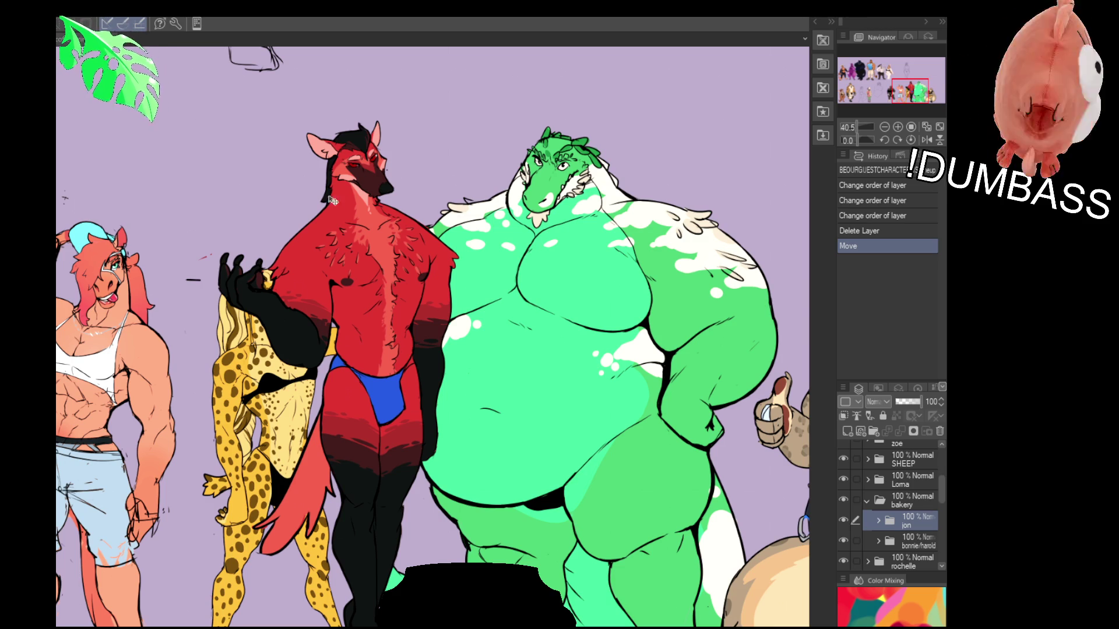
left_click_drag(411, 295, 336, 287)
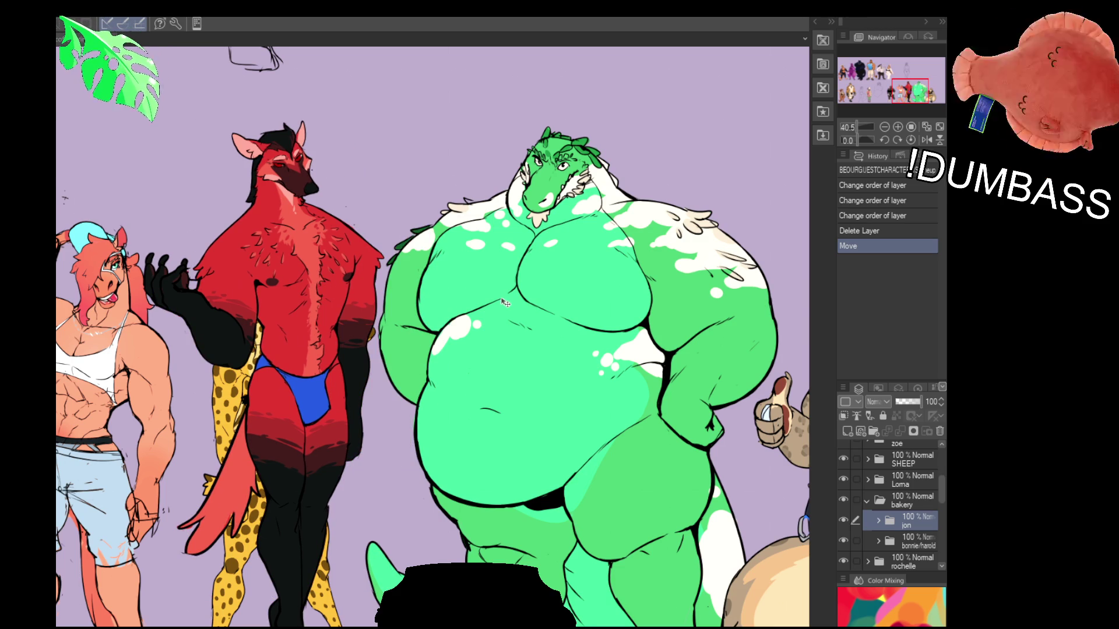
scroll(284, 181, "up", 3)
left_click_drag(326, 227, 497, 295)
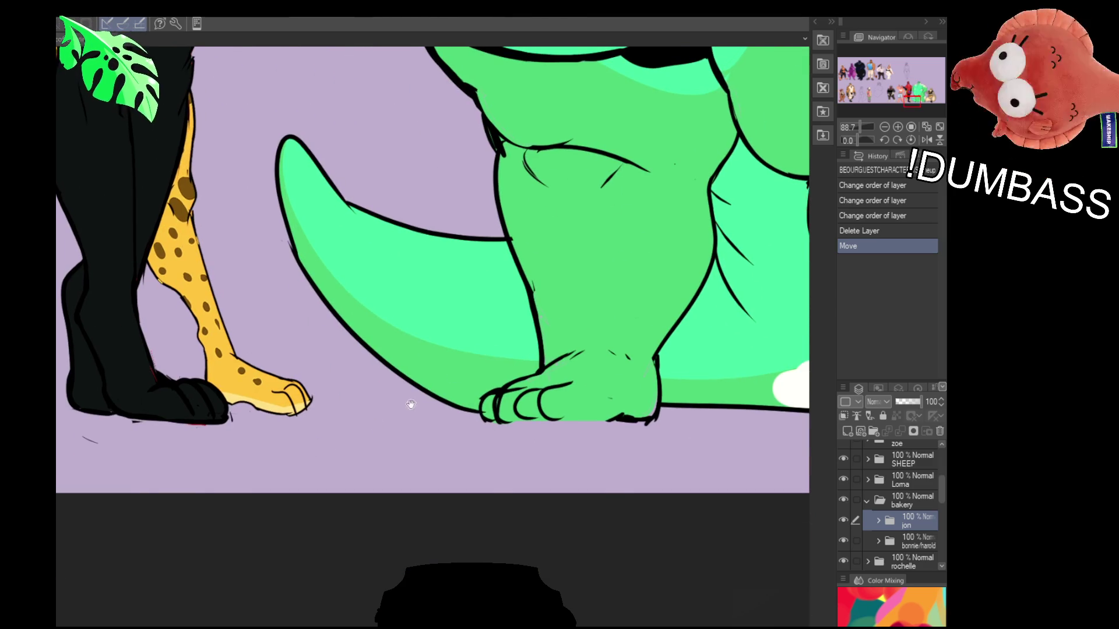
left_click_drag(285, 440, 645, 449)
mouse_move(662, 392)
left_mouse_down()
mouse_move(429, 292)
mouse_move(413, 322)
left_mouse_up()
mouse_move(288, 302)
left_mouse_down()
mouse_move(468, 338)
mouse_move(401, 336)
left_mouse_up()
scroll(398, 333, "down", 3)
scroll(398, 332, "down", 2)
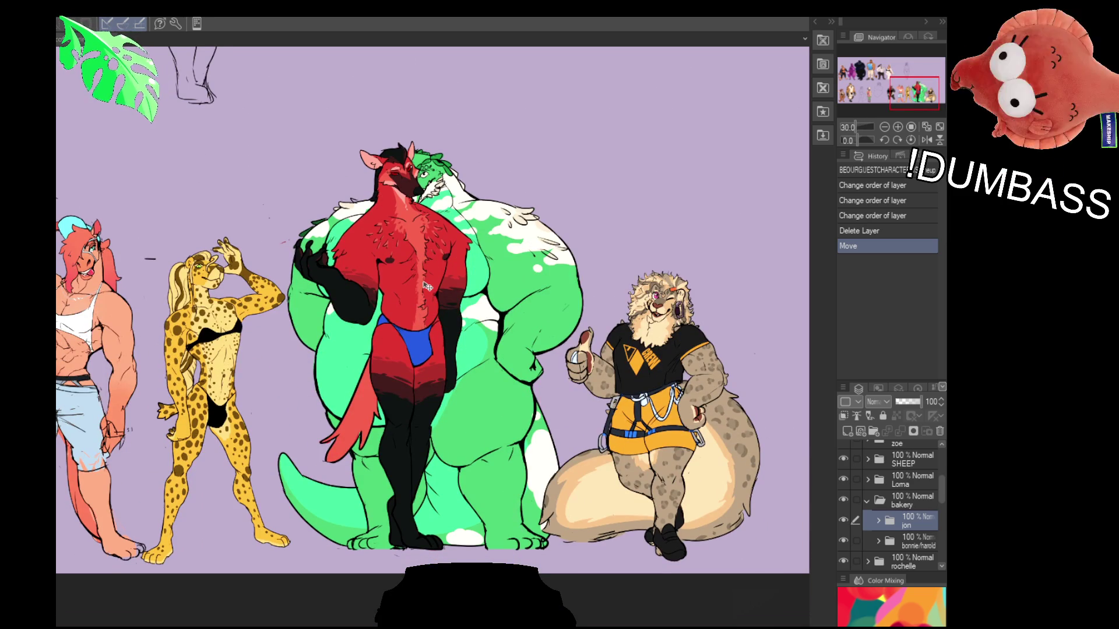
- Undo the red character's move and bring the lion's face into close view
key("ctrl+z")
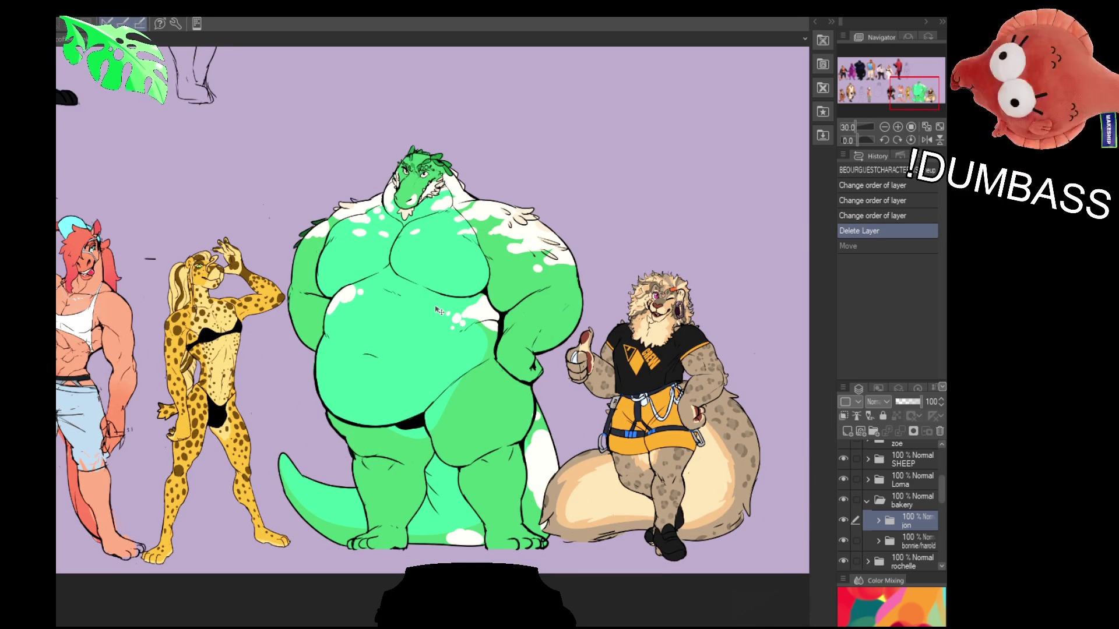
left_click_drag(232, 244, 705, 299)
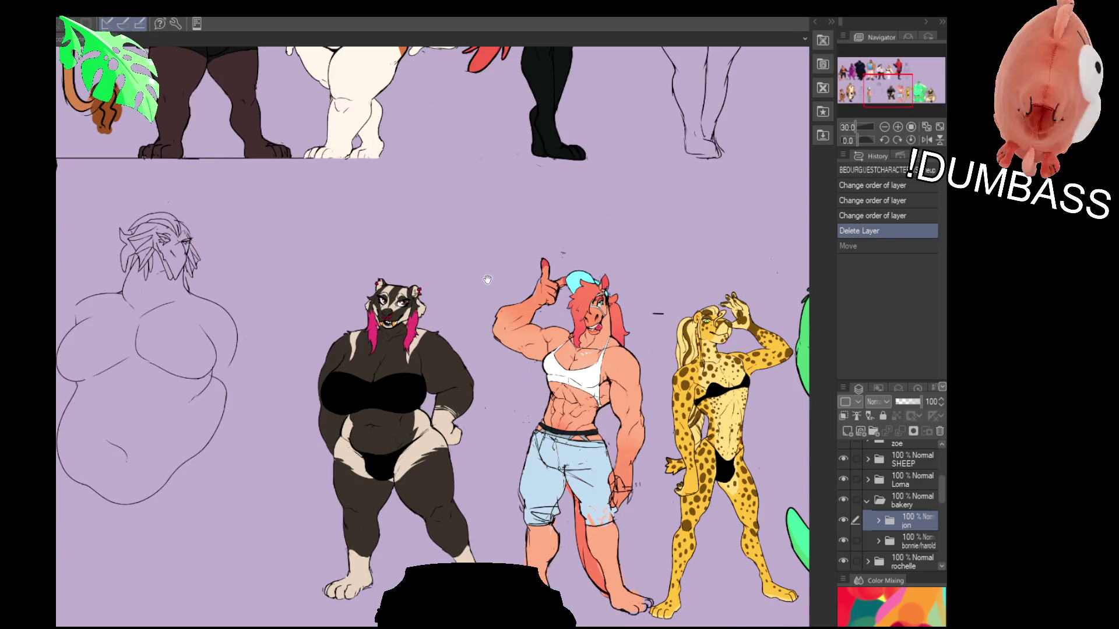
mouse_move(290, 234)
left_mouse_down()
mouse_move(515, 340)
mouse_move(139, 158)
left_mouse_up()
scroll(529, 351, "up", 5)
scroll(529, 350, "up", 2)
mouse_move(529, 351)
left_mouse_down()
mouse_move(492, 460)
mouse_move(537, 447)
left_mouse_up()
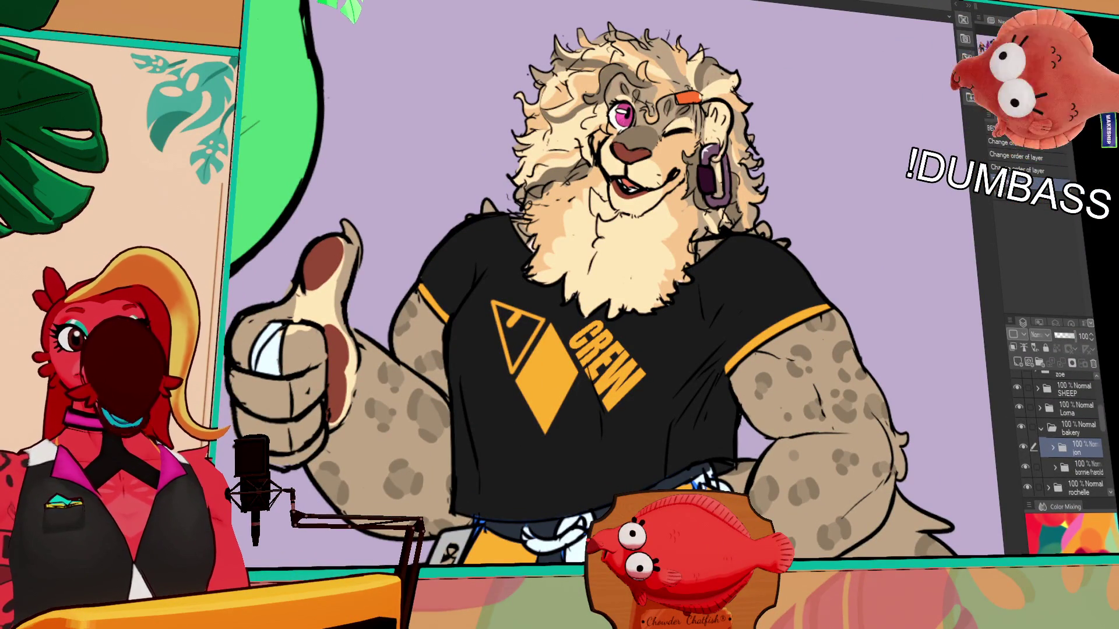
scroll(852, 390, "down", 3)
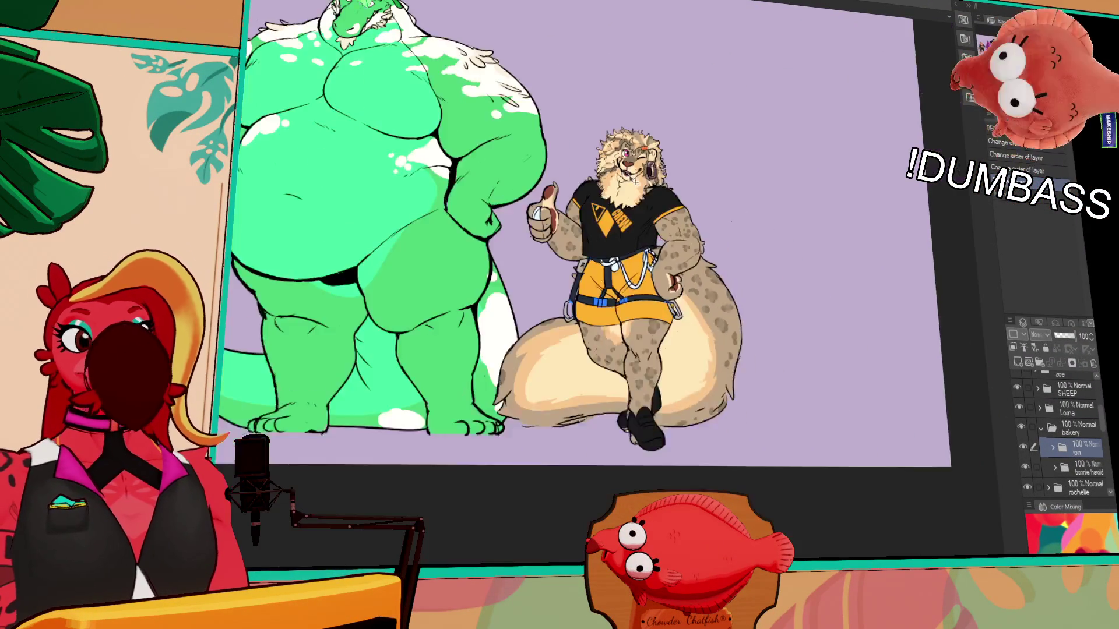
scroll(853, 391, "down", 2)
scroll(853, 391, "down", 1)
scroll(853, 390, "left", 5)
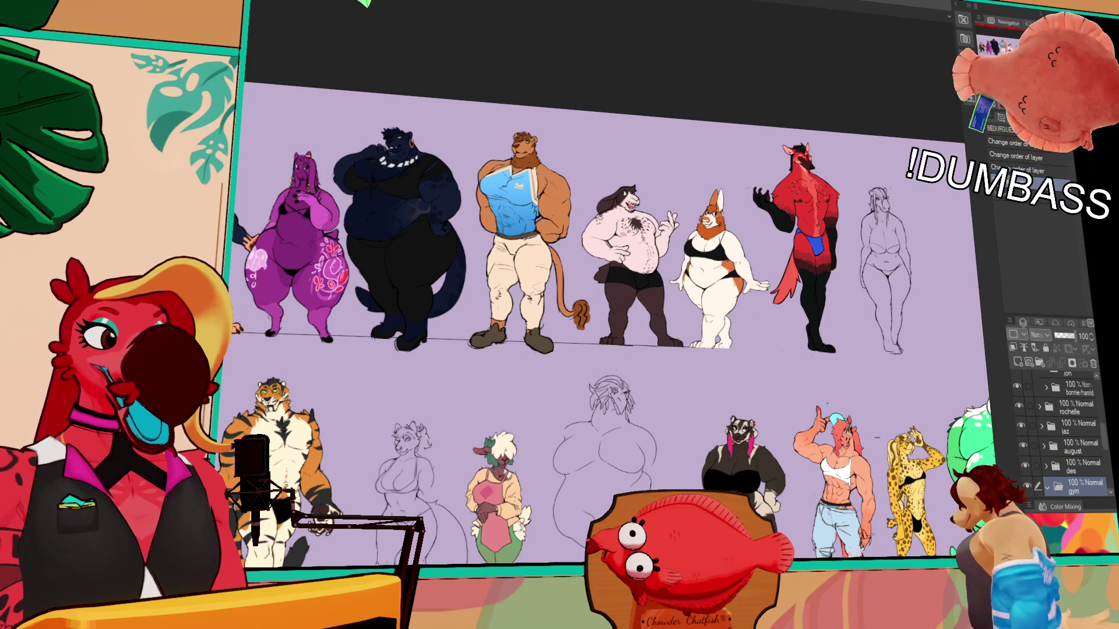
- Revert a layer-order change on the red character, then select the Lorna layer with both rows in view
key("ctrl+bracketleft")
key("ctrl+z")
scroll(665, 305, "down", 2)
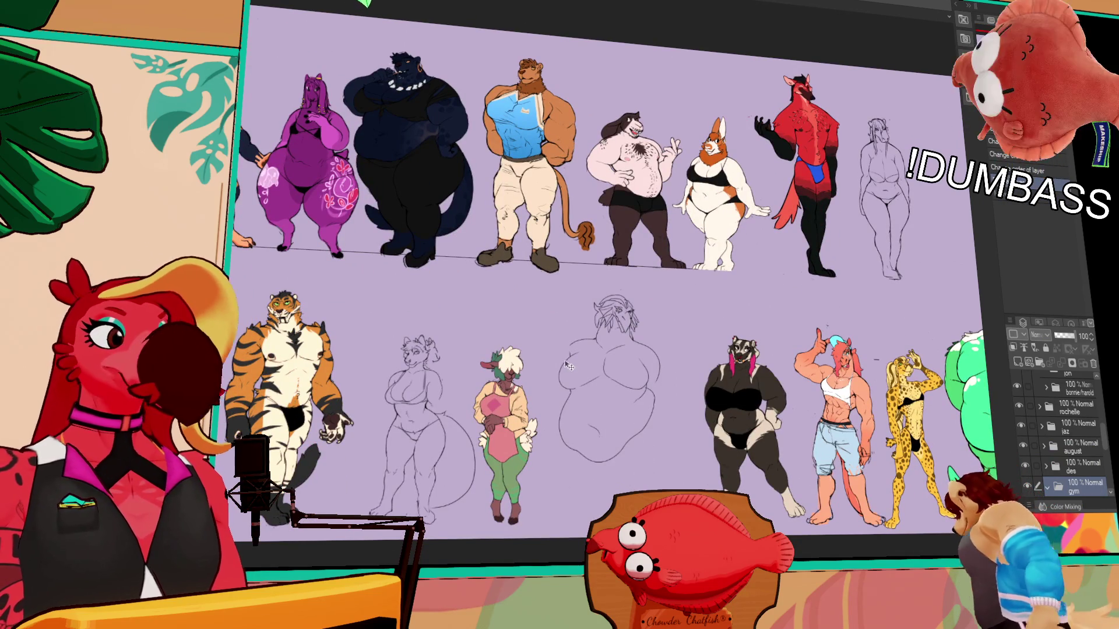
scroll(1076, 437, "down", 2)
scroll(1075, 441, "down", 3)
scroll(1076, 445, "down", 2)
scroll(1077, 455, "down", 3)
left_click(1073, 455)
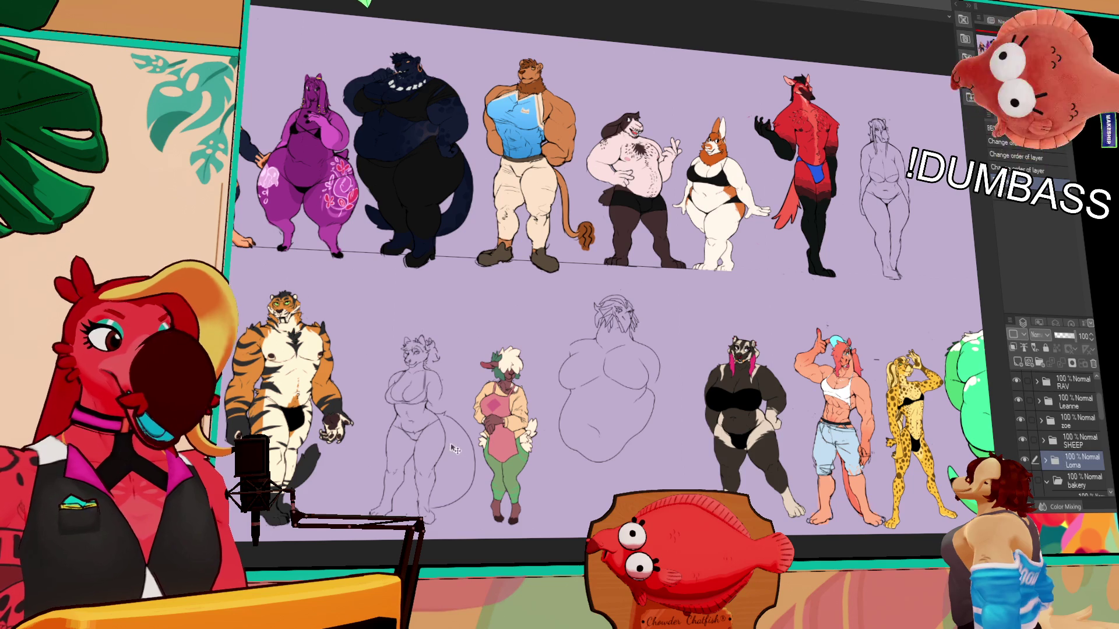
mouse_move(1006, 472)
left_mouse_down()
mouse_move(681, 399)
mouse_move(724, 408)
left_mouse_up()
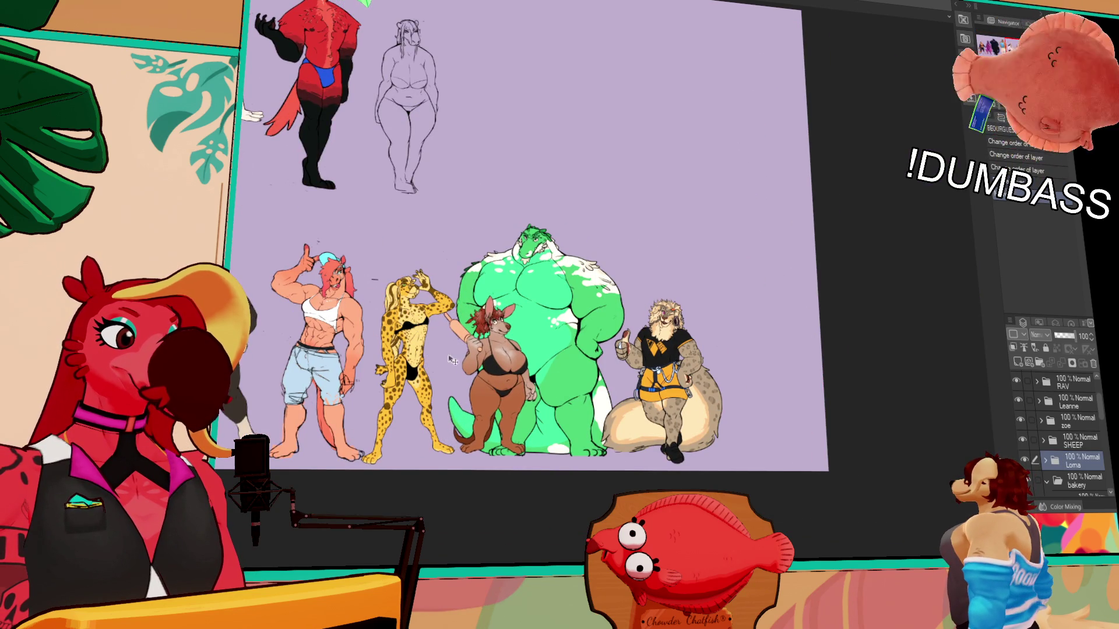
left_click_drag(559, 380, 928, 390)
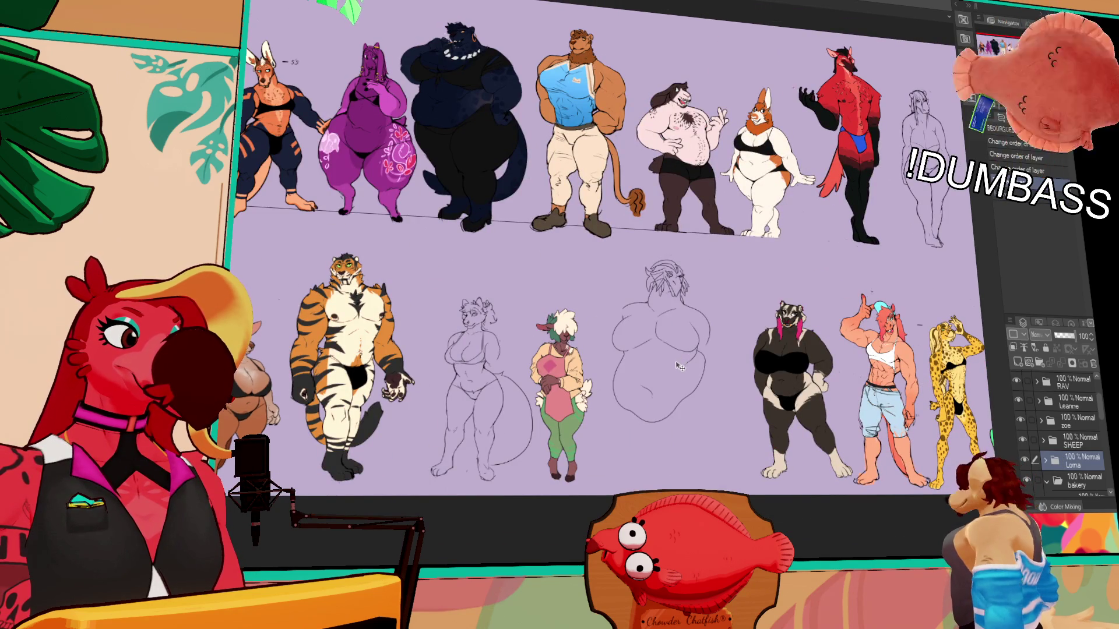
- Move the brown kangaroo with the rolling pin in front of the green crocodile
left_click_drag(680, 362, 1014, 376)
left_click_drag(830, 385, 305, 382)
left_click_drag(874, 376, 515, 375)
scroll(559, 394, "up", 2)
scroll(560, 393, "up", 2)
scroll(541, 394, "up", 2)
scroll(516, 394, "up", 1)
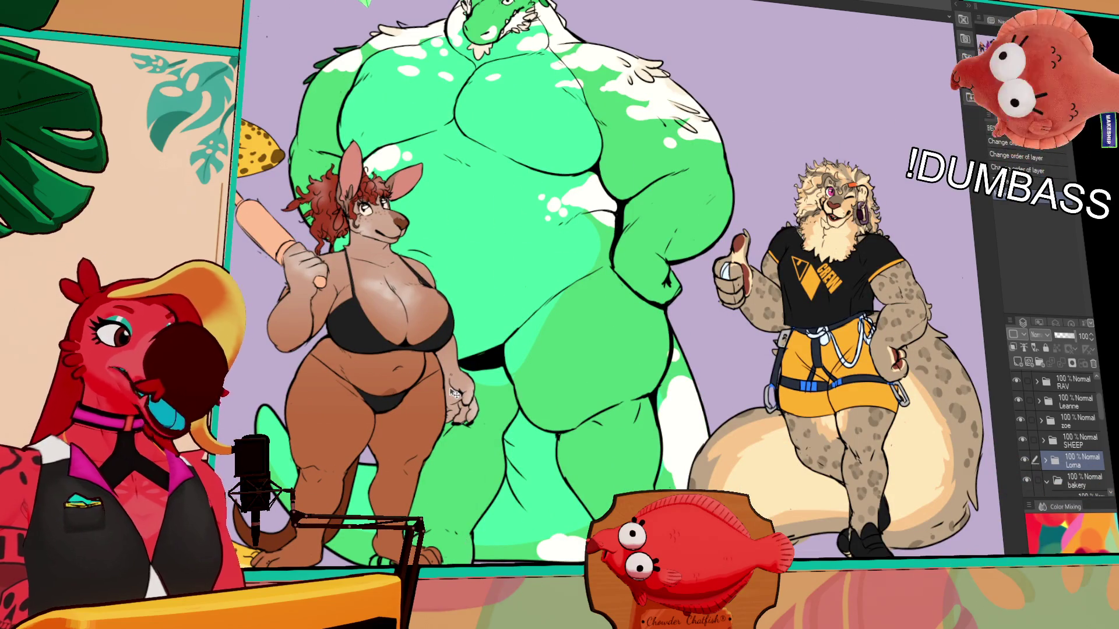
mouse_move(456, 394)
left_mouse_down()
mouse_move(444, 397)
mouse_move(632, 383)
left_mouse_up()
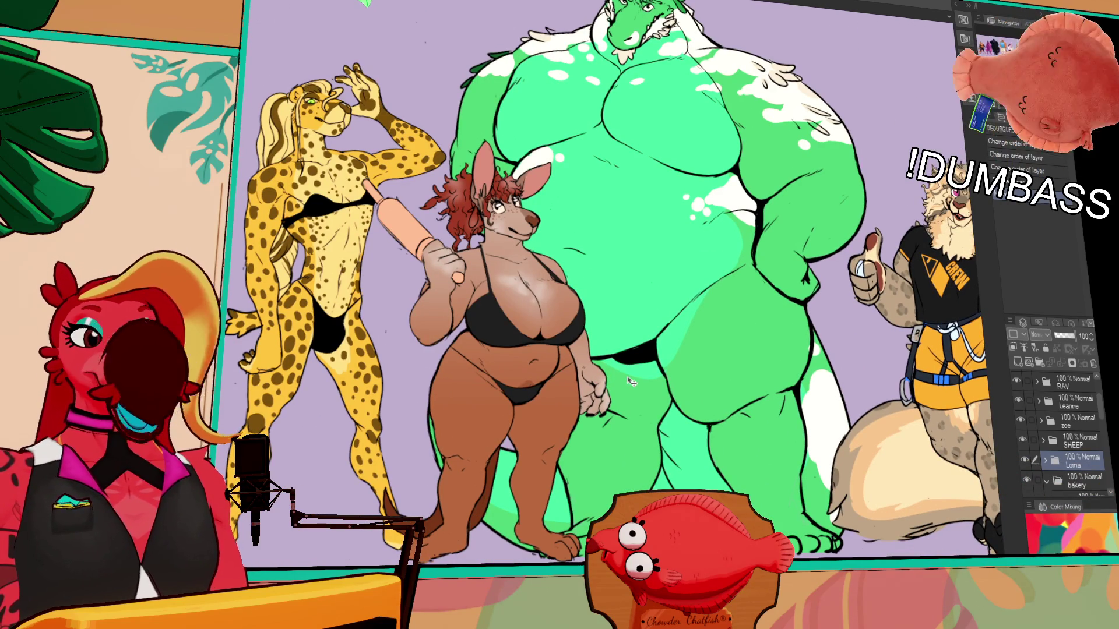
key("Delete")
scroll(612, 368, "down", 3)
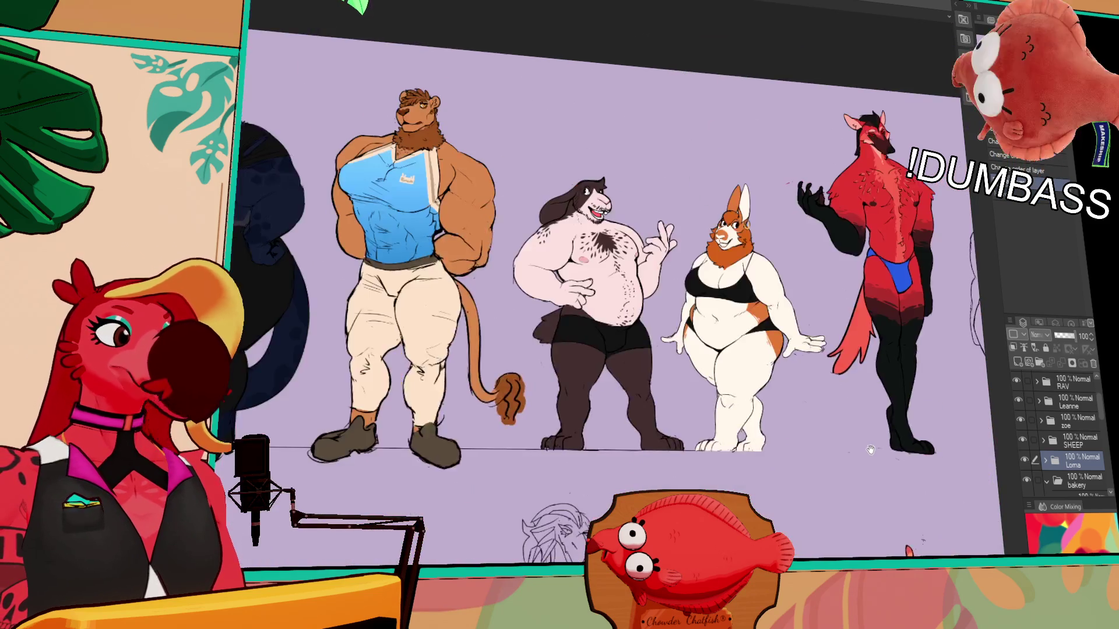
scroll(628, 133, "up", 2)
left_click_drag(628, 133, 628, 350)
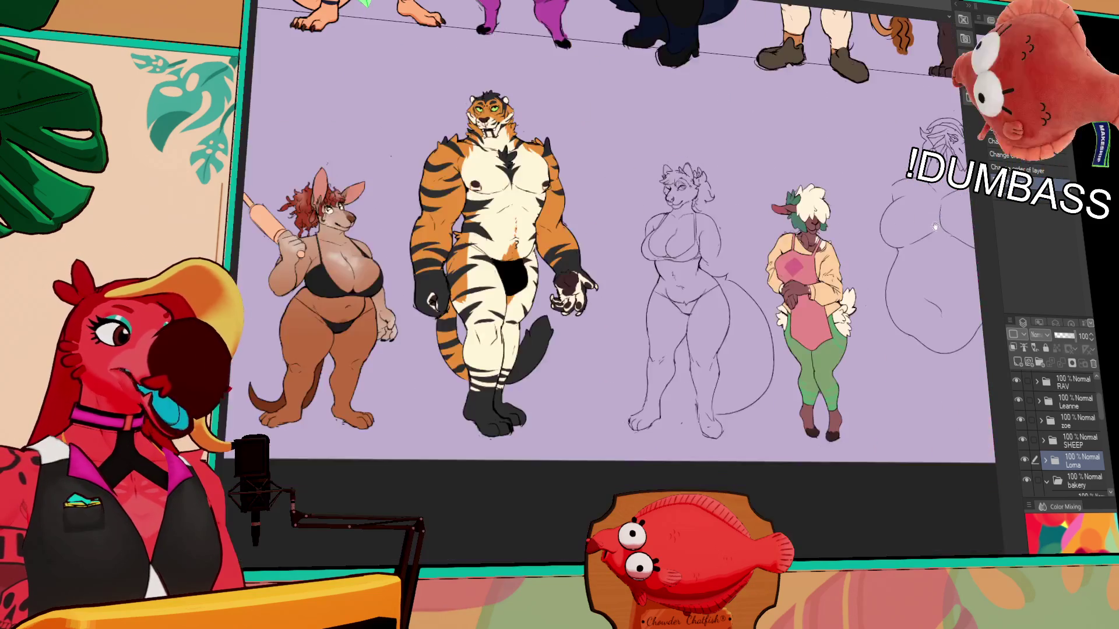
scroll(699, 350, "up", 5)
scroll(762, 370, "down", 2)
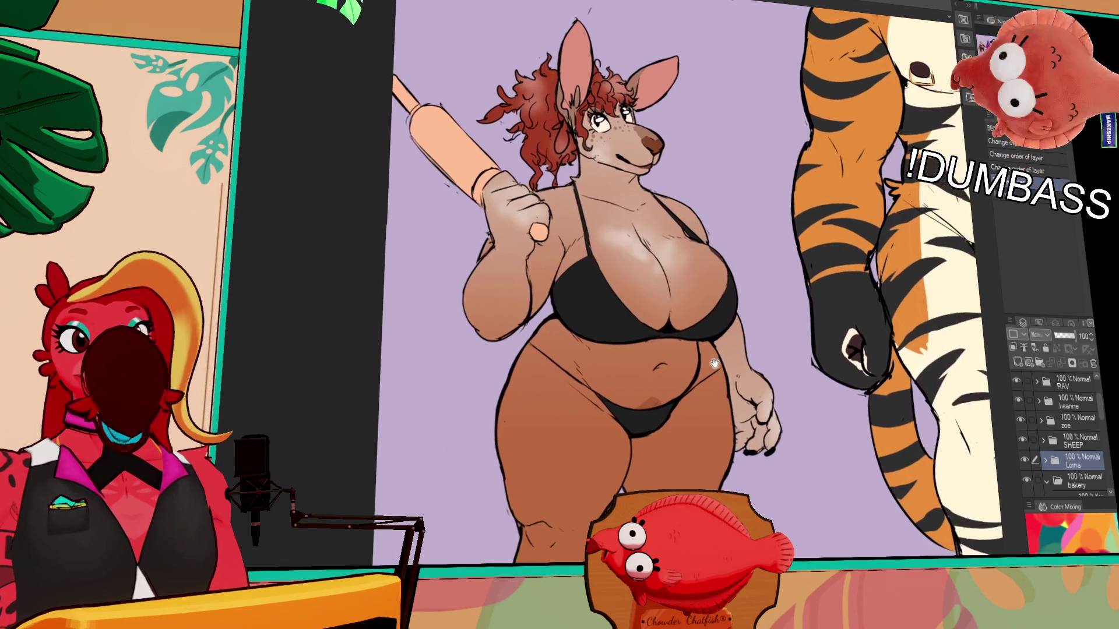
mouse_move(762, 369)
left_mouse_down()
mouse_move(503, 227)
mouse_move(853, 104)
left_mouse_up()
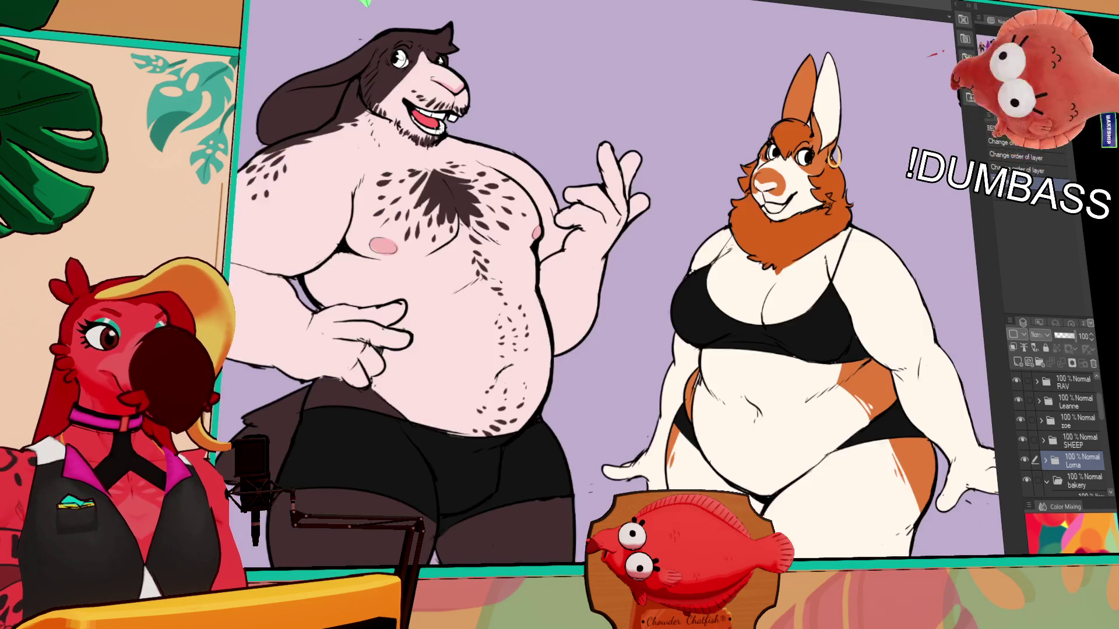
scroll(851, 103, "up", 1)
scroll(853, 103, "down", 1)
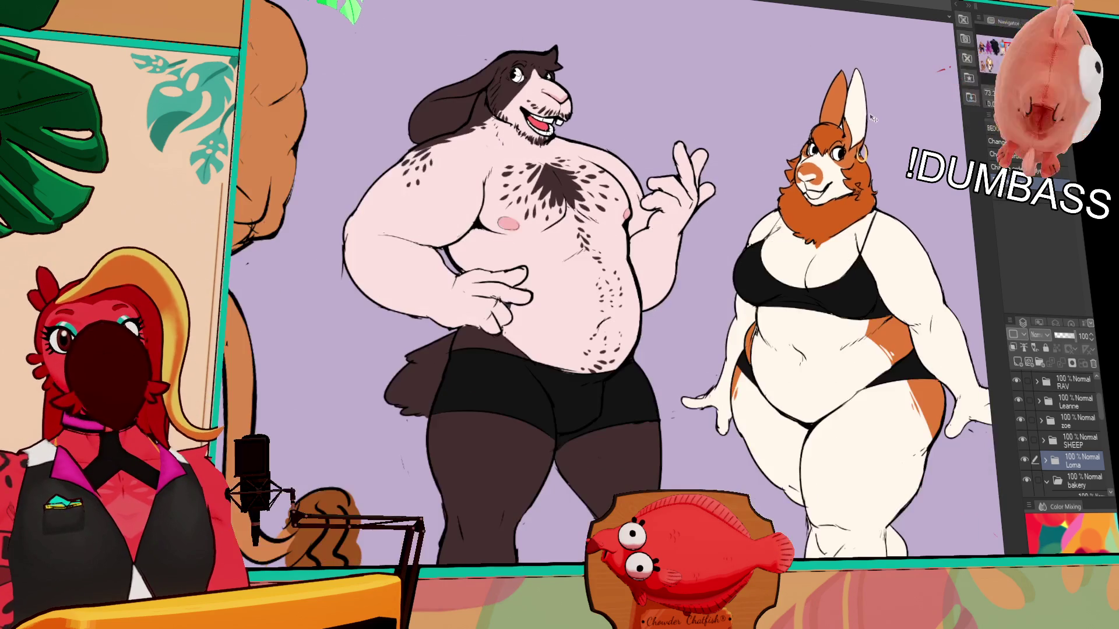
left_click_drag(871, 116, 594, 70)
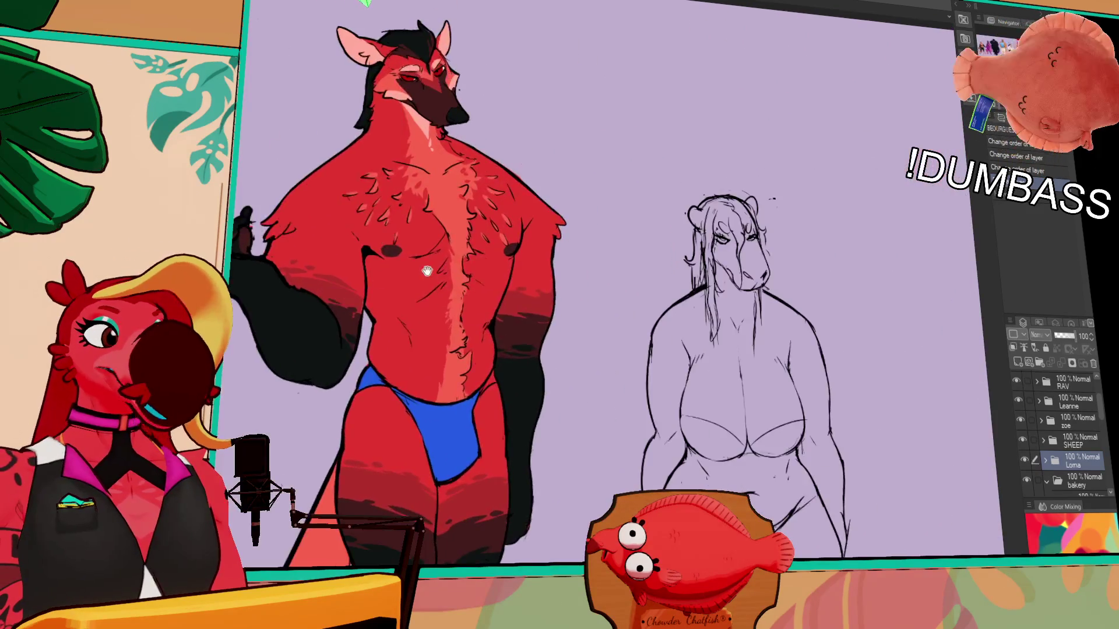
scroll(593, 70, "up", 2)
scroll(623, 144, "up", 1)
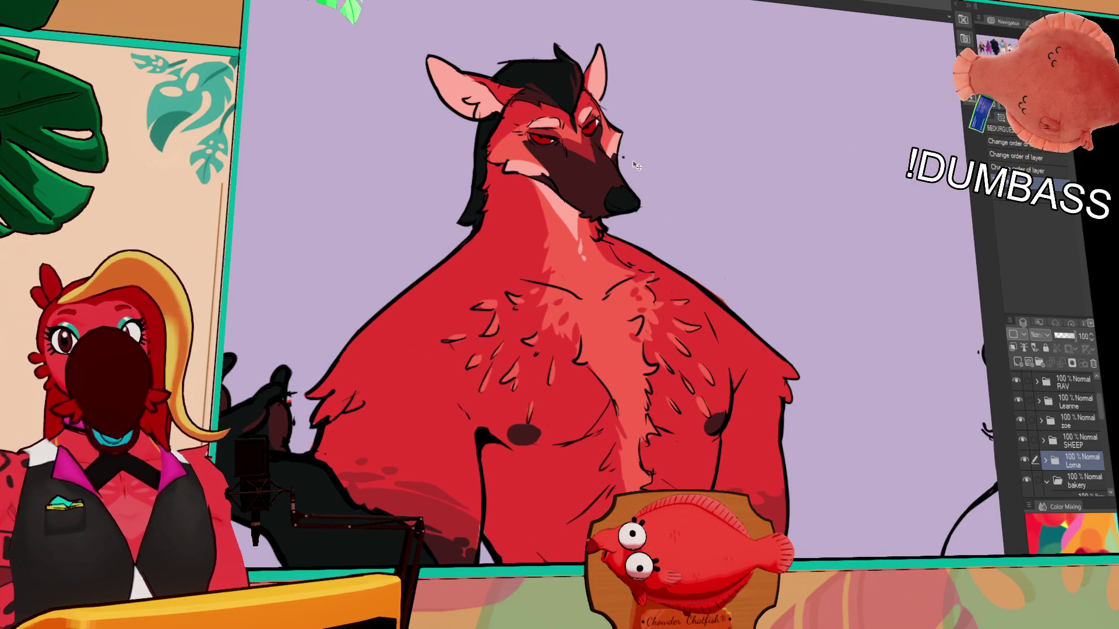
scroll(633, 164, "down", 3)
mouse_move(710, 346)
left_mouse_down()
mouse_move(745, 133)
mouse_move(626, 260)
left_mouse_up()
scroll(625, 259, "up", 3)
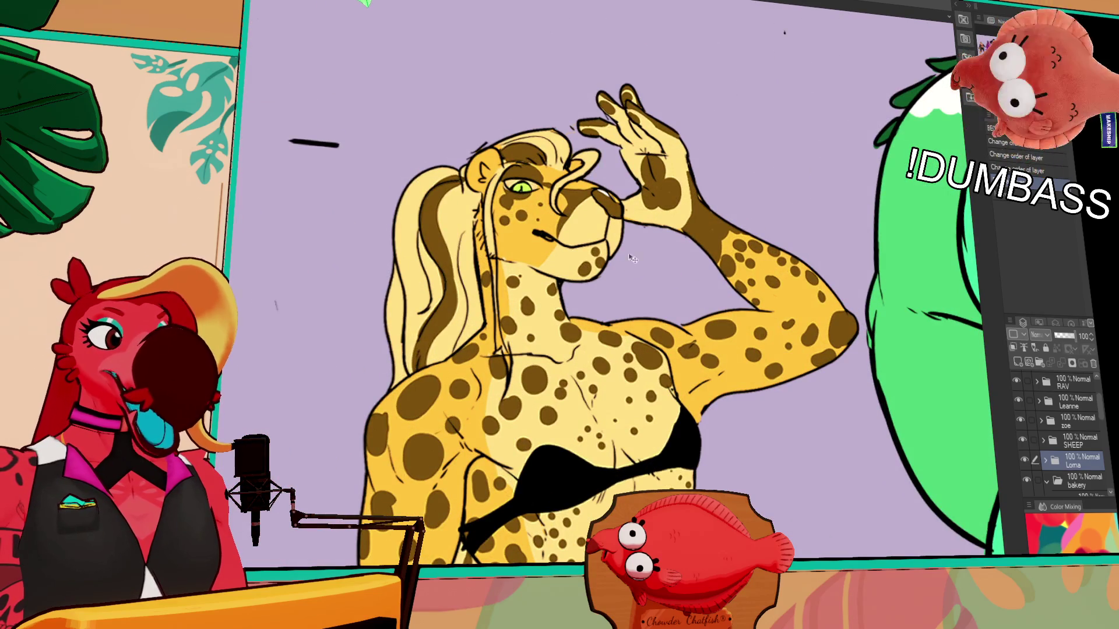
left_click_drag(626, 259, 520, 329)
left_click_drag(836, 450, 968, 350)
scroll(969, 350, "down", 1)
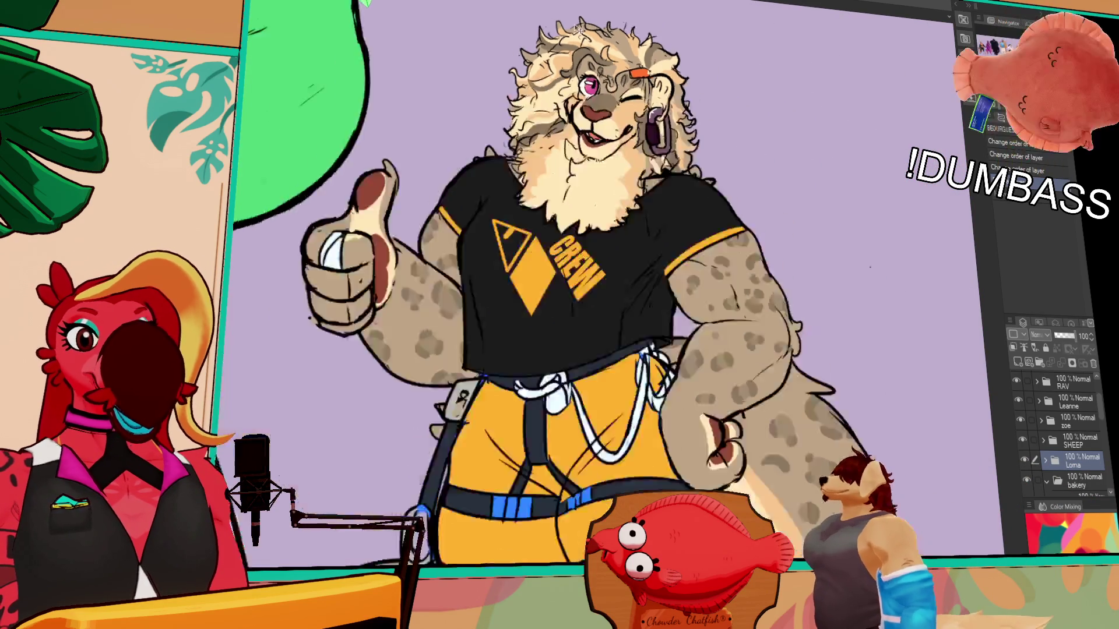
scroll(969, 350, "down", 4)
scroll(969, 350, "up", 1)
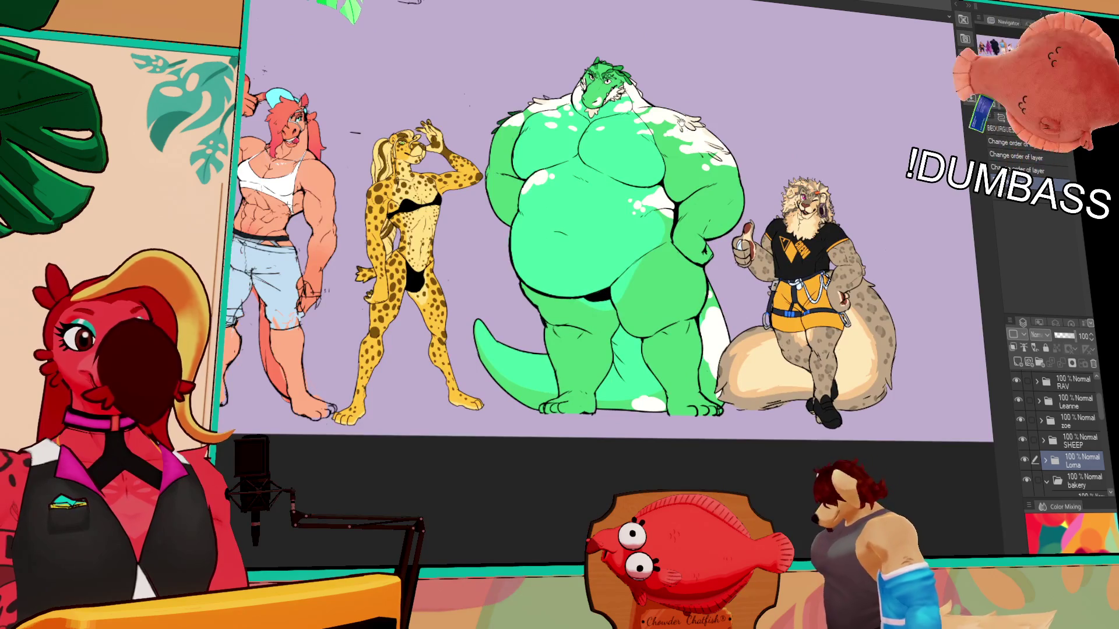
scroll(612, 262, "up", 1)
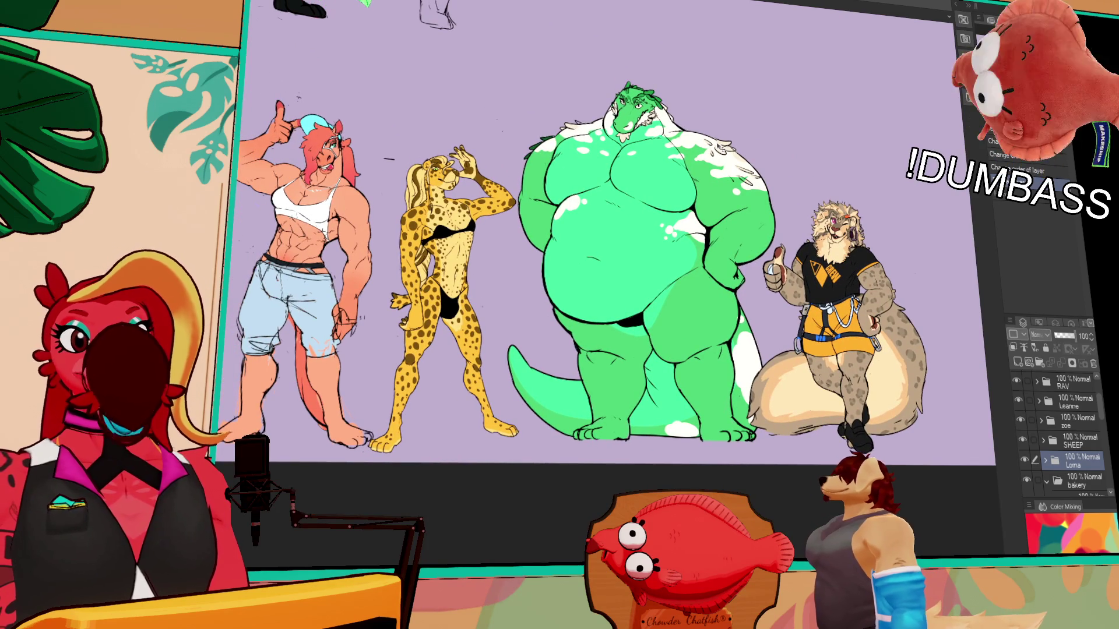
left_click_drag(350, 306, 673, 319)
left_click_drag(351, 437, 735, 131)
mouse_move(490, 175)
left_mouse_down()
mouse_move(548, 105)
mouse_move(646, 88)
left_mouse_up()
left_click_drag(490, 132, 700, 232)
left_click_drag(696, 68, 697, 216)
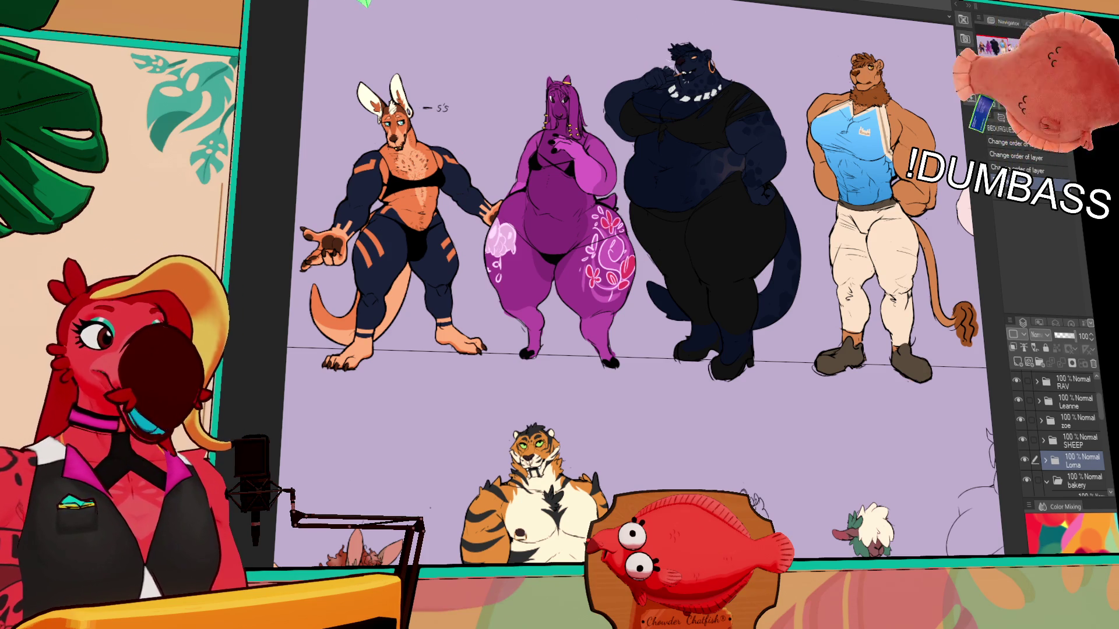
scroll(616, 385, "up", 3)
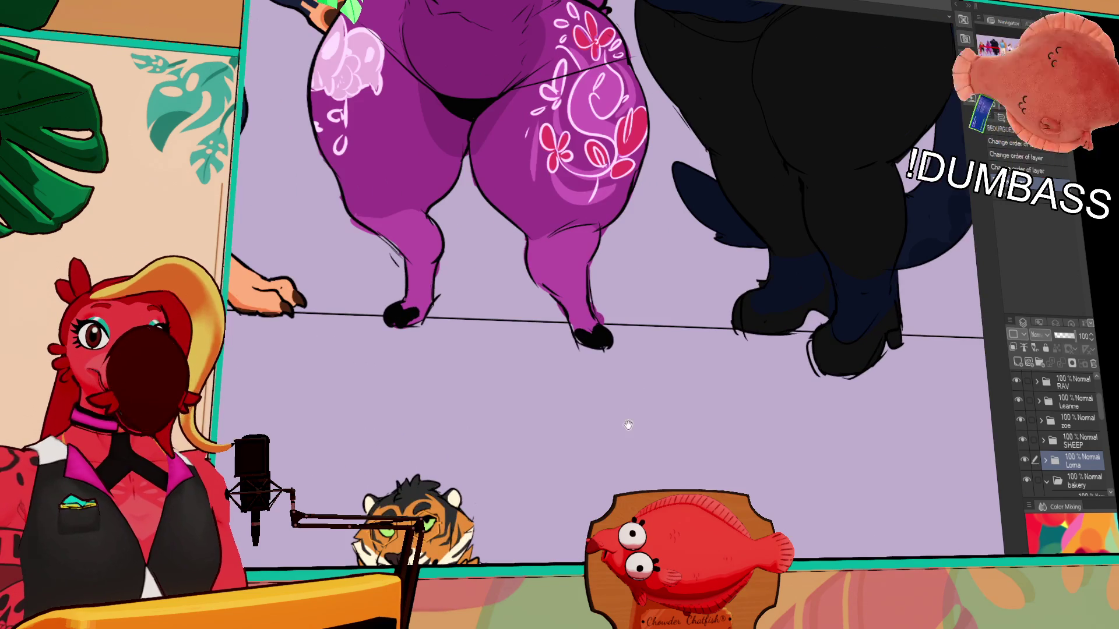
- Pan across the lineup from the tiger up to the dark panther and lion
left_click_drag(627, 429, 667, 278)
mouse_move(654, 418)
left_mouse_down()
mouse_move(682, 220)
mouse_move(733, 217)
left_mouse_up()
scroll(693, 220, "up", 1)
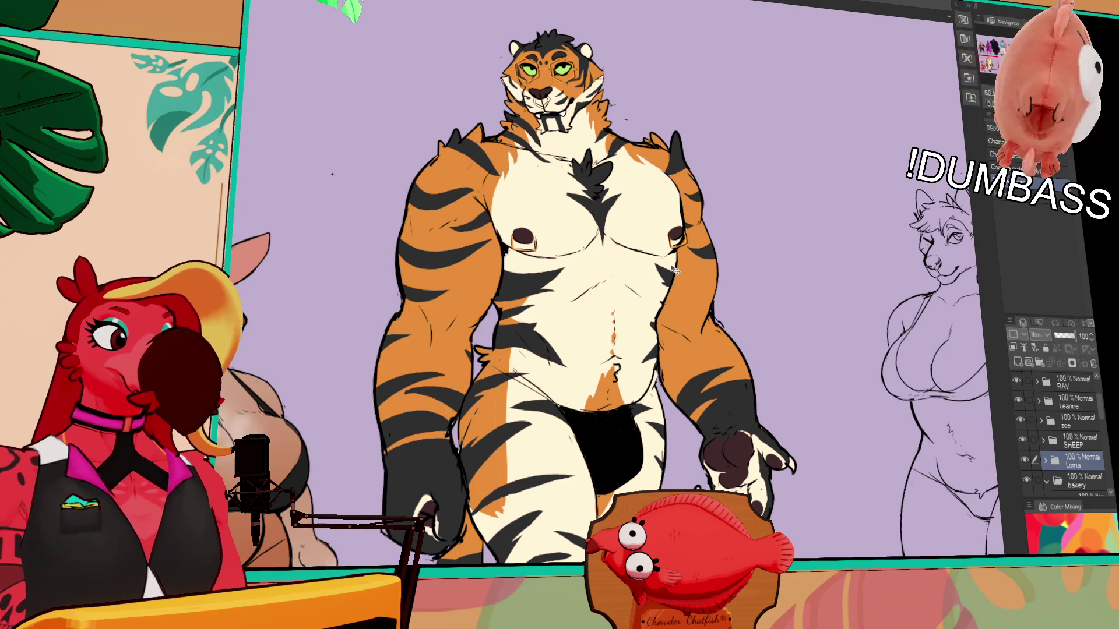
scroll(675, 271, "up", 5)
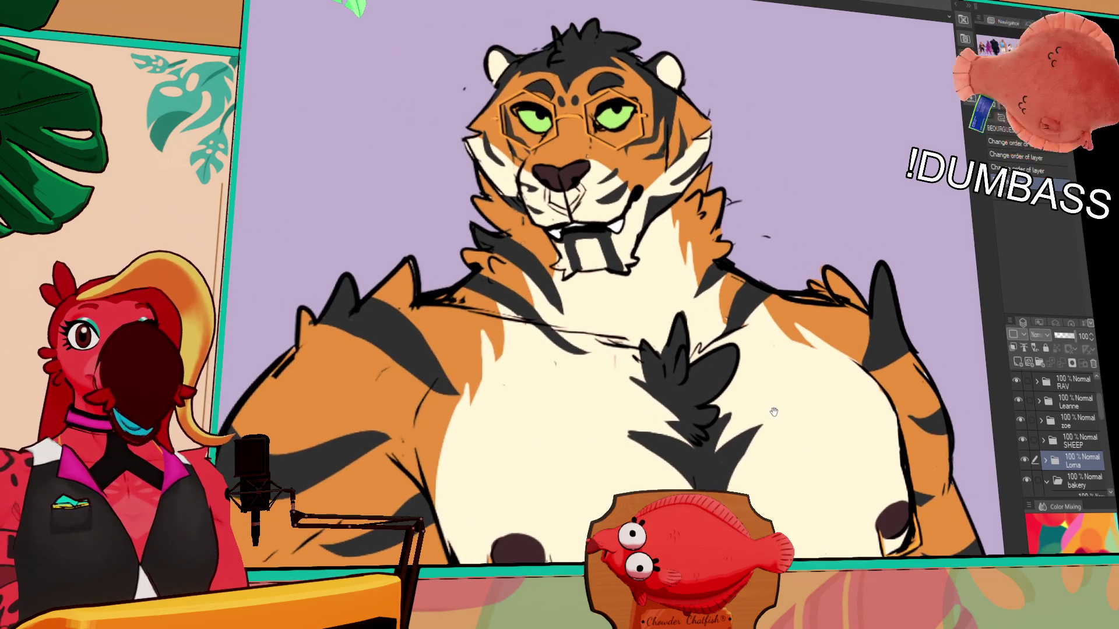
left_click_drag(696, 411, 770, 425)
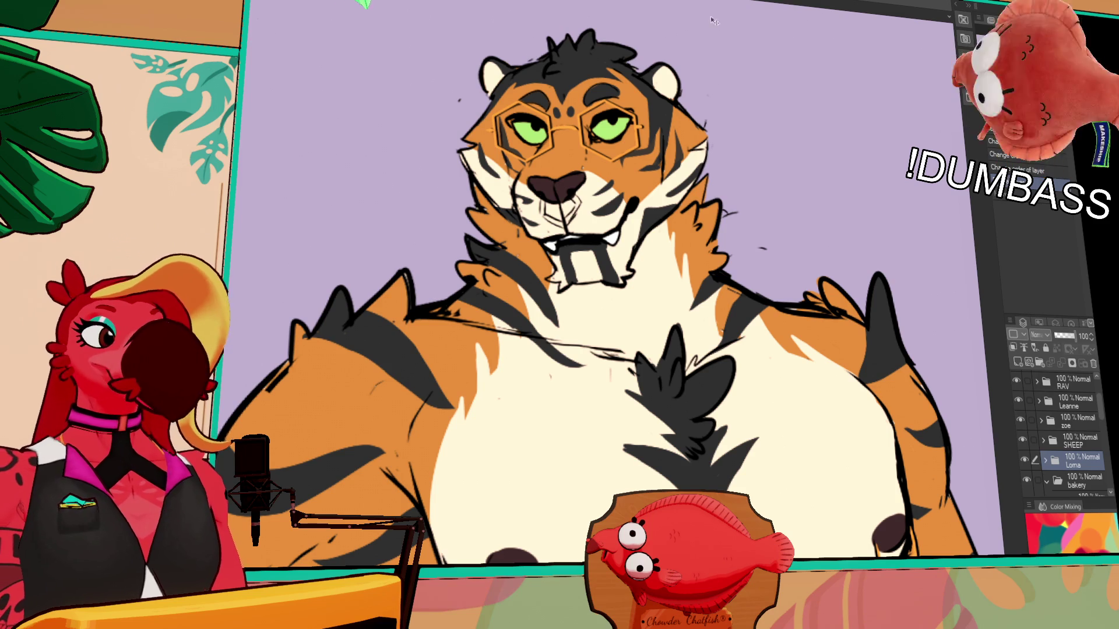
scroll(726, 103, "down", 3)
scroll(725, 104, "down", 2)
scroll(739, 119, "down", 2)
scroll(752, 136, "down", 1)
scroll(762, 151, "down", 1)
scroll(764, 147, "down", 1)
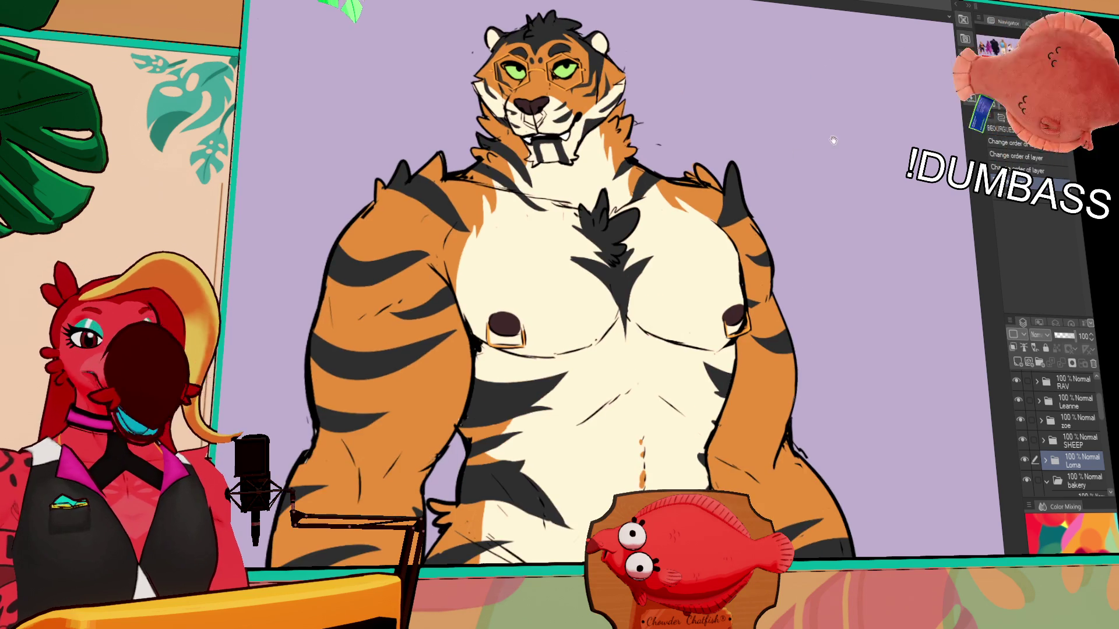
left_click_drag(852, 196, 783, 369)
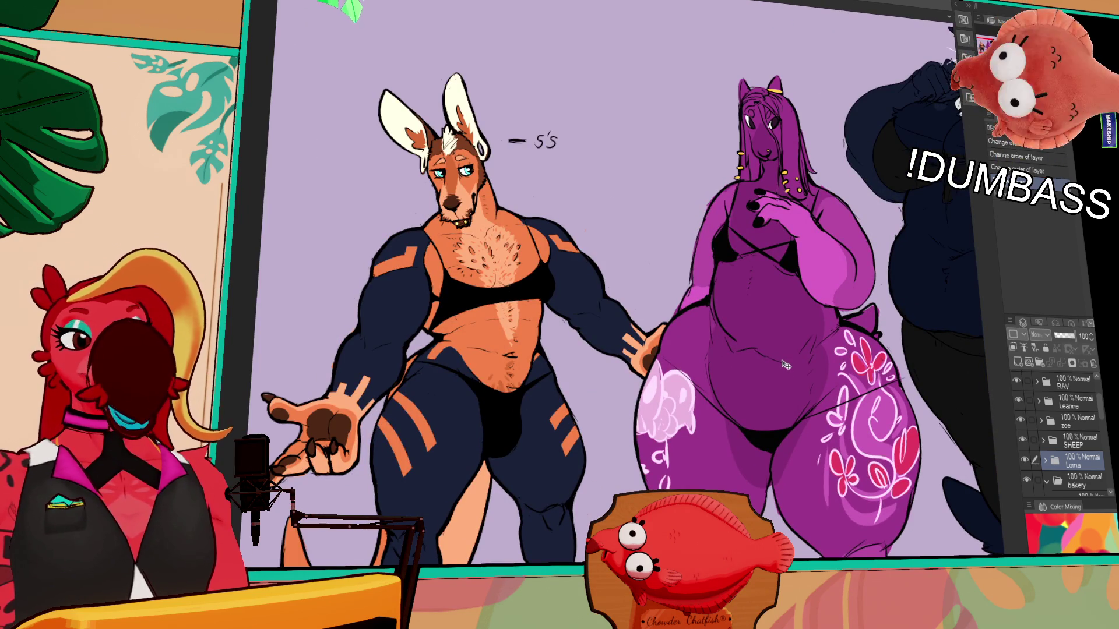
left_click_drag(783, 366, 349, 378)
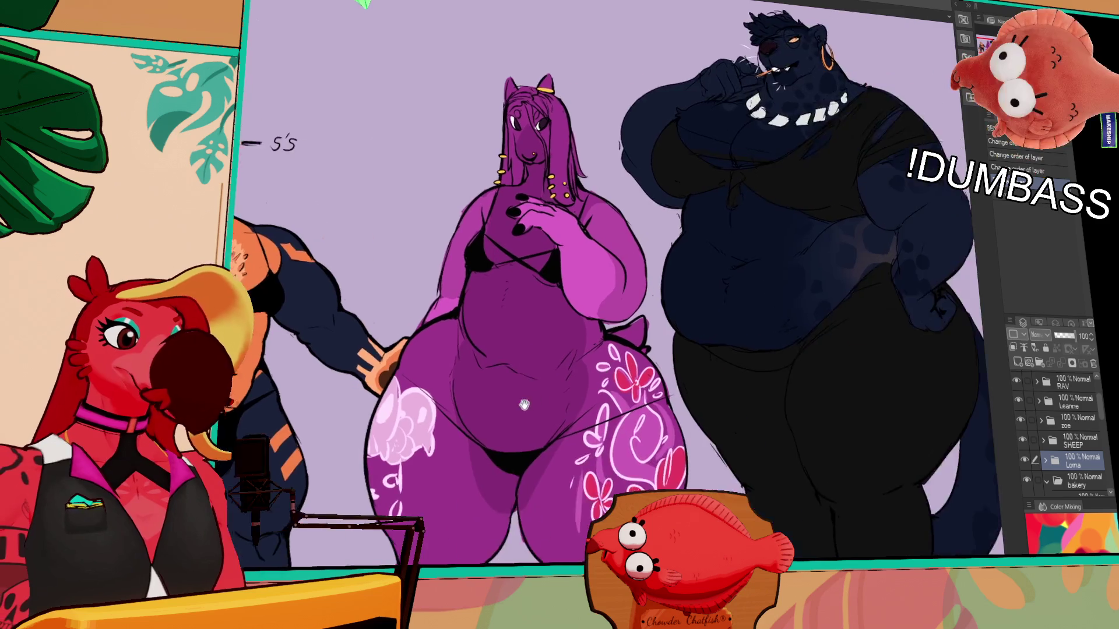
left_click_drag(629, 376, 353, 378)
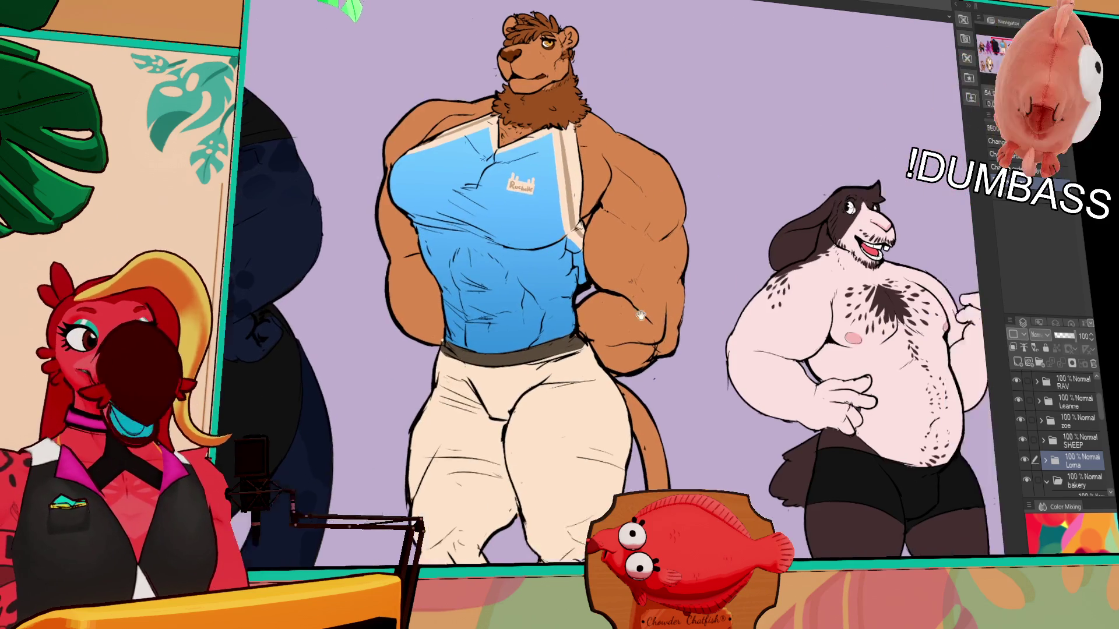
left_click_drag(869, 400, 678, 347)
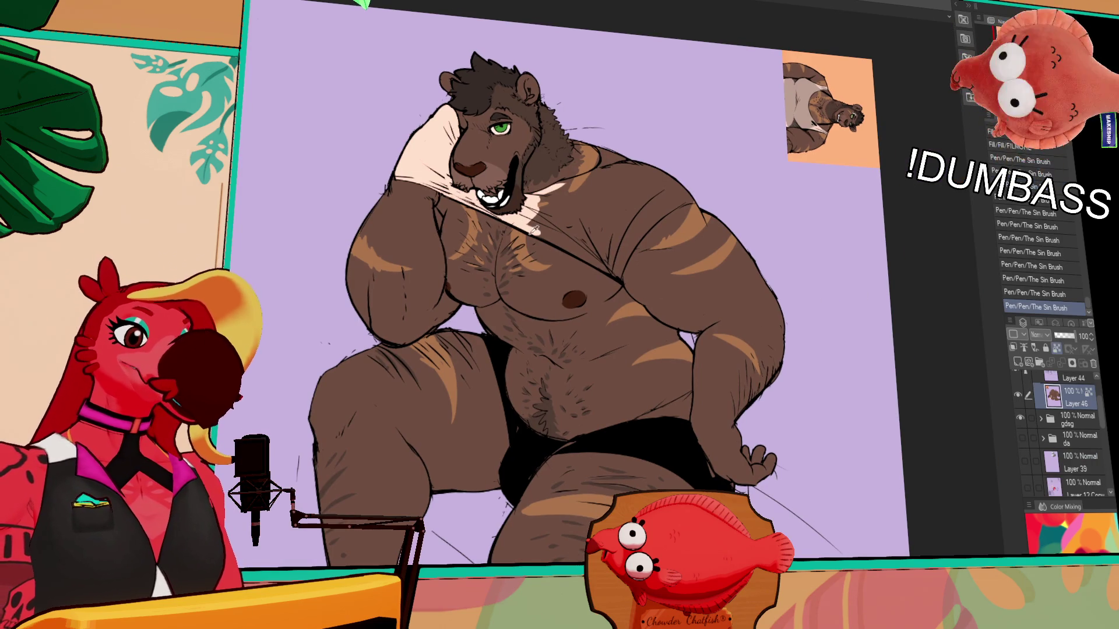
- Fill the bear's lifted shirt with cream, refine its shoulder edge and add small chest strokes
left_click(575, 207)
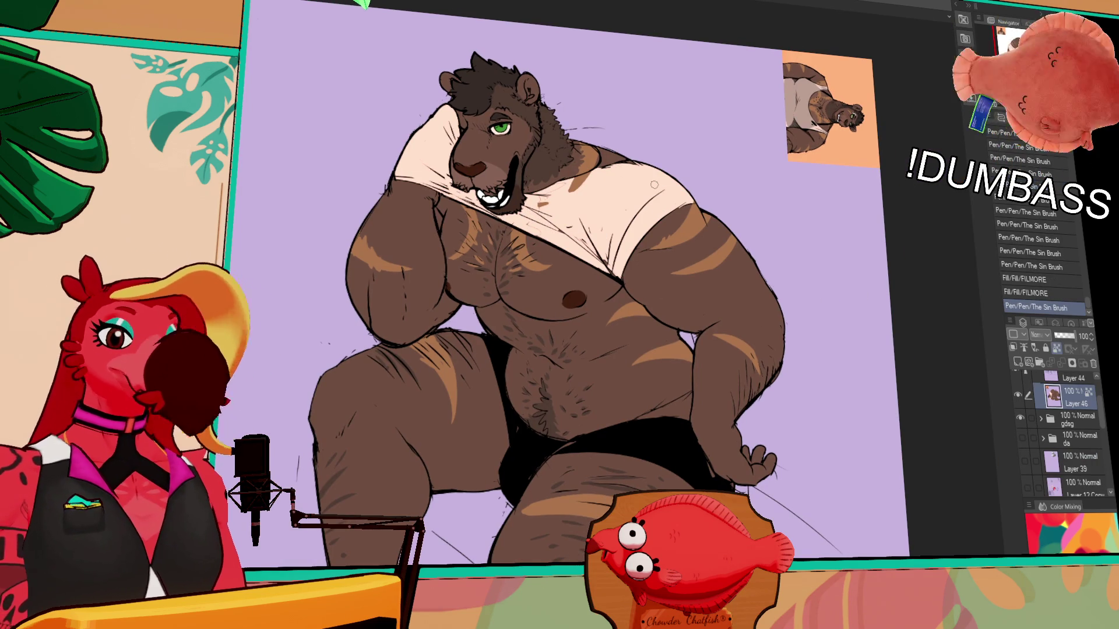
scroll(742, 272, "up", 1)
scroll(742, 272, "up", 1)
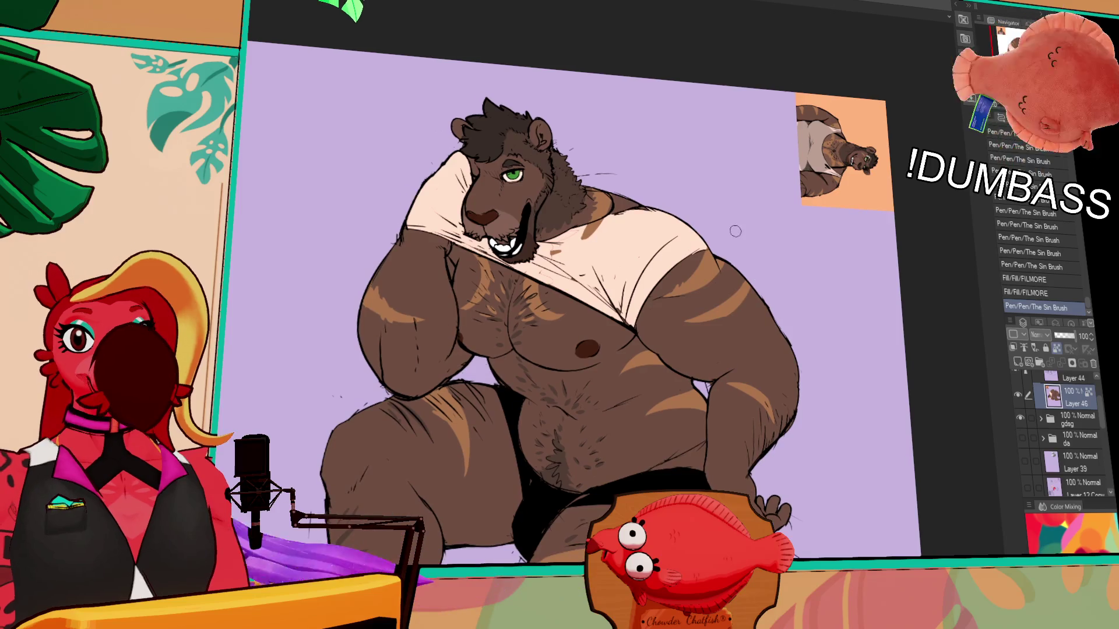
scroll(733, 229, "up", 1)
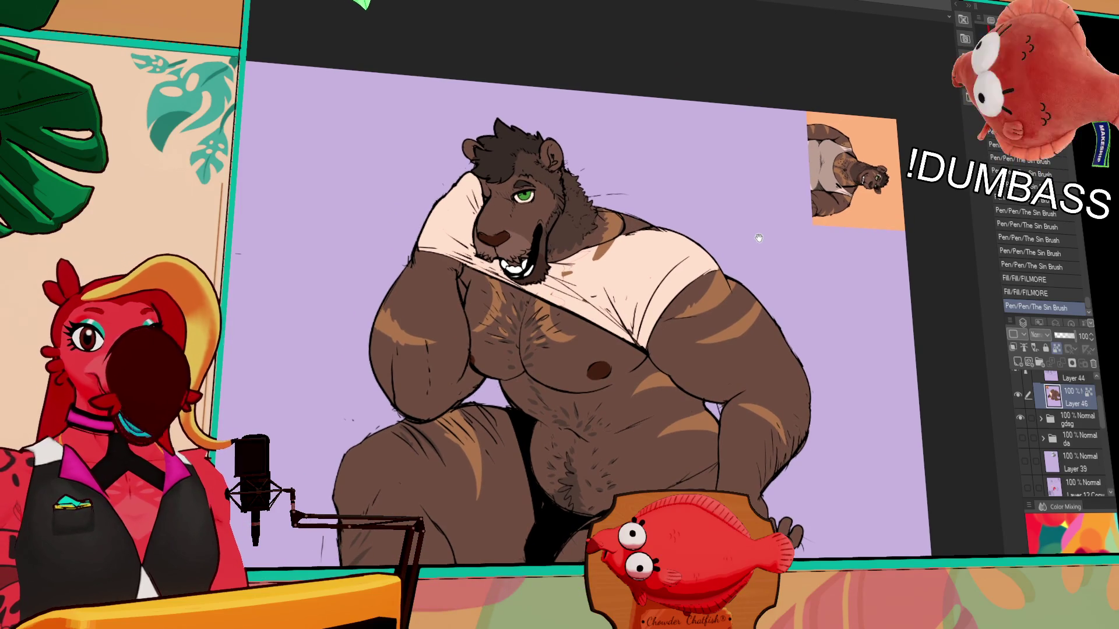
scroll(759, 236, "up", 1)
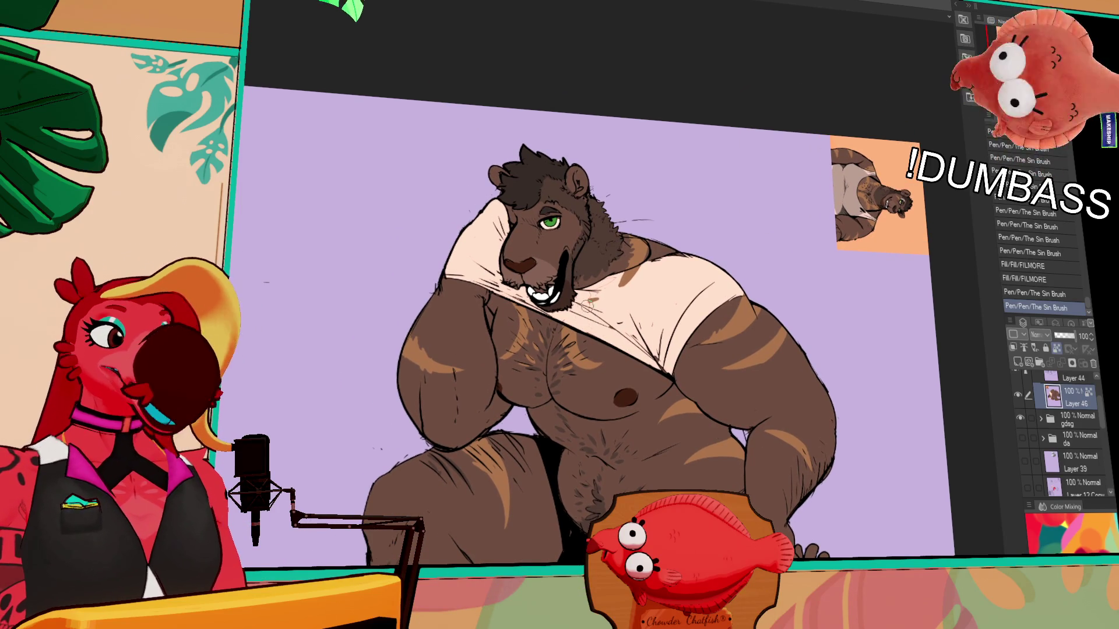
mouse_move(623, 282)
left_mouse_down()
mouse_move(655, 268)
mouse_move(640, 266)
mouse_move(667, 241)
mouse_move(690, 259)
mouse_move(726, 242)
left_mouse_up()
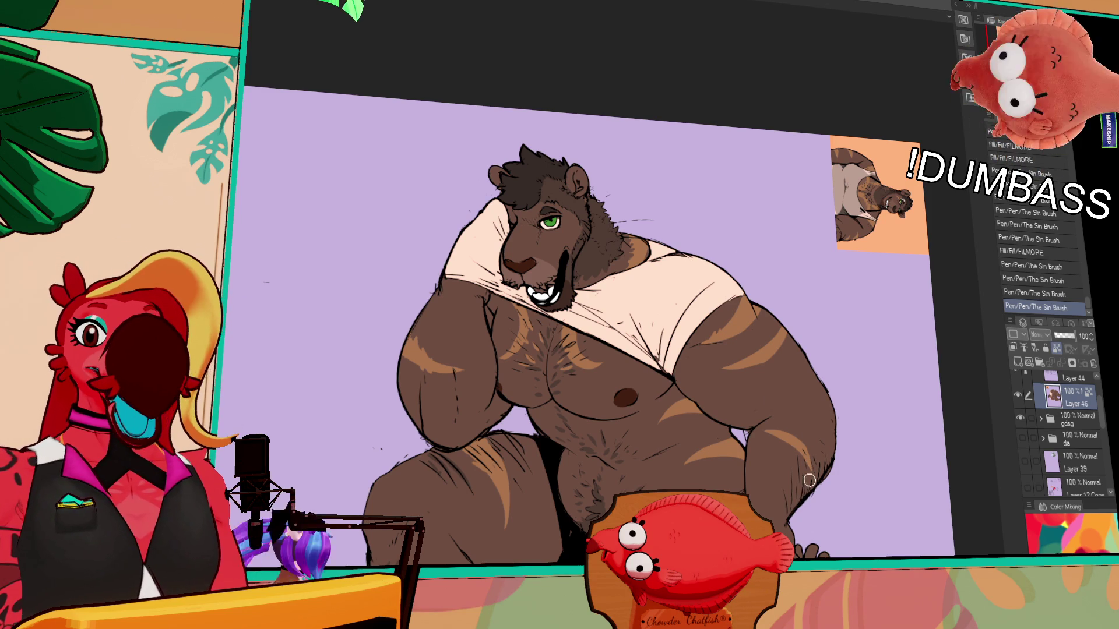
left_click_drag(791, 497, 835, 495)
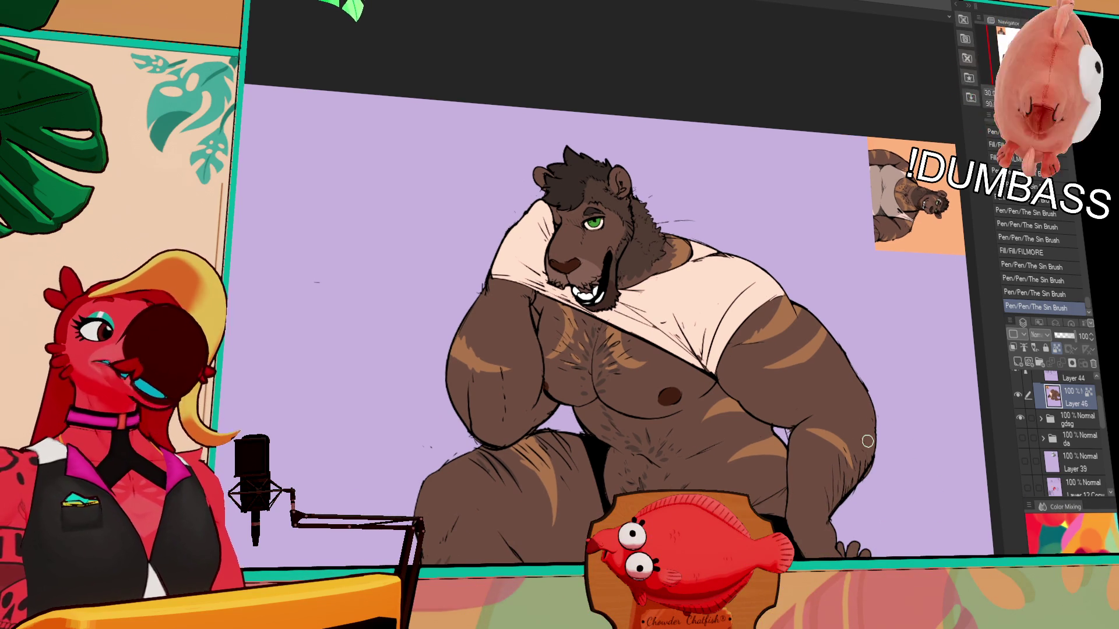
left_click_drag(673, 320, 650, 334)
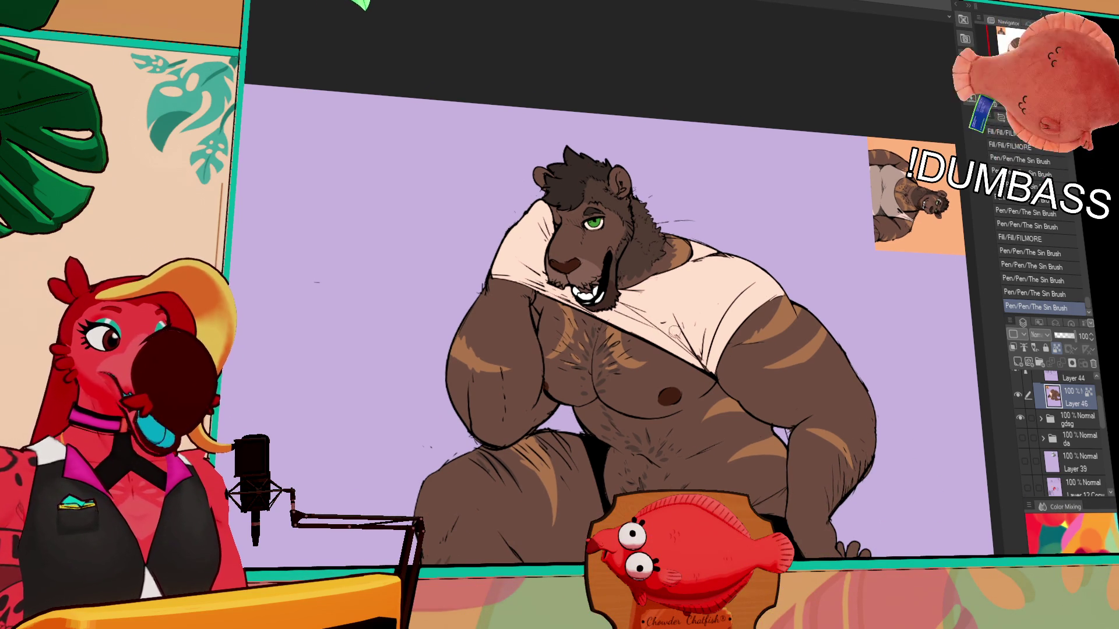
mouse_move(821, 450)
left_mouse_down()
mouse_move(850, 436)
mouse_move(883, 460)
left_mouse_up()
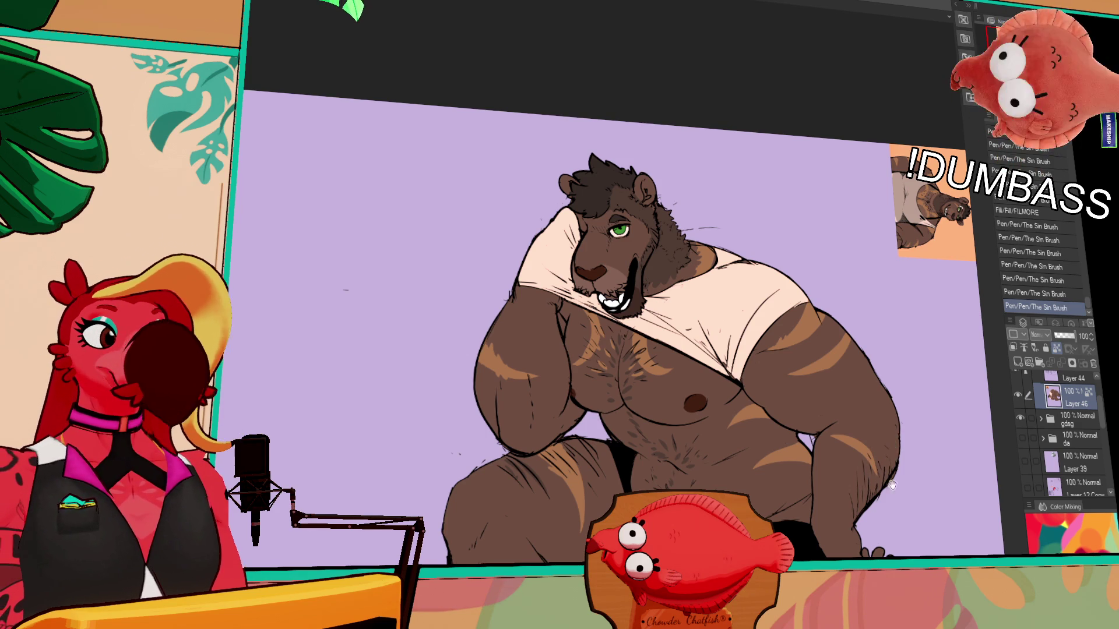
scroll(885, 443, "up", 1)
scroll(917, 475, "up", 1)
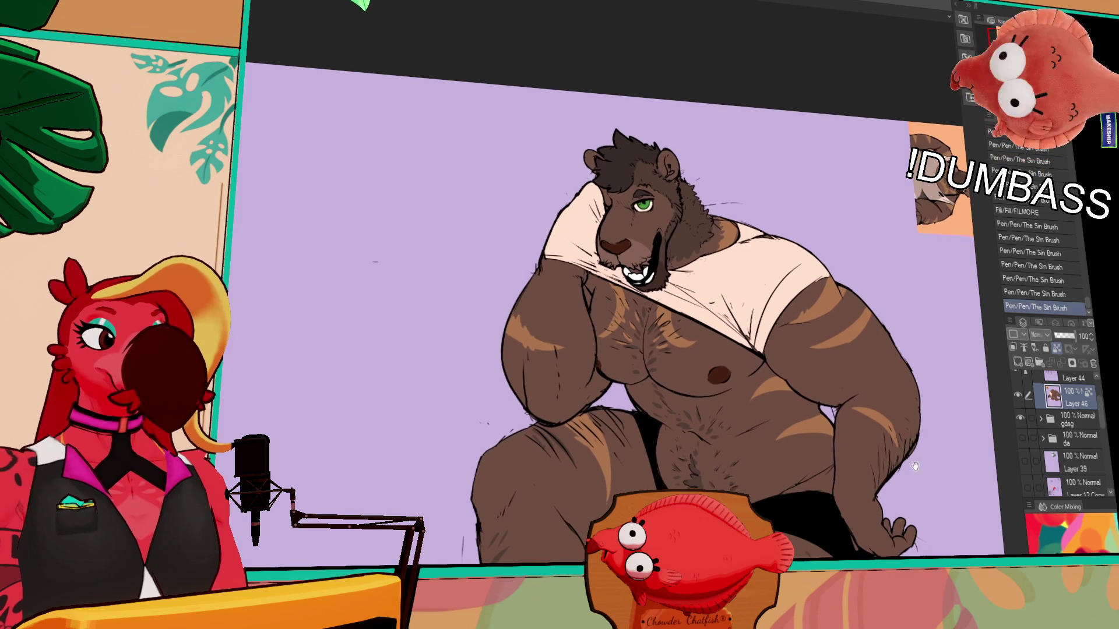
scroll(743, 228, "up", 1)
scroll(742, 229, "up", 1)
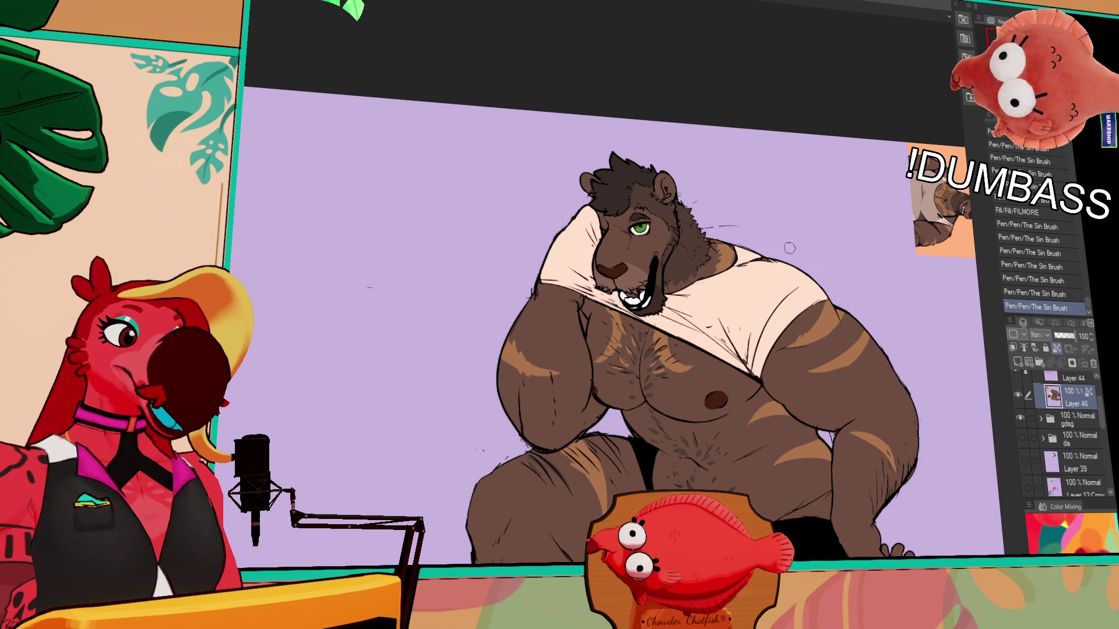
scroll(822, 385, "down", 2)
scroll(814, 386, "down", 1)
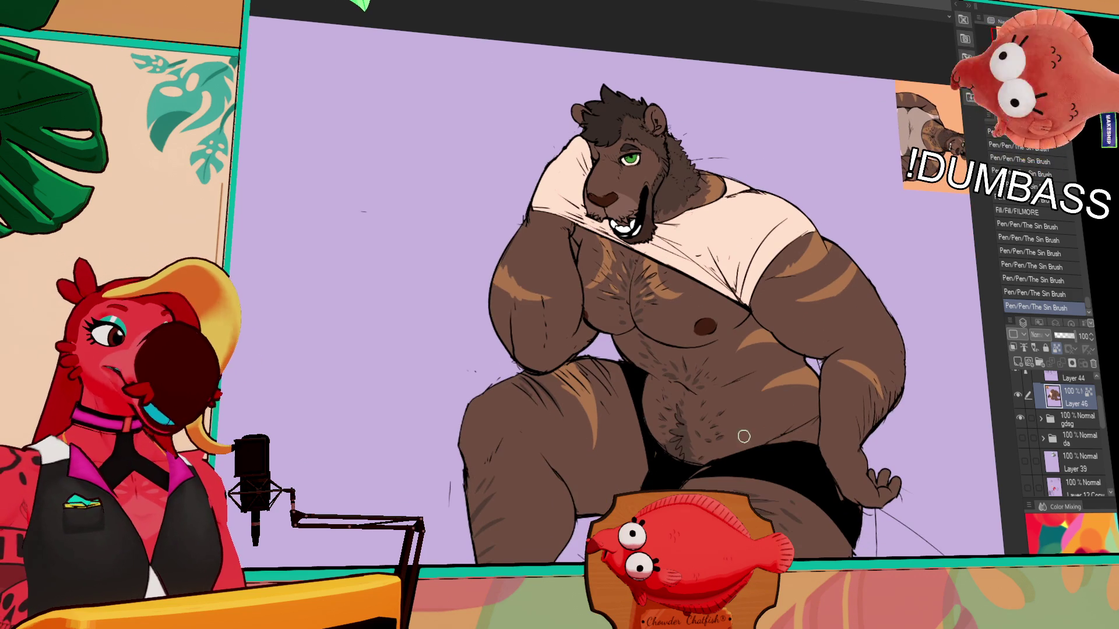
scroll(830, 420, "down", 1)
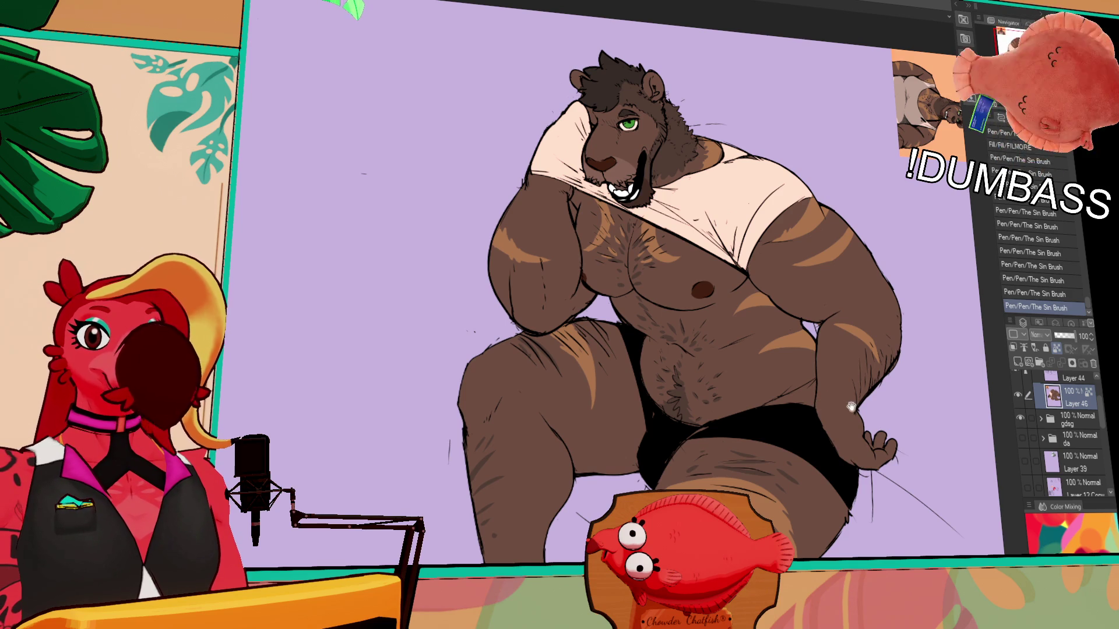
scroll(848, 409, "up", 1)
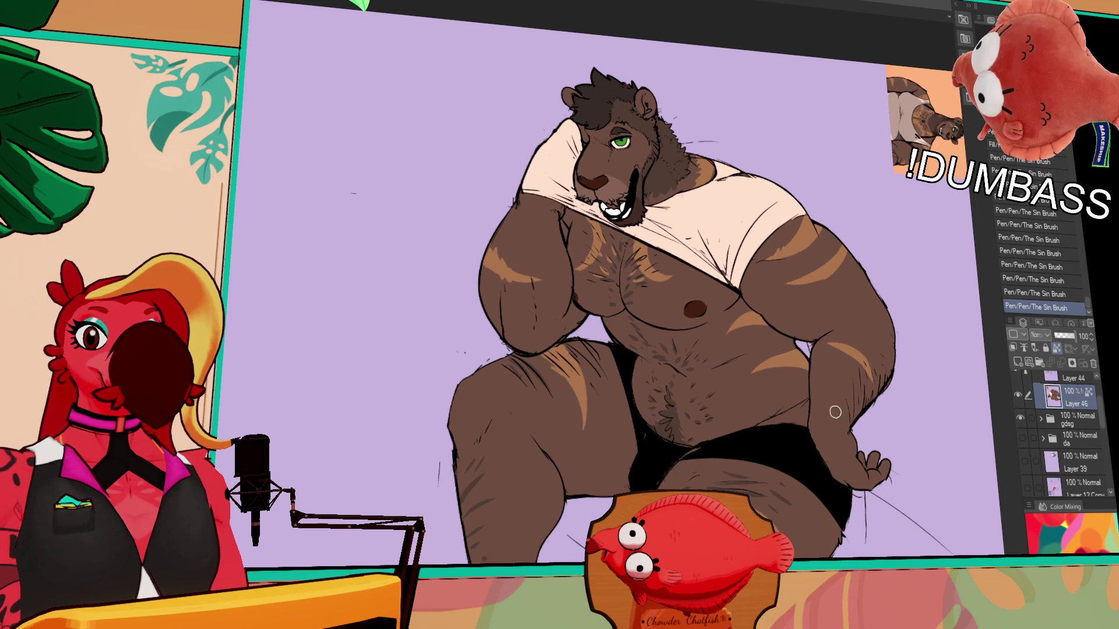
scroll(885, 411, "down", 1)
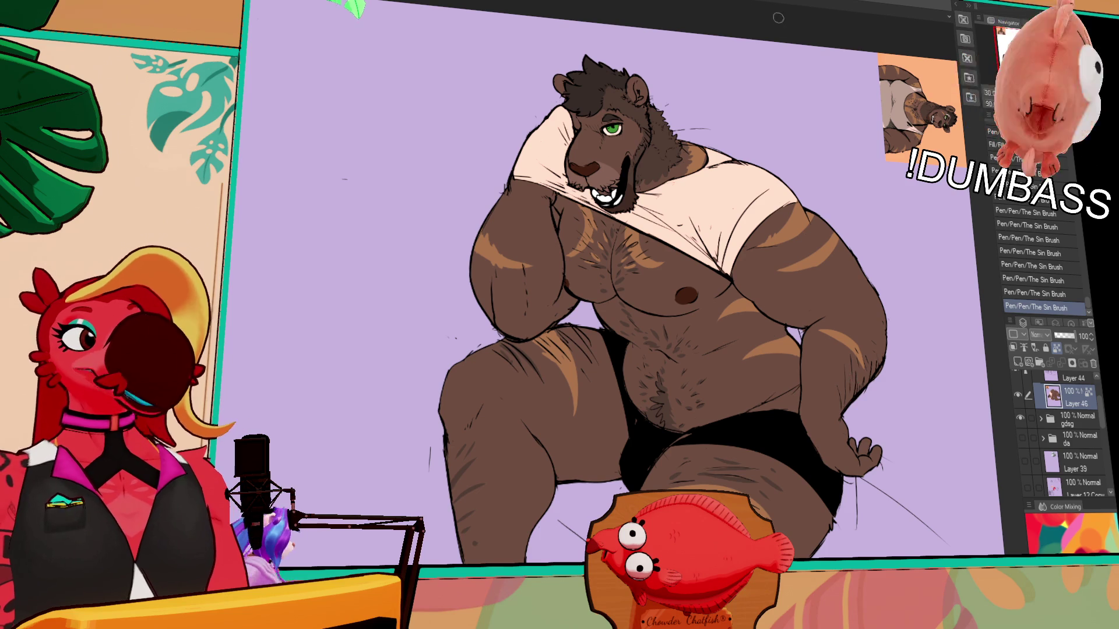
left_click_drag(814, 277, 828, 299)
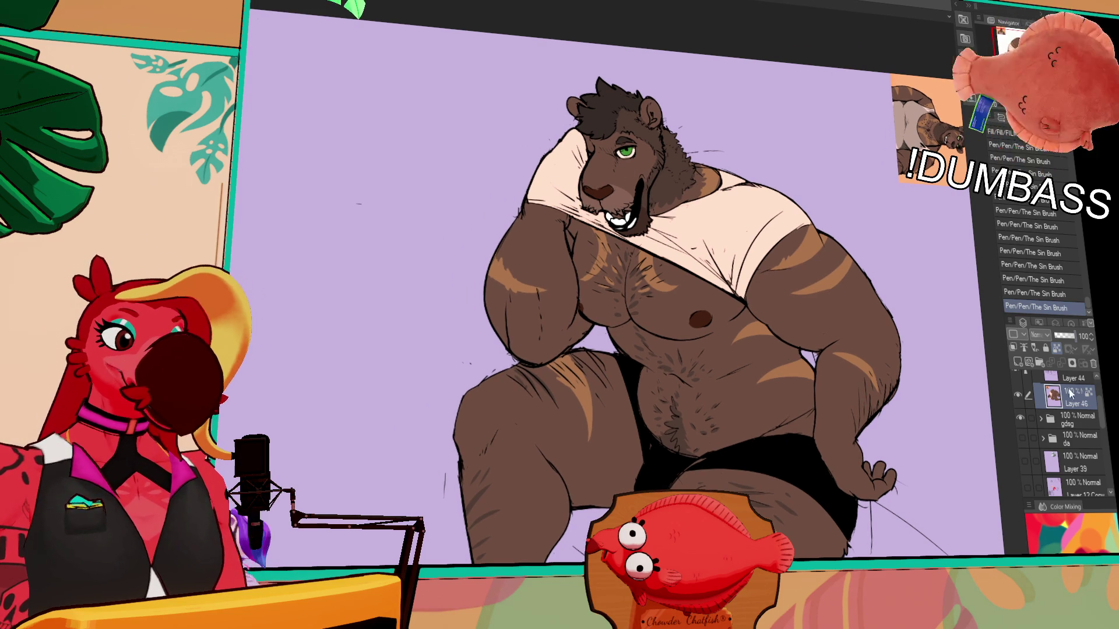
- Add a layer above Layer 46, undo a stray stroke and draw a short stroke on the bear
left_click(1016, 361)
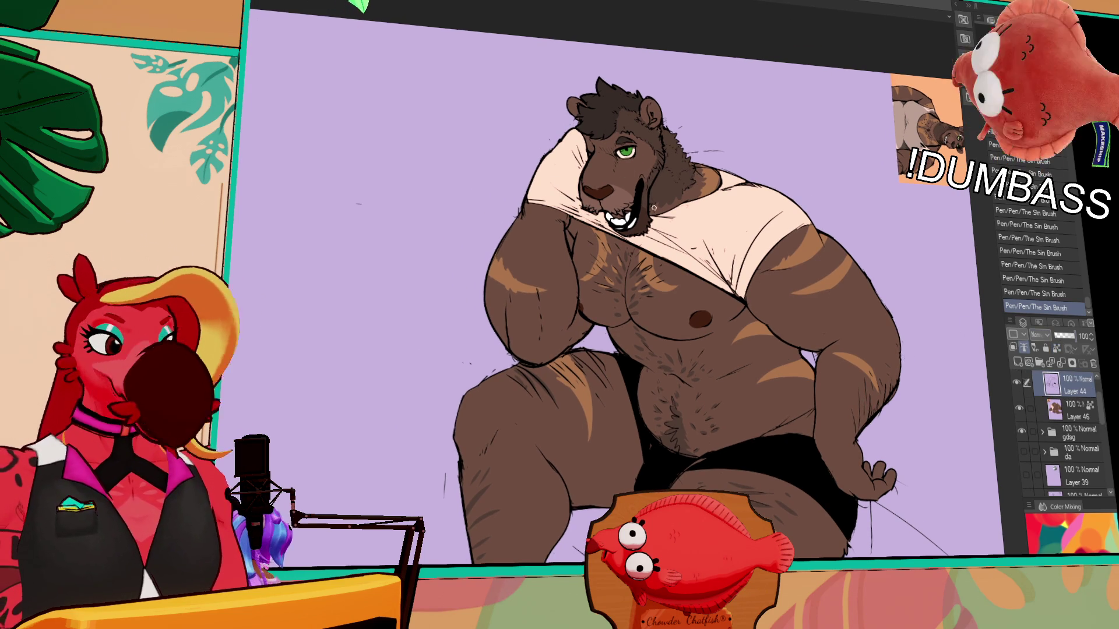
left_click_drag(578, 230, 620, 284)
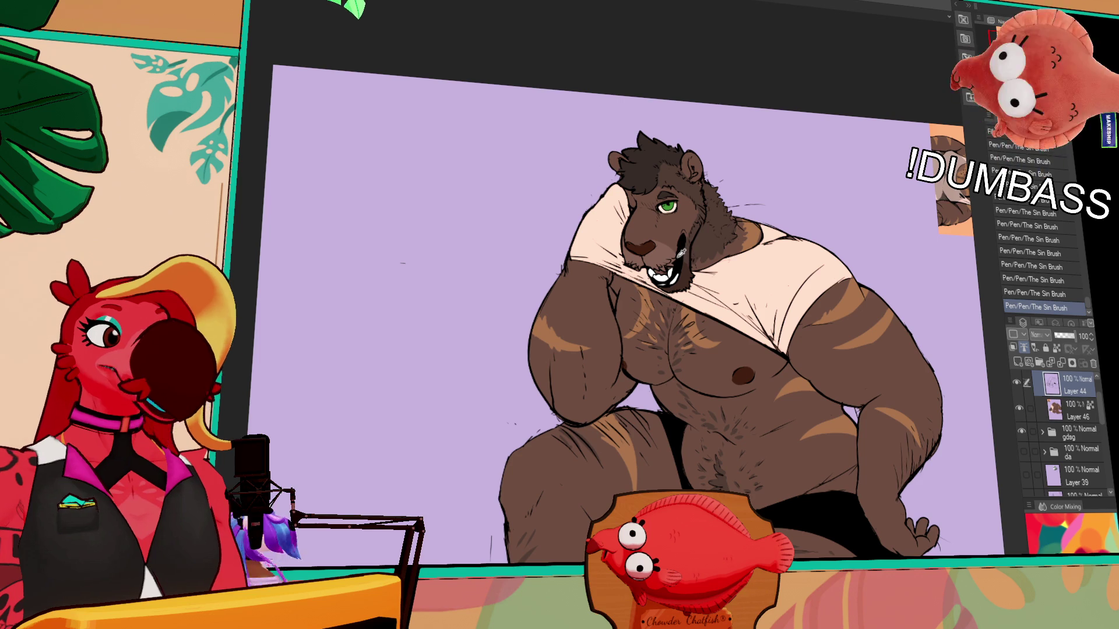
key("ctrl+z")
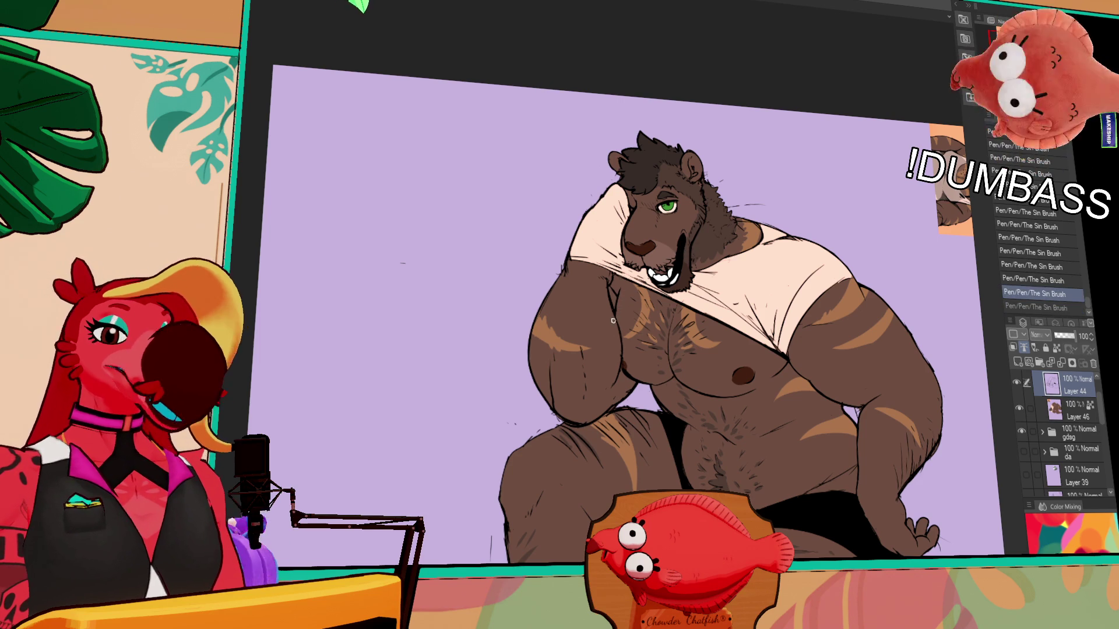
left_click_drag(623, 285, 620, 284)
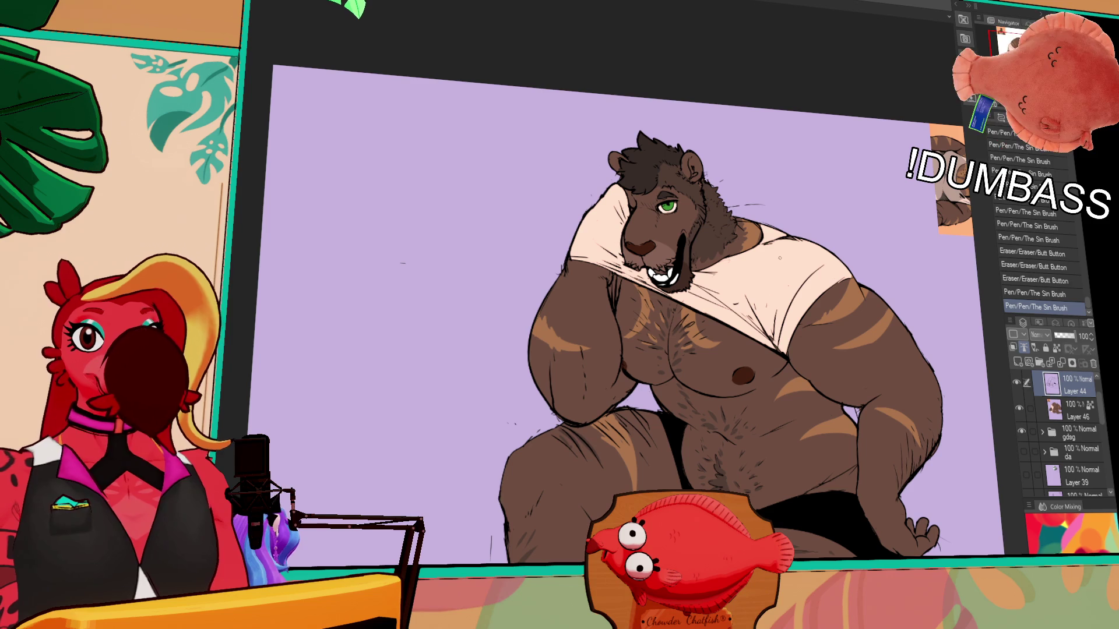
scroll(834, 264, "down", 1)
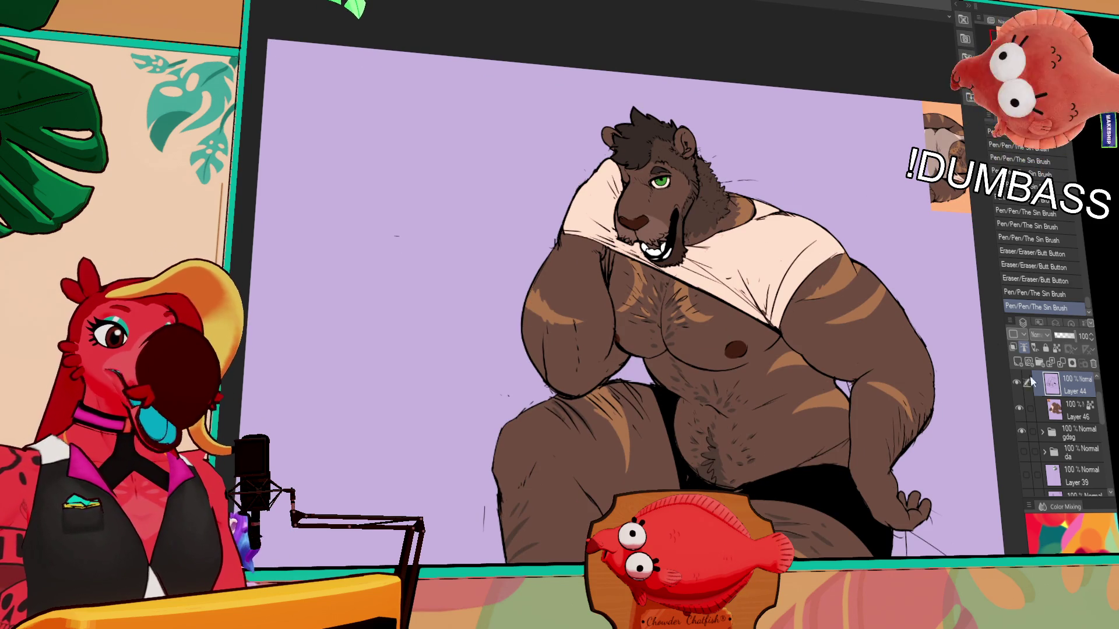
- Make Layer 46 current, lock its transparent pixels and fill it
left_click(1072, 401)
left_click_drag(843, 414, 851, 425)
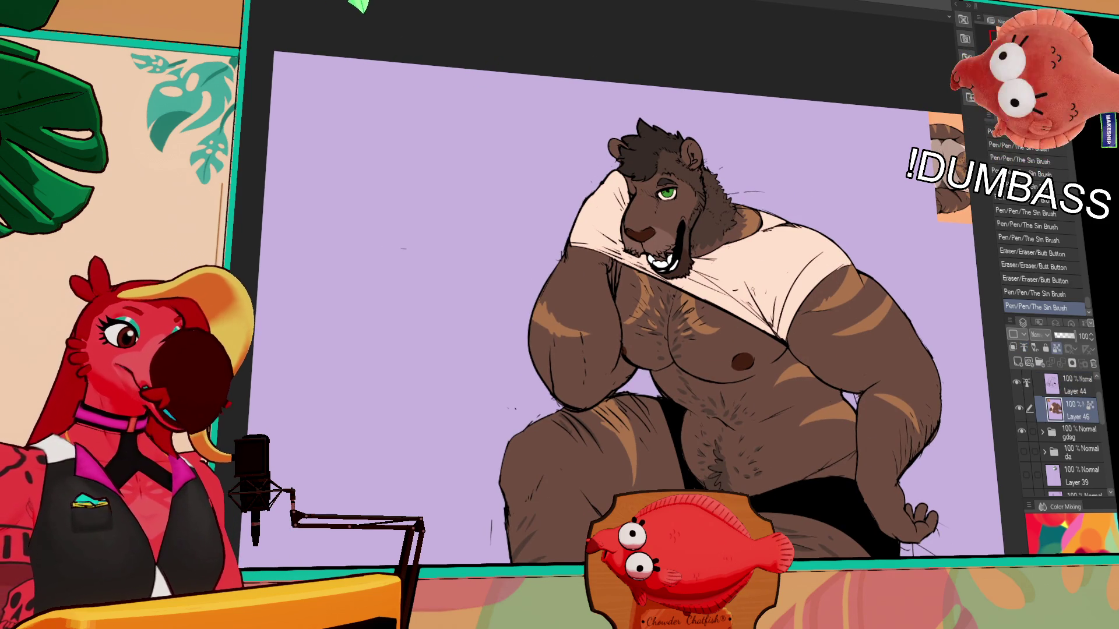
left_click(1069, 362)
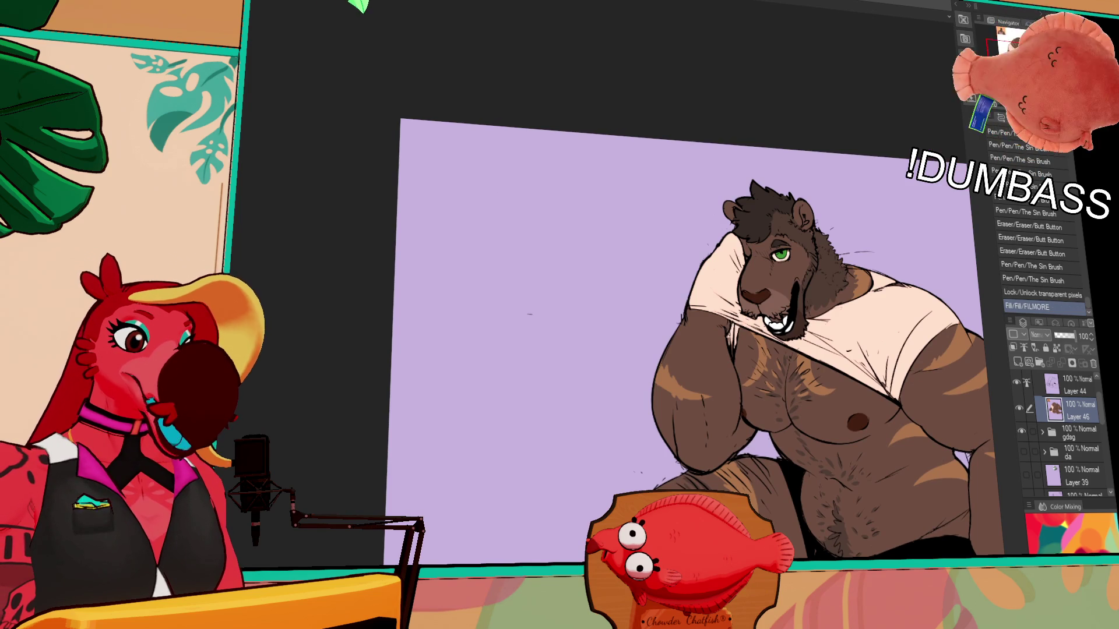
- Paint small fur strokes on the bear's body with The Sin Brush
left_click_drag(741, 323, 757, 399)
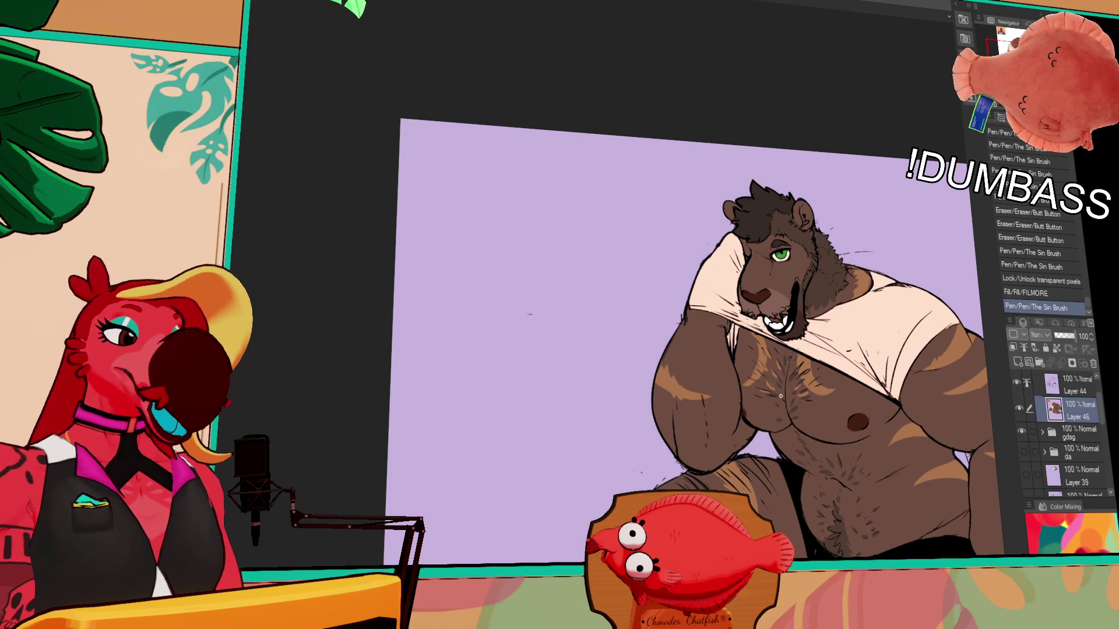
mouse_move(656, 349)
left_mouse_down()
mouse_move(580, 330)
mouse_move(580, 305)
left_mouse_up()
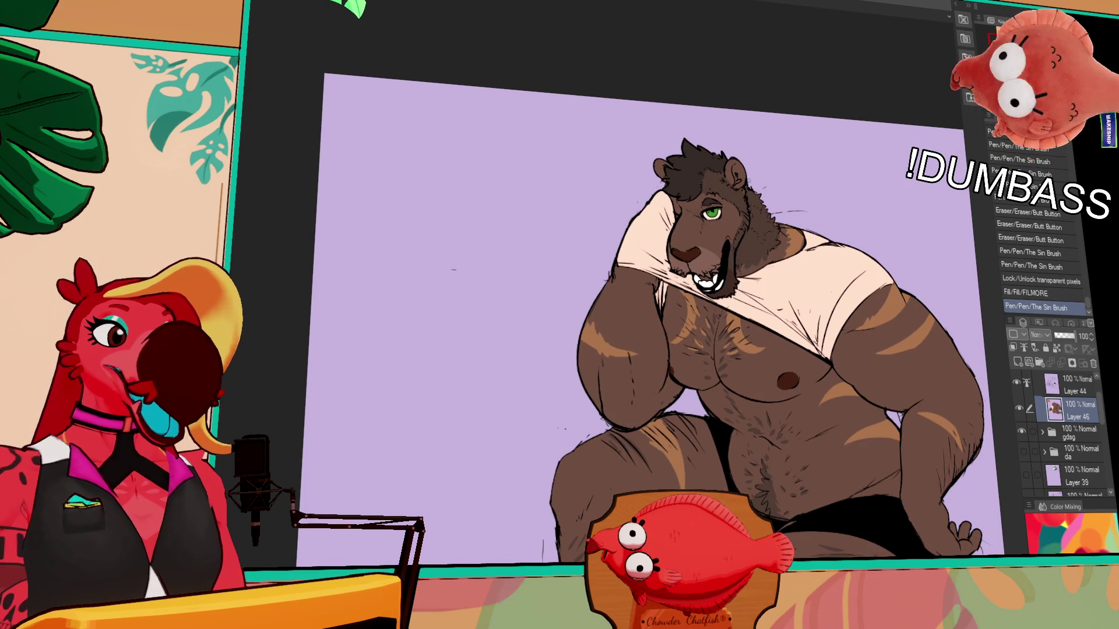
left_click_drag(716, 341, 726, 368)
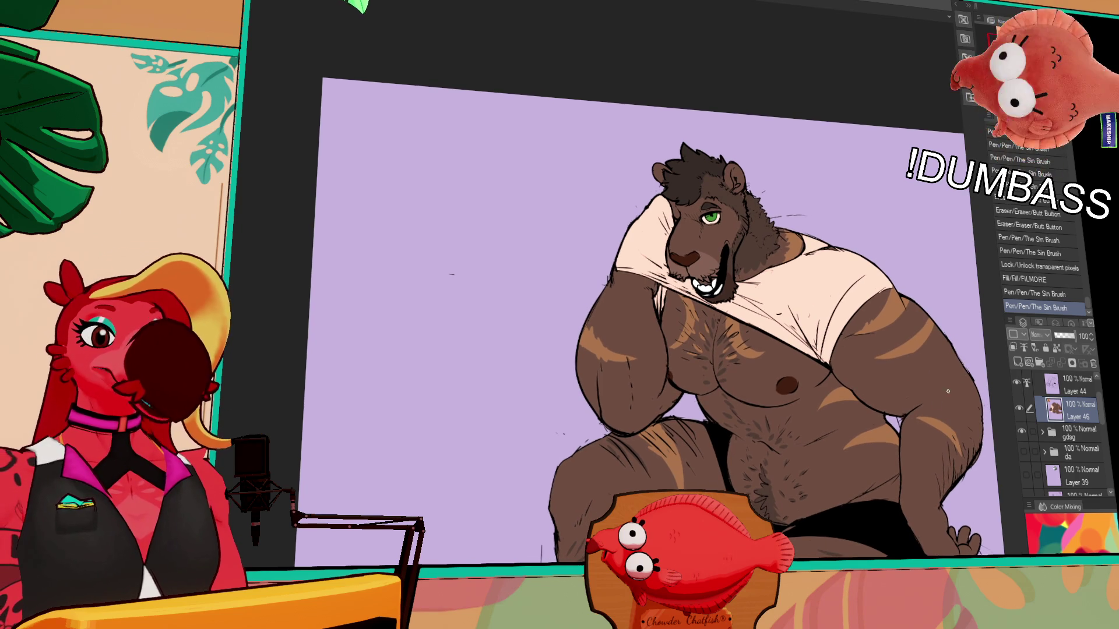
left_click_drag(886, 463, 832, 419)
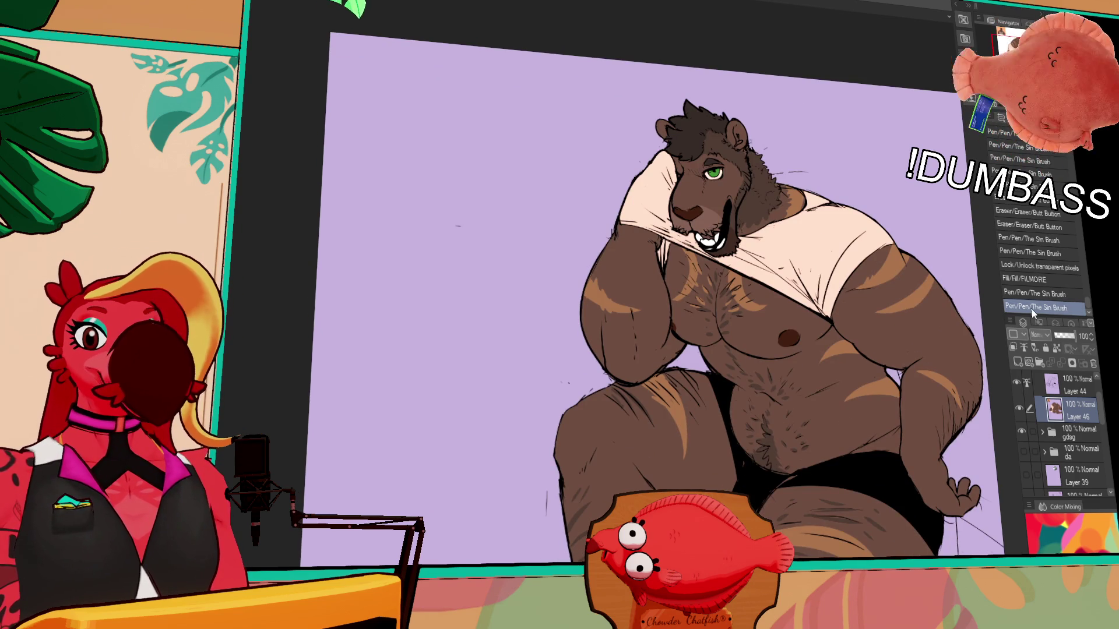
mouse_move(880, 427)
left_mouse_down()
mouse_move(814, 422)
mouse_move(853, 455)
left_mouse_up()
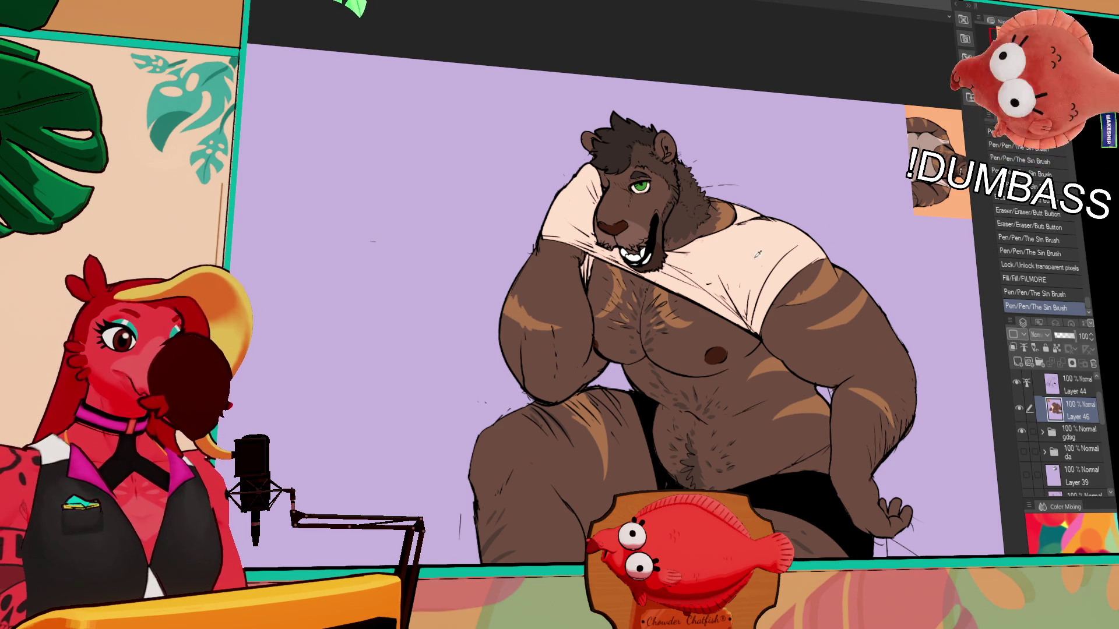
- Add small strokes around the bear's mouth, undoing and redoing the last one
left_click_drag(809, 314, 794, 248)
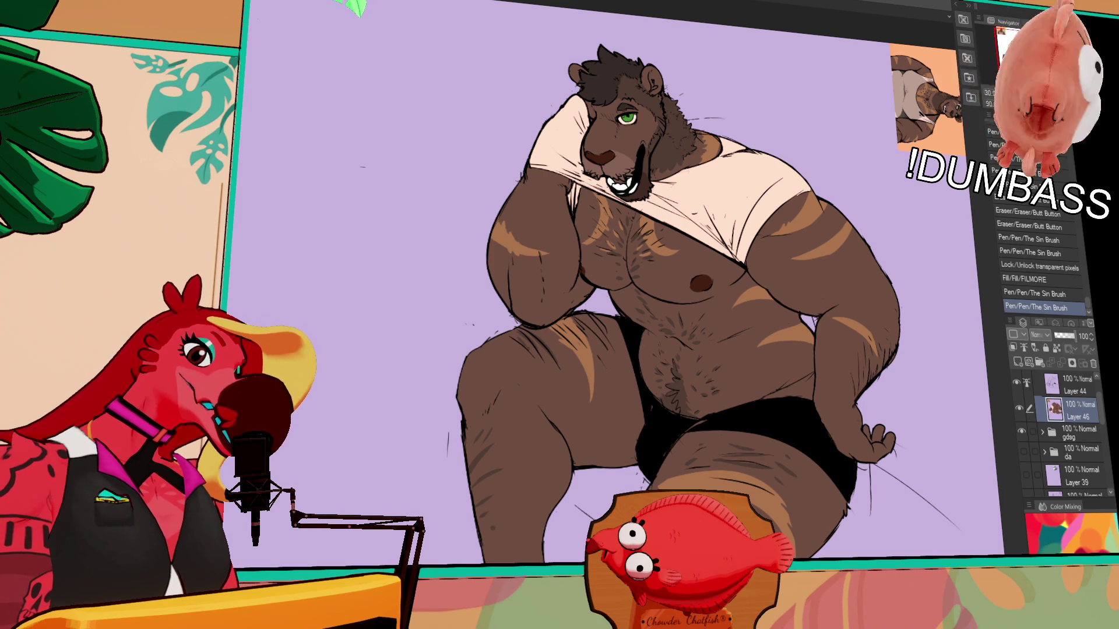
scroll(772, 266, "down", 1)
scroll(771, 267, "down", 1)
scroll(772, 267, "up", 1)
scroll(771, 267, "up", 2)
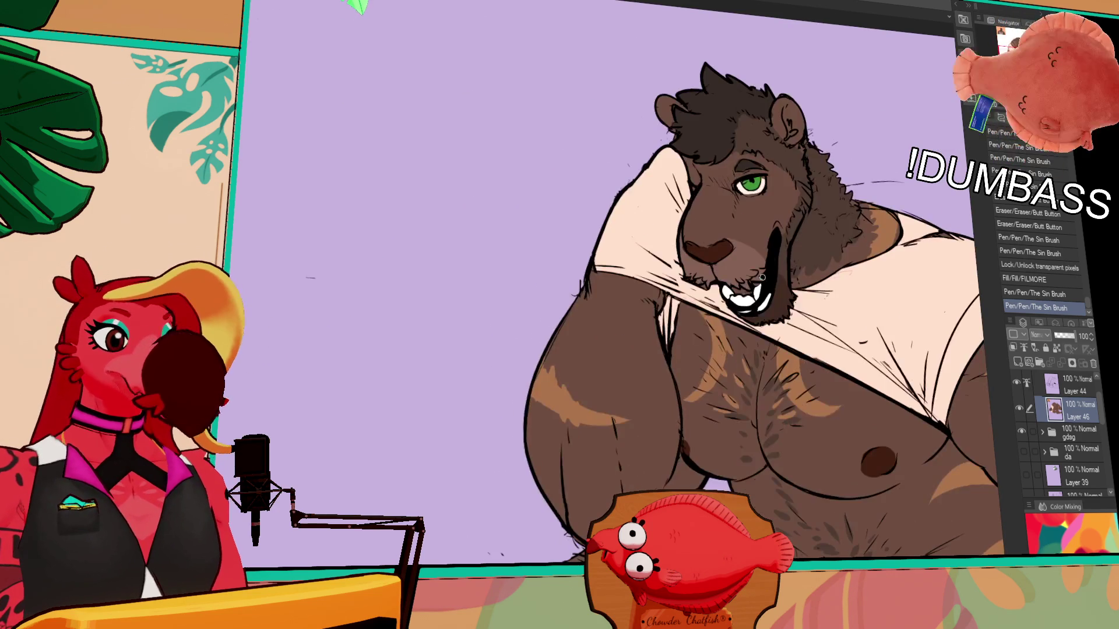
left_click_drag(733, 289, 743, 292)
scroll(855, 216, "up", 2)
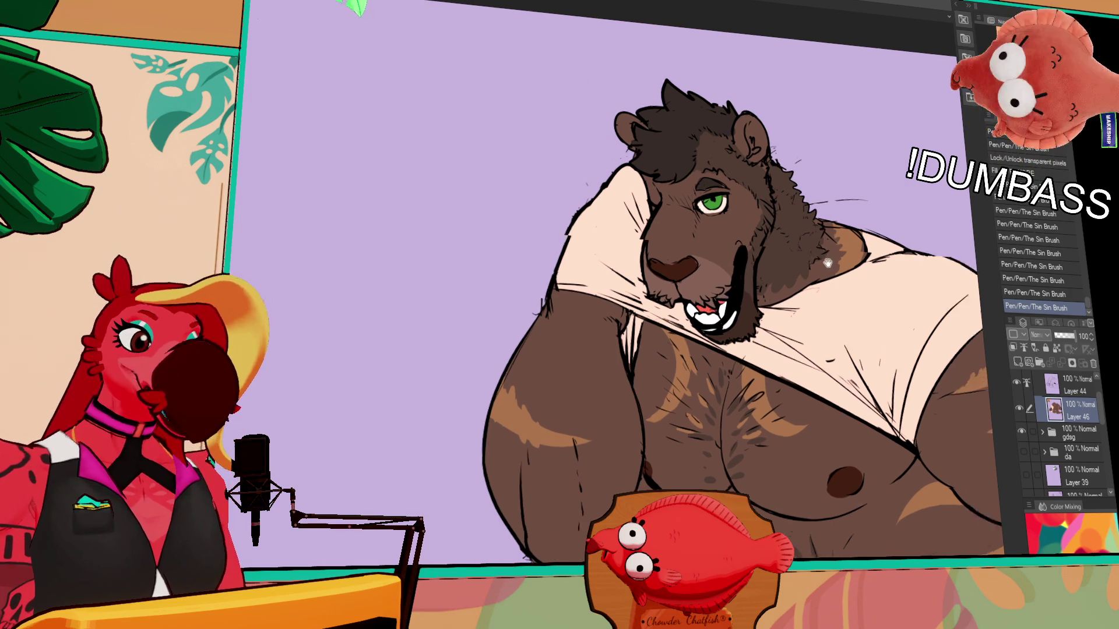
scroll(737, 255, "down", 3)
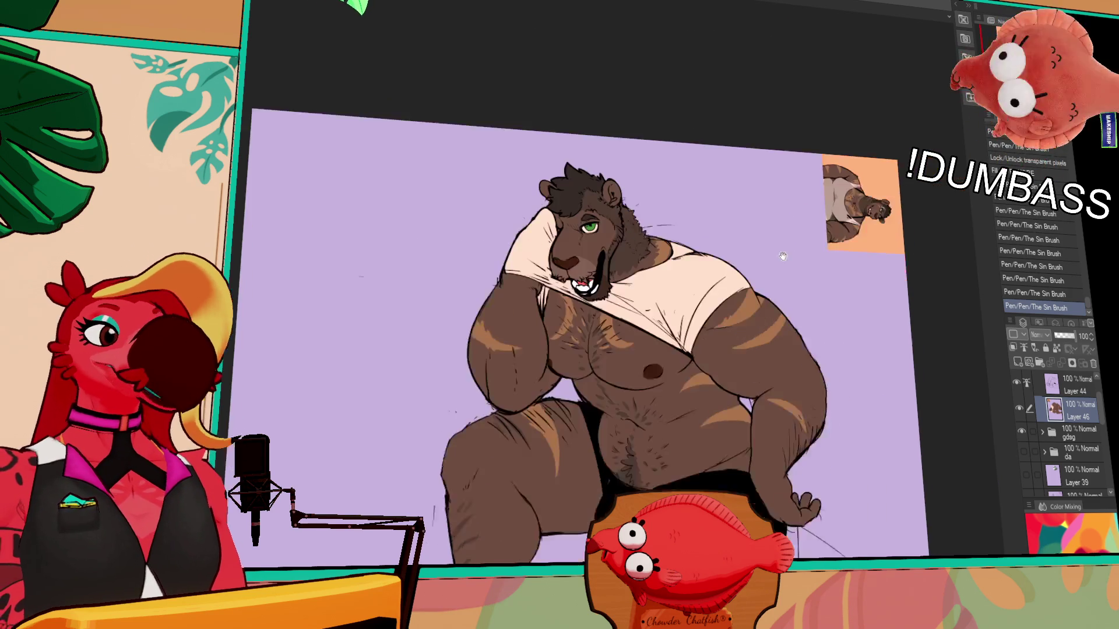
scroll(800, 260, "down", 3)
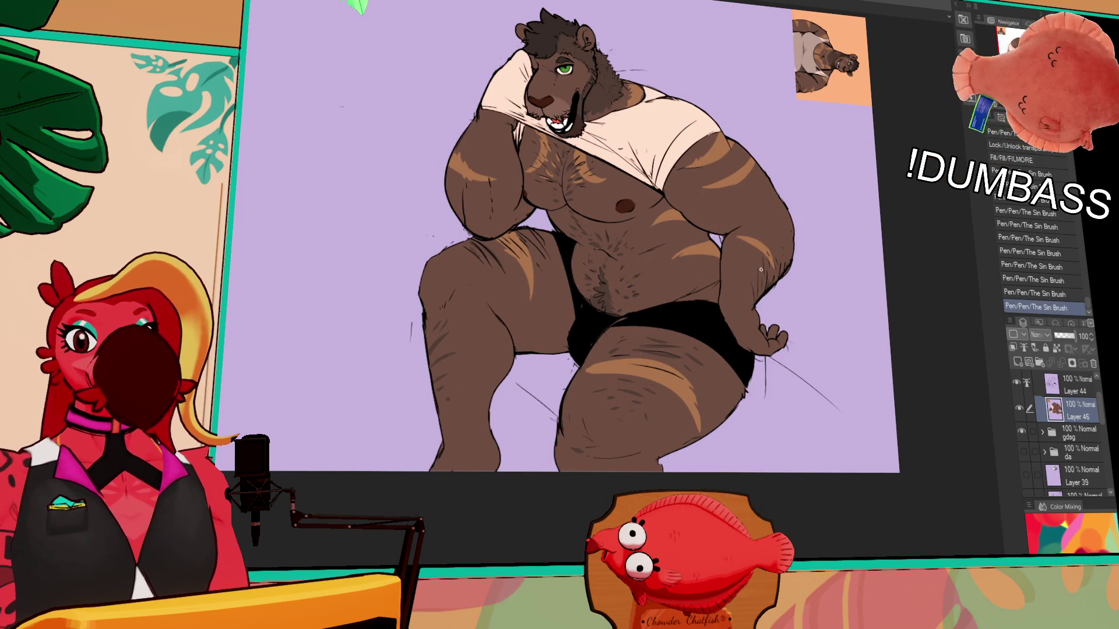
scroll(769, 265, "up", 1)
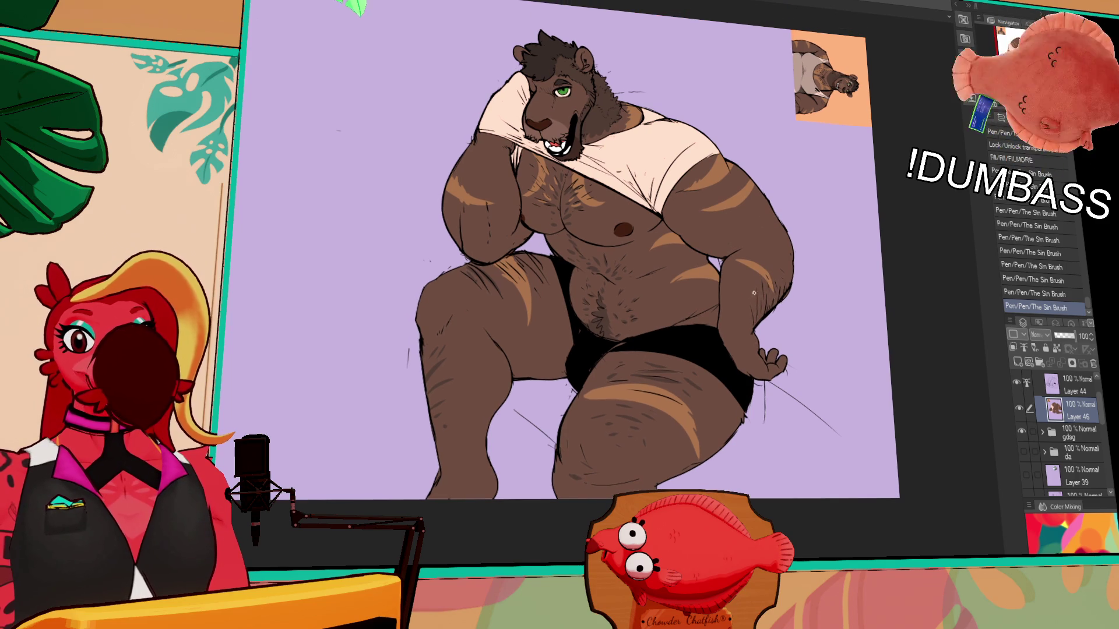
left_click_drag(763, 271, 766, 271)
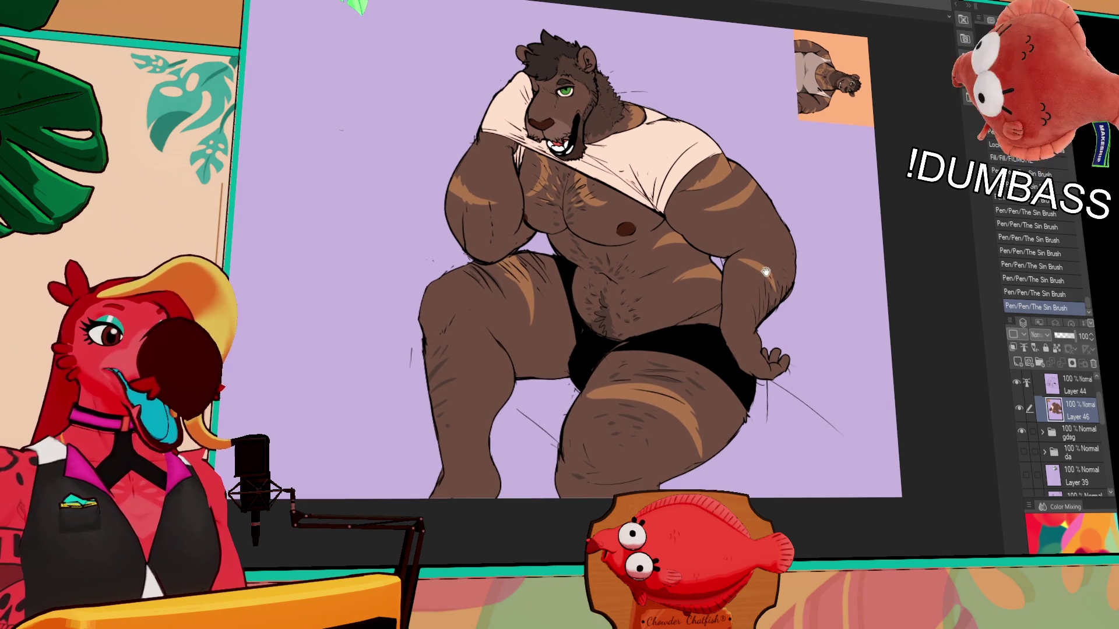
left_click_drag(692, 323, 671, 326)
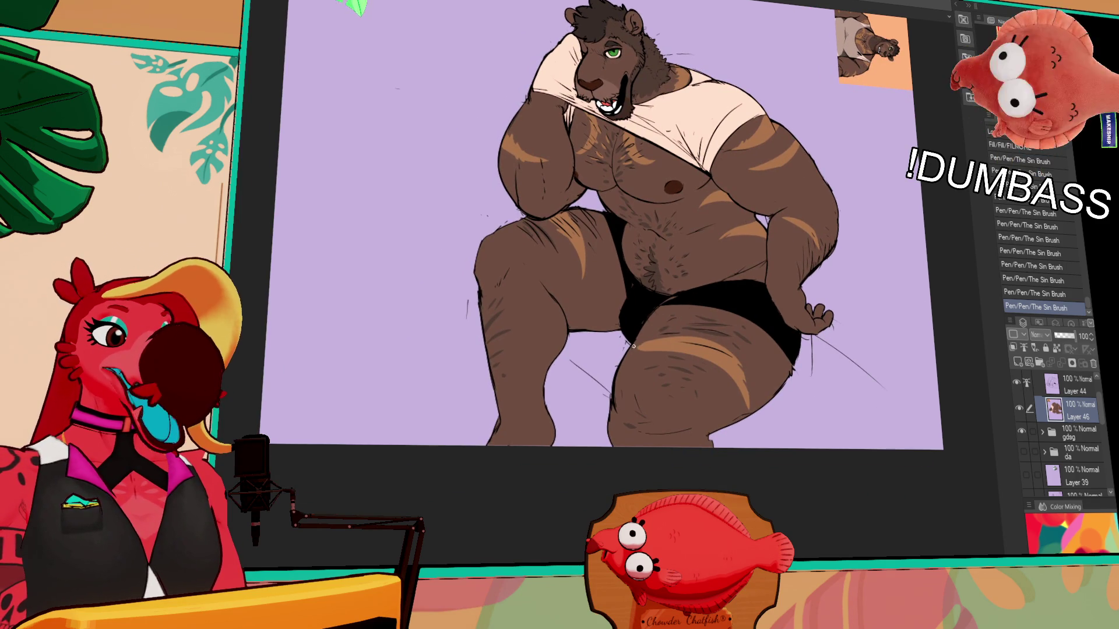
key("ctrl+z")
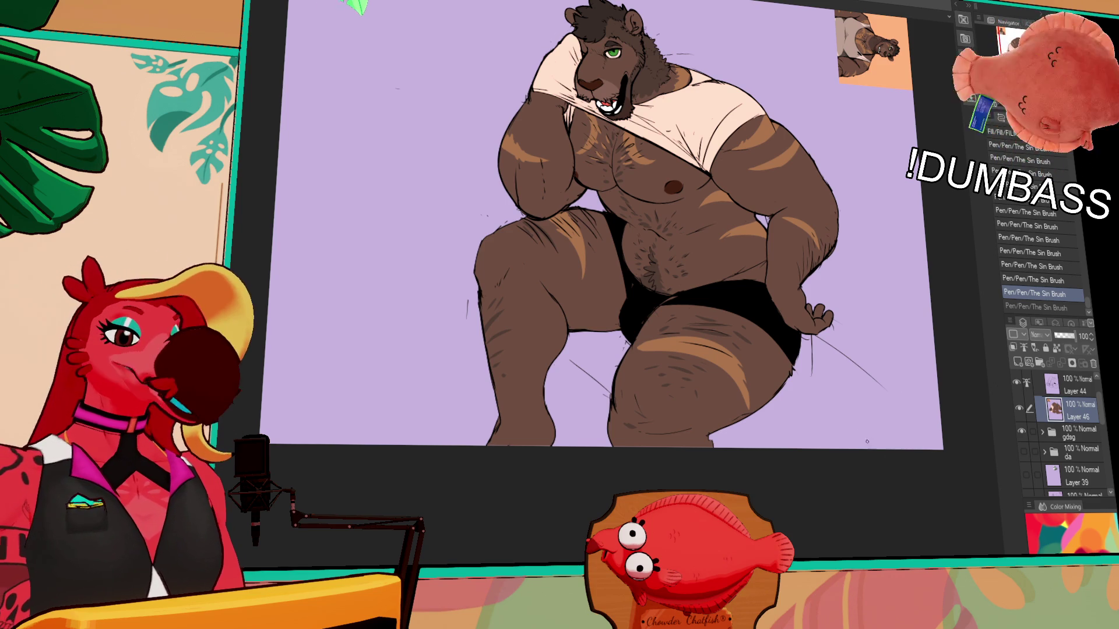
key("ctrl+y")
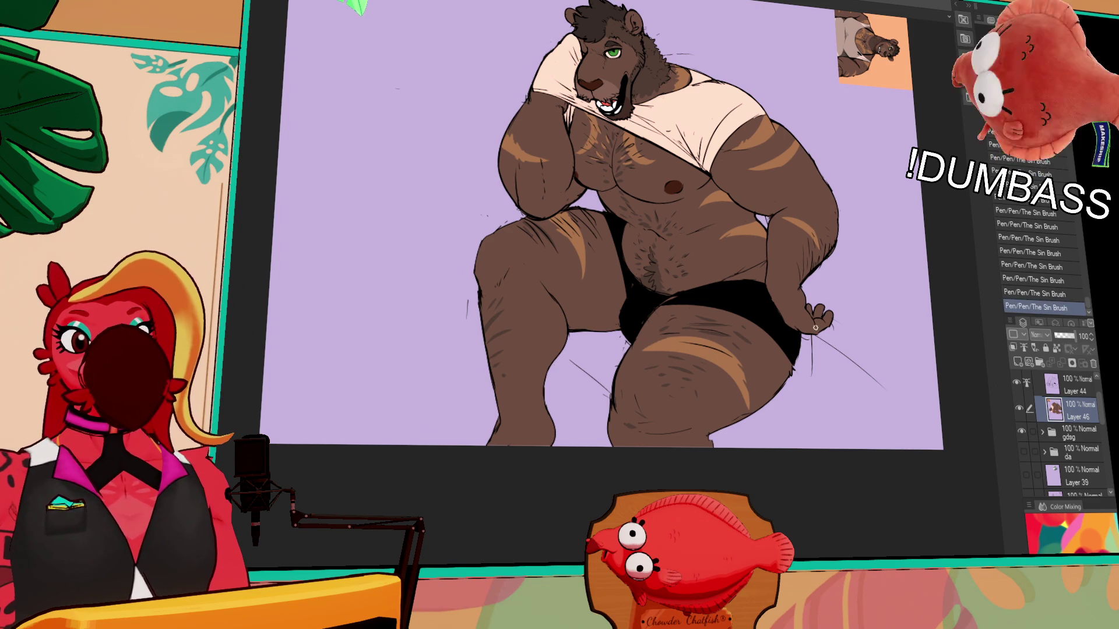
scroll(814, 326, "up", 1)
scroll(840, 337, "up", 1)
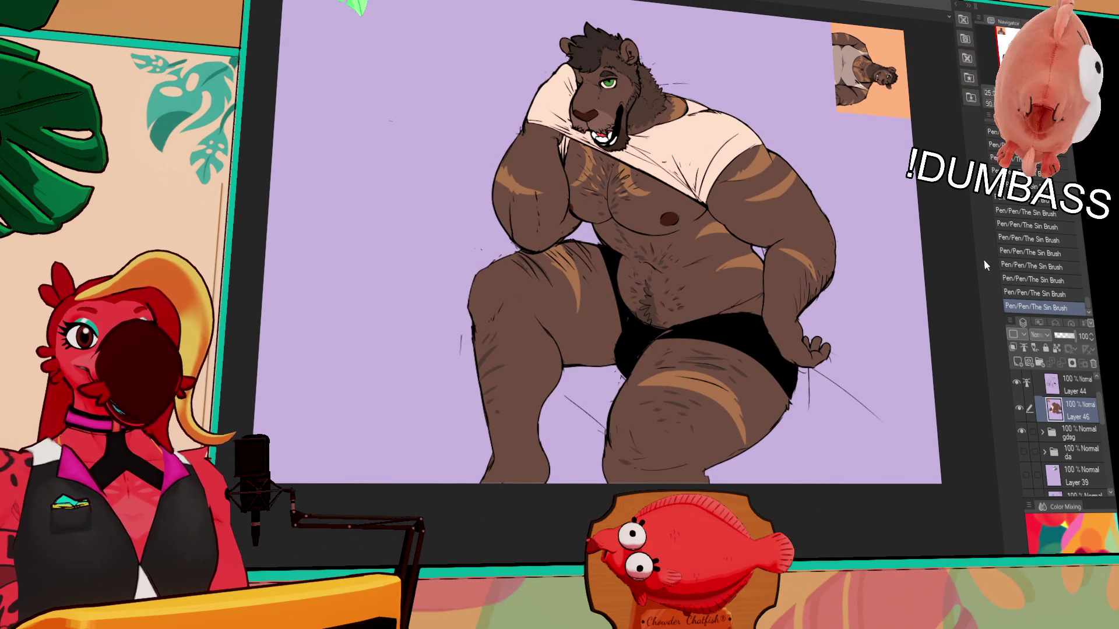
scroll(890, 372, "down", 1)
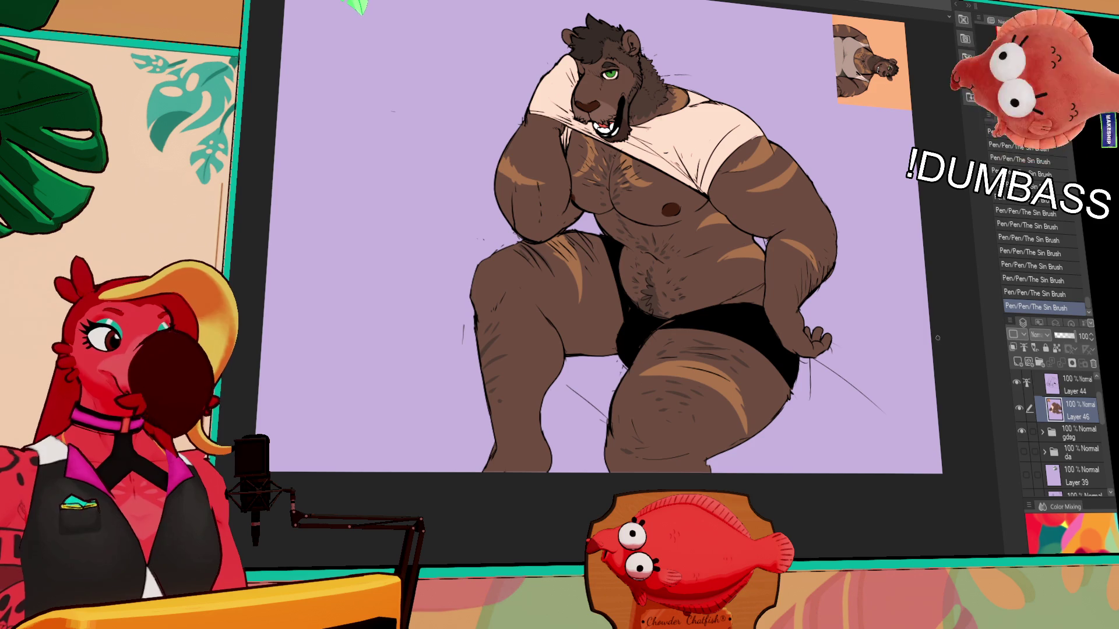
- Lower the view onto the bear's chest and take back one hair stroke
left_click_drag(953, 342, 931, 390)
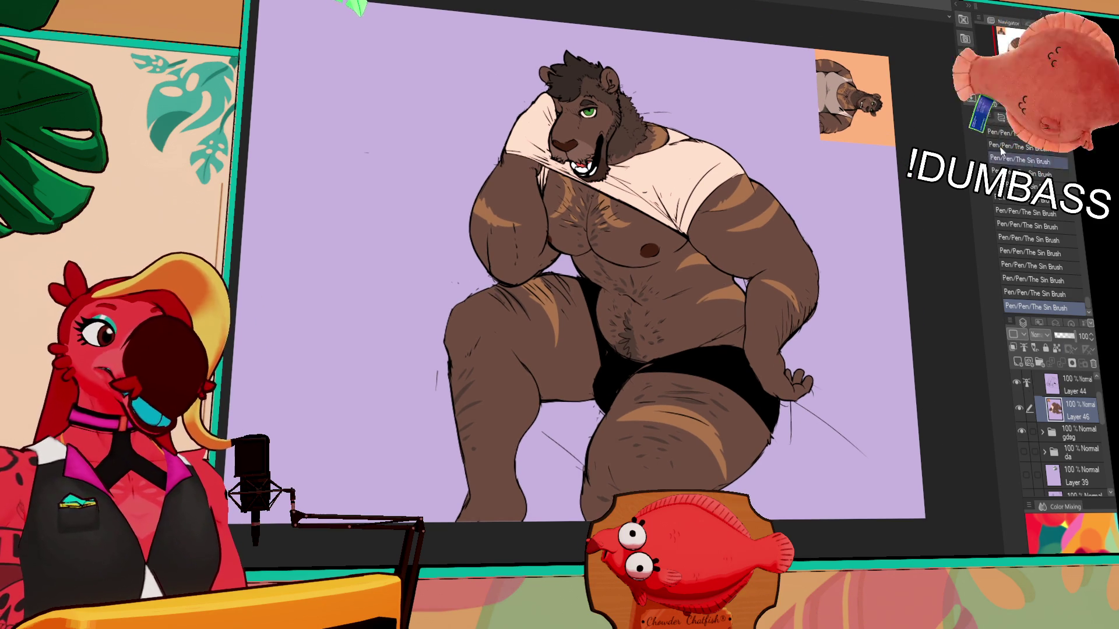
scroll(937, 306, "up", 3)
key("ctrl+z")
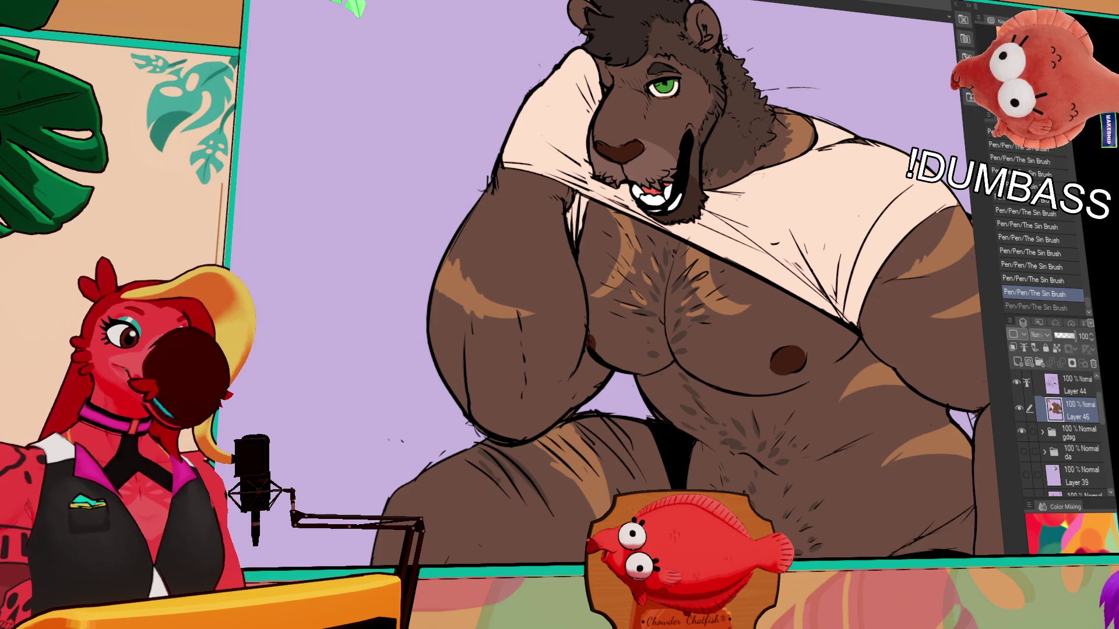
key("minus")
key("minus")
key("minus")
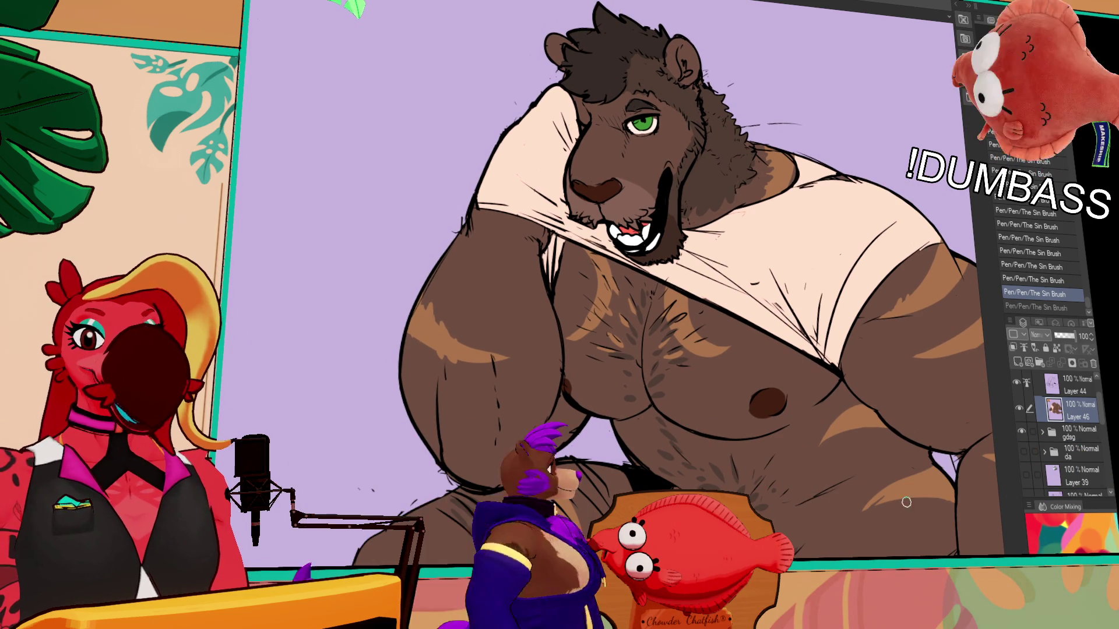
mouse_move(906, 457)
left_mouse_down()
mouse_move(939, 346)
mouse_move(956, 389)
left_mouse_up()
scroll(957, 448, "down", 2)
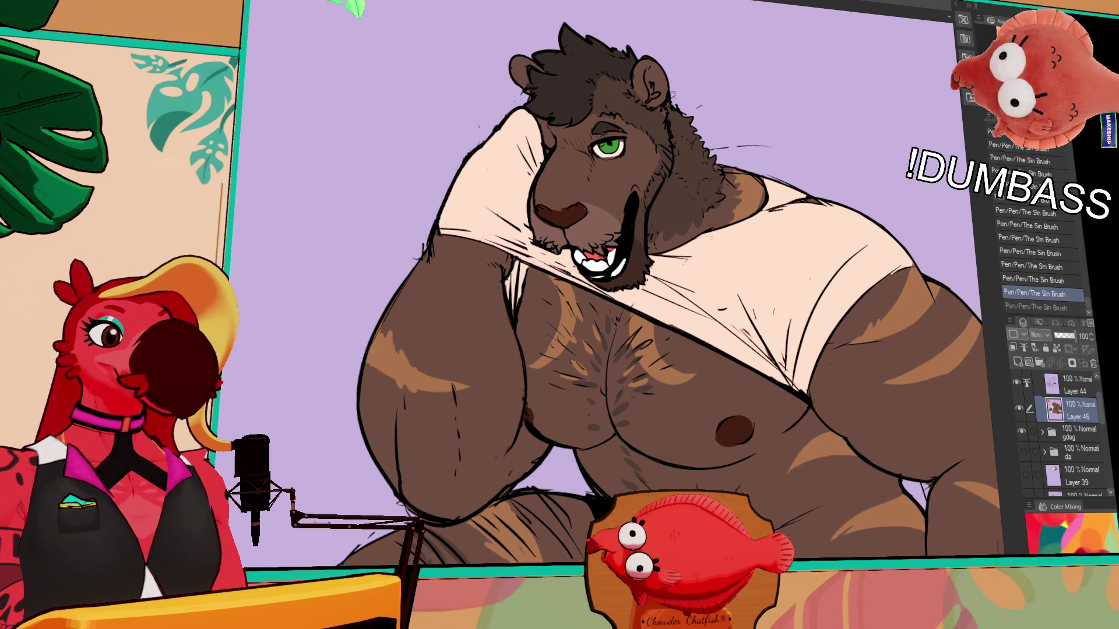
scroll(953, 438, "down", 2)
scroll(874, 350, "down", 3)
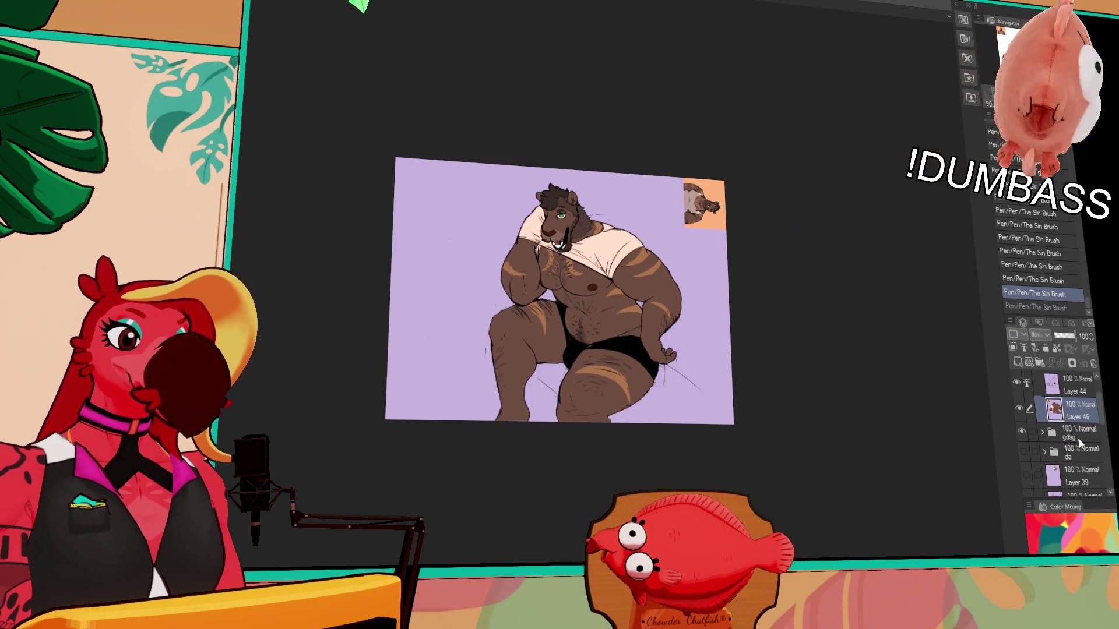
- Add Layer 47 beneath Layer 46 and delete the small orange reference thumbnail from Layer 46
left_click(1019, 361)
left_click_drag(1072, 420, 1069, 441)
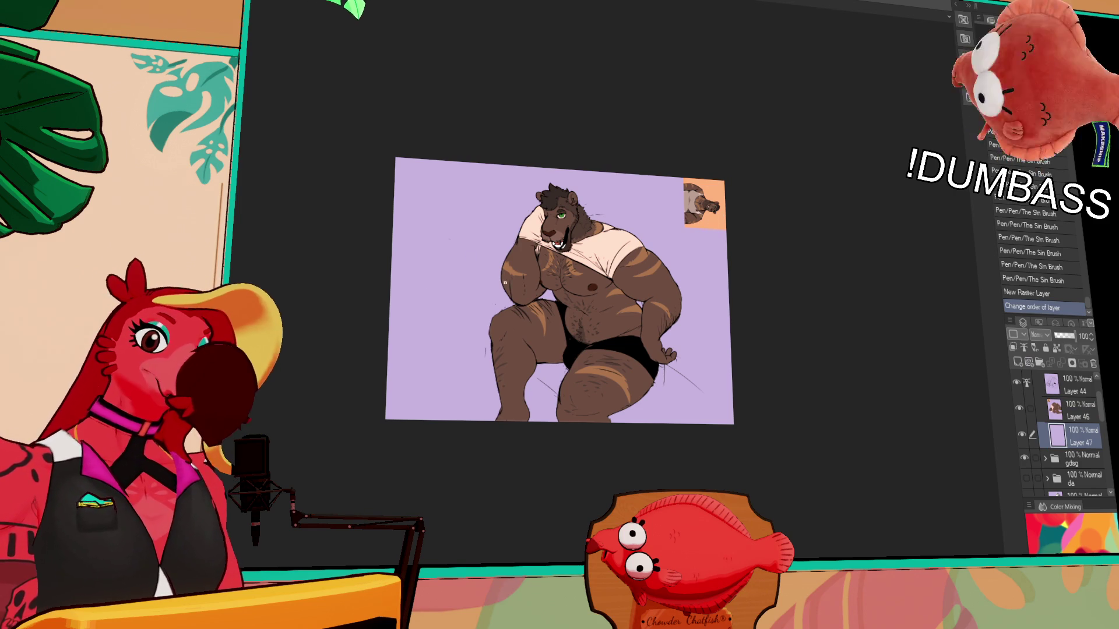
left_click(1077, 408)
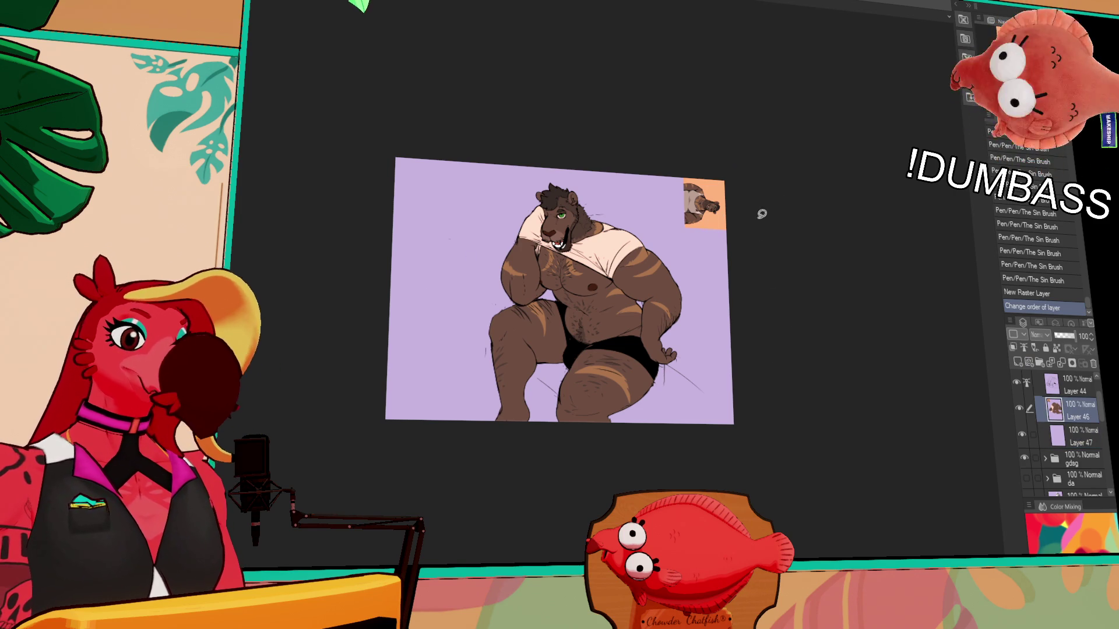
left_click_drag(761, 155, 702, 159)
key("Delete")
key("ctrl+d")
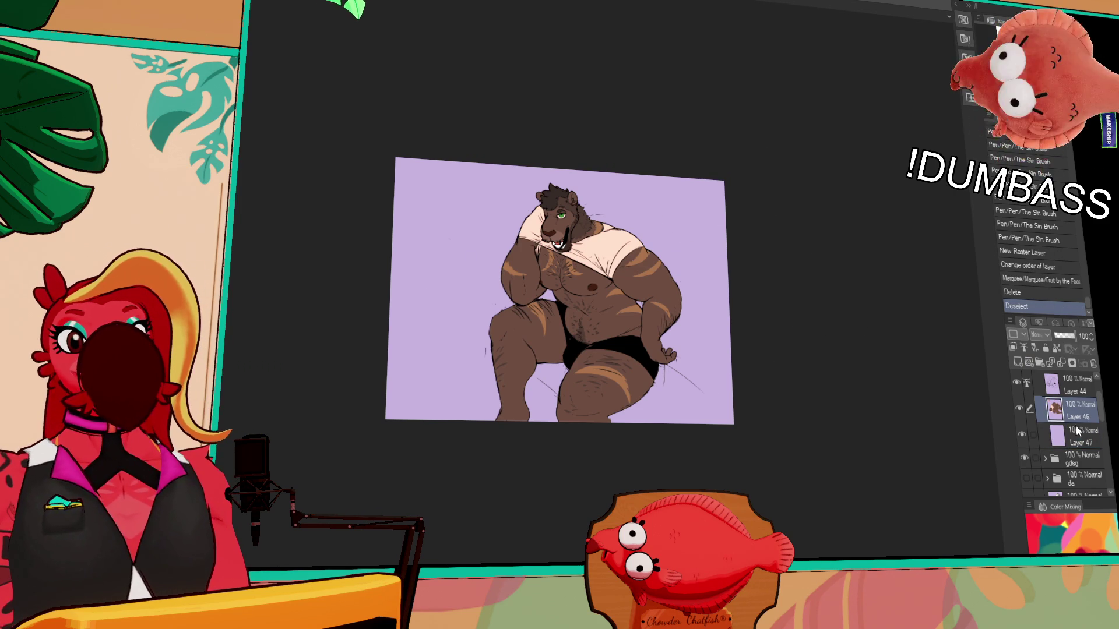
- Fill Layer 47 behind the bear with cyan, after undoing a brown gradient attempt
left_click(1077, 434)
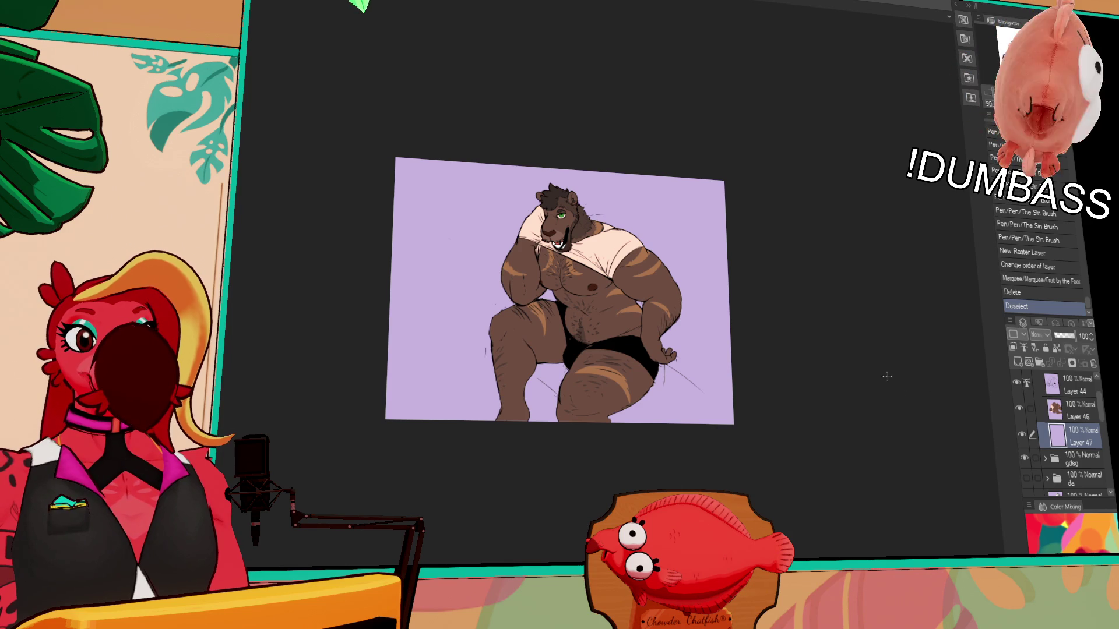
left_click_drag(988, 366, 908, 392)
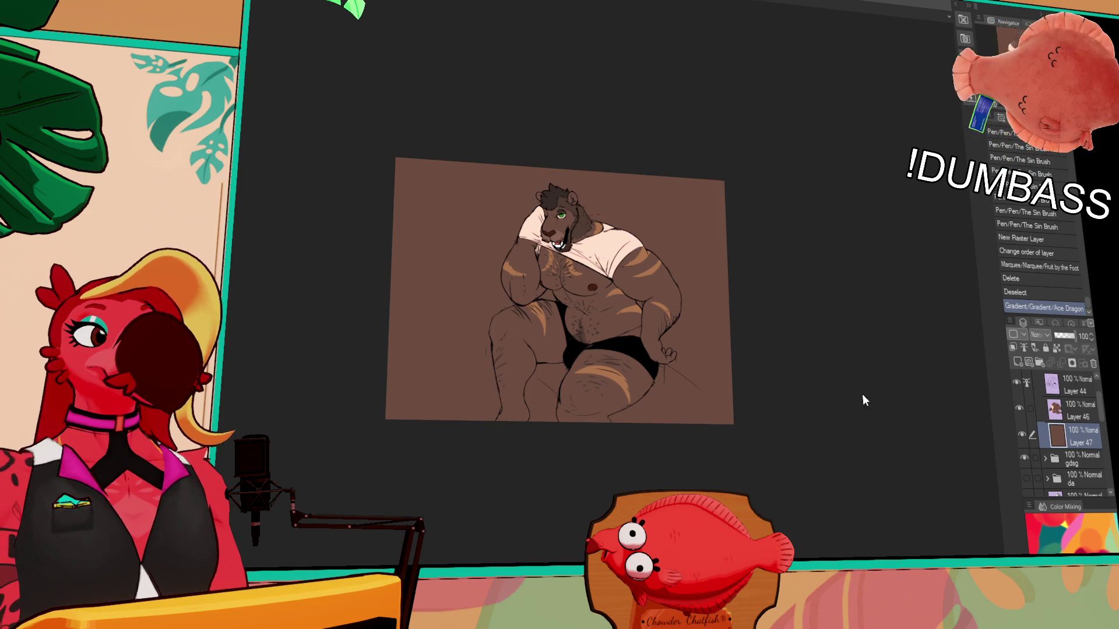
key("ctrl+z")
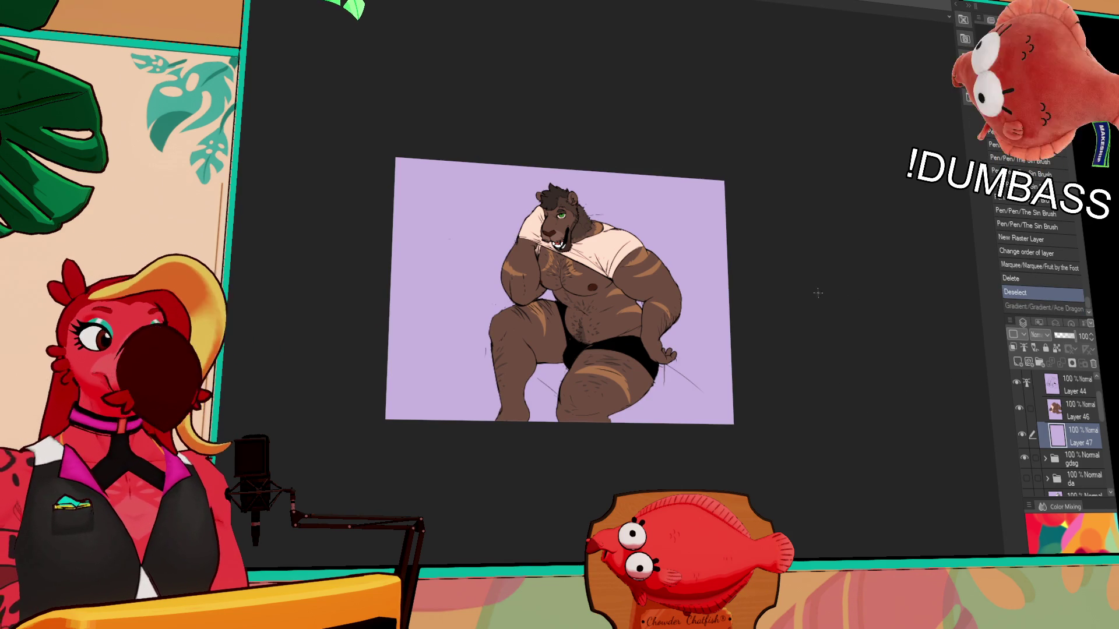
left_click_drag(801, 303, 804, 301)
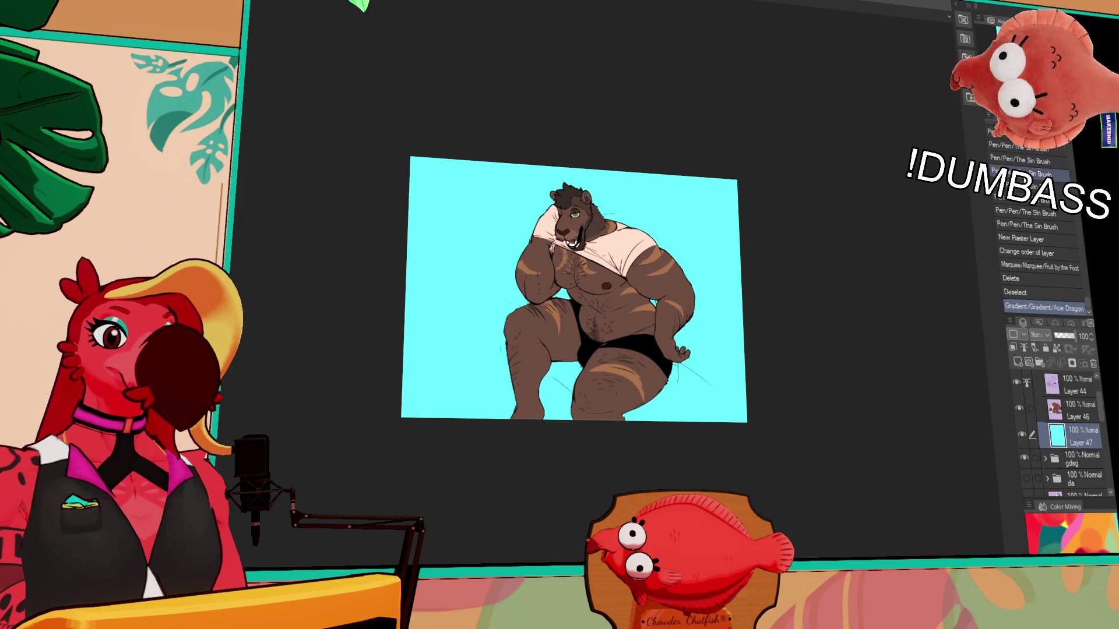
scroll(599, 302, "up", 3)
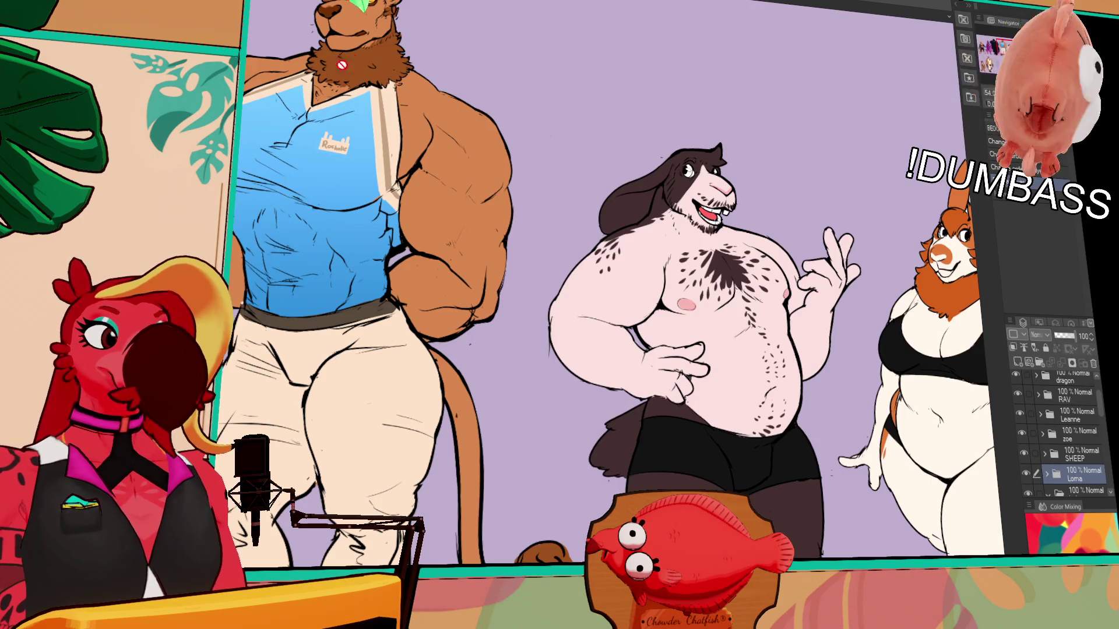
scroll(594, 244, "up", 1)
scroll(595, 245, "up", 2)
scroll(613, 297, "up", 1)
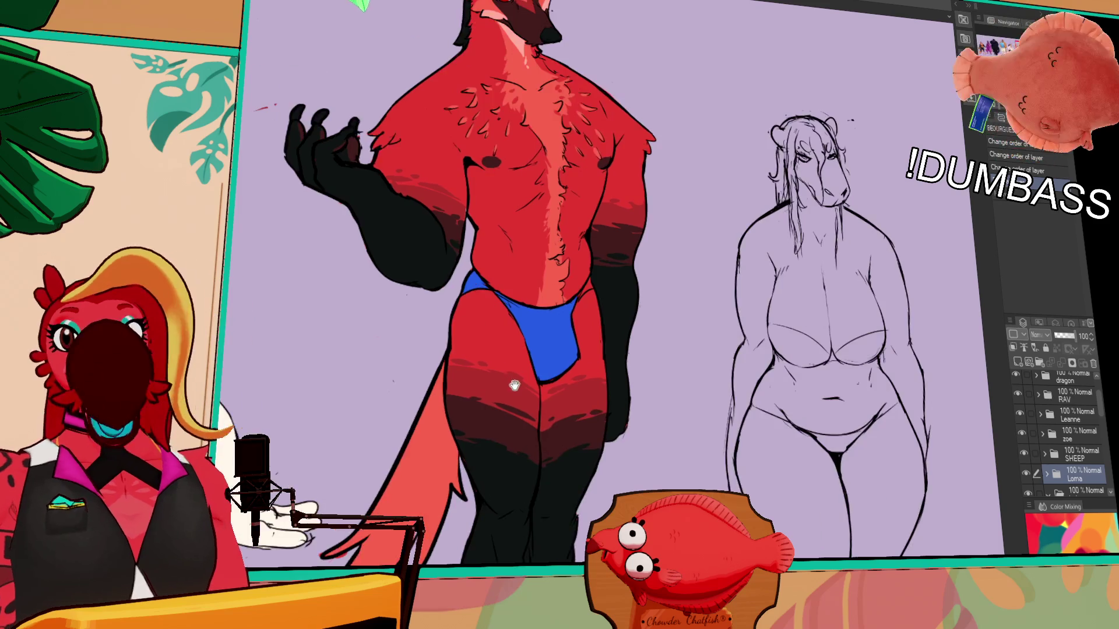
scroll(612, 297, "down", 3)
scroll(611, 298, "right", 5)
scroll(522, 166, "down", 2)
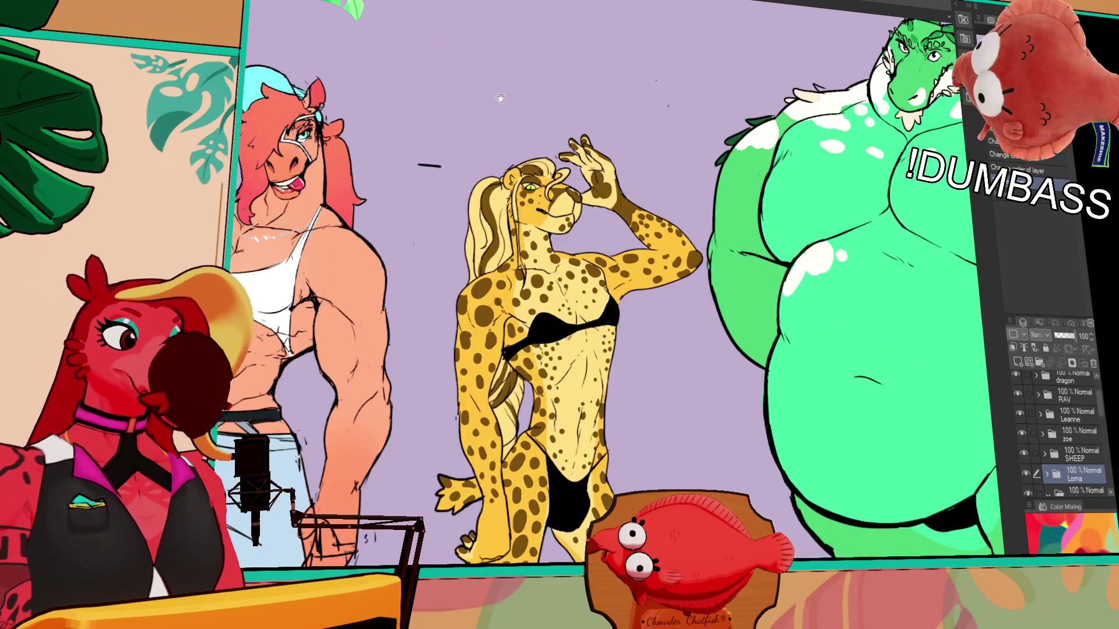
scroll(520, 210, "right", 5)
scroll(517, 254, "up", 2)
scroll(519, 256, "right", 1)
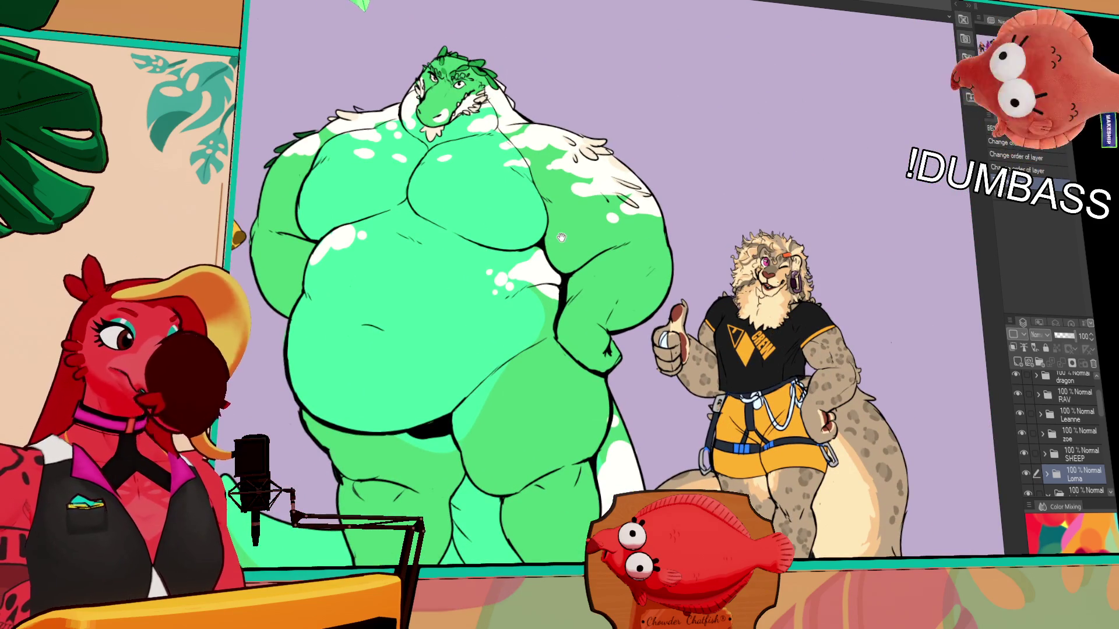
scroll(568, 262, "left", 3)
scroll(691, 277, "down", 2)
scroll(691, 277, "left", 3)
scroll(690, 276, "left", 2)
scroll(691, 276, "left", 3)
scroll(493, 236, "left", 5)
scroll(612, 227, "left", 2)
scroll(743, 219, "left", 2)
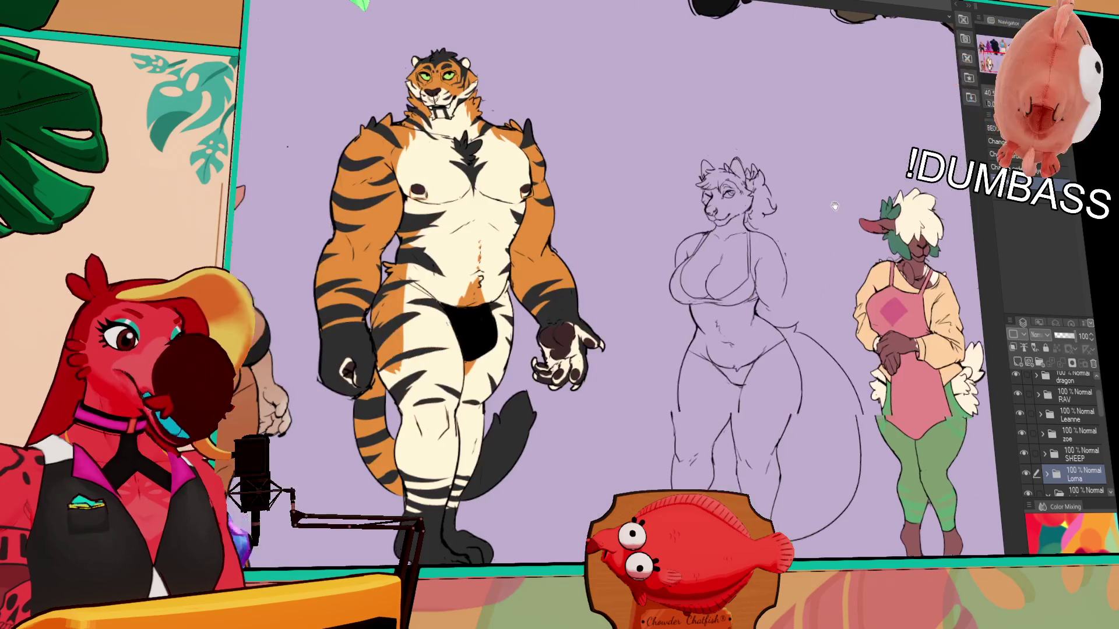
scroll(843, 208, "down", 1)
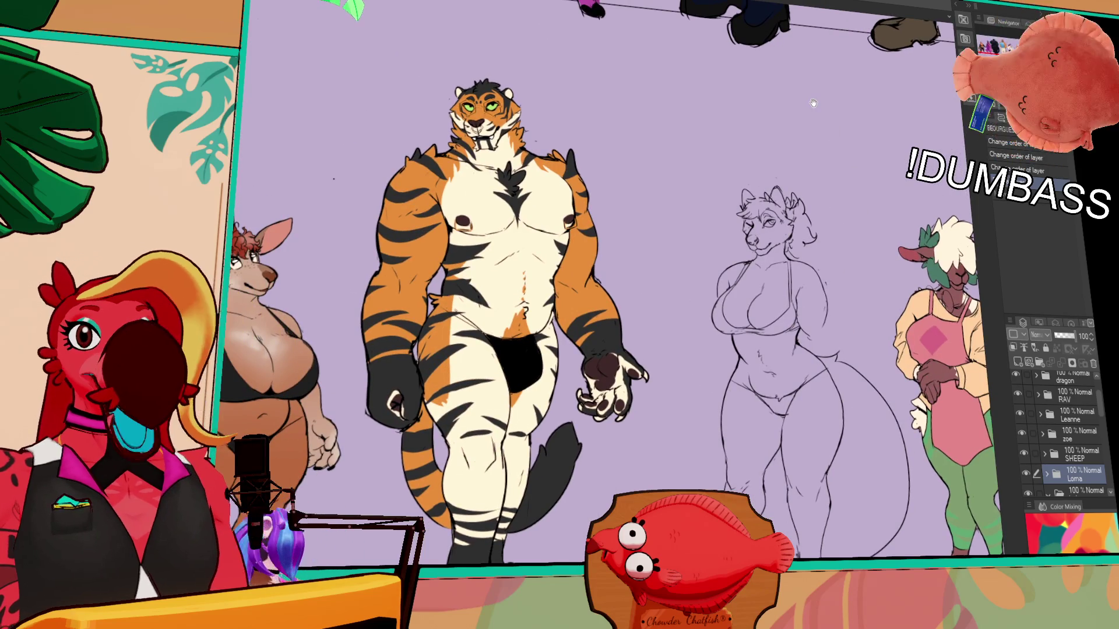
scroll(787, 158, "up", 1)
scroll(747, 107, "up", 3)
scroll(747, 107, "up", 4)
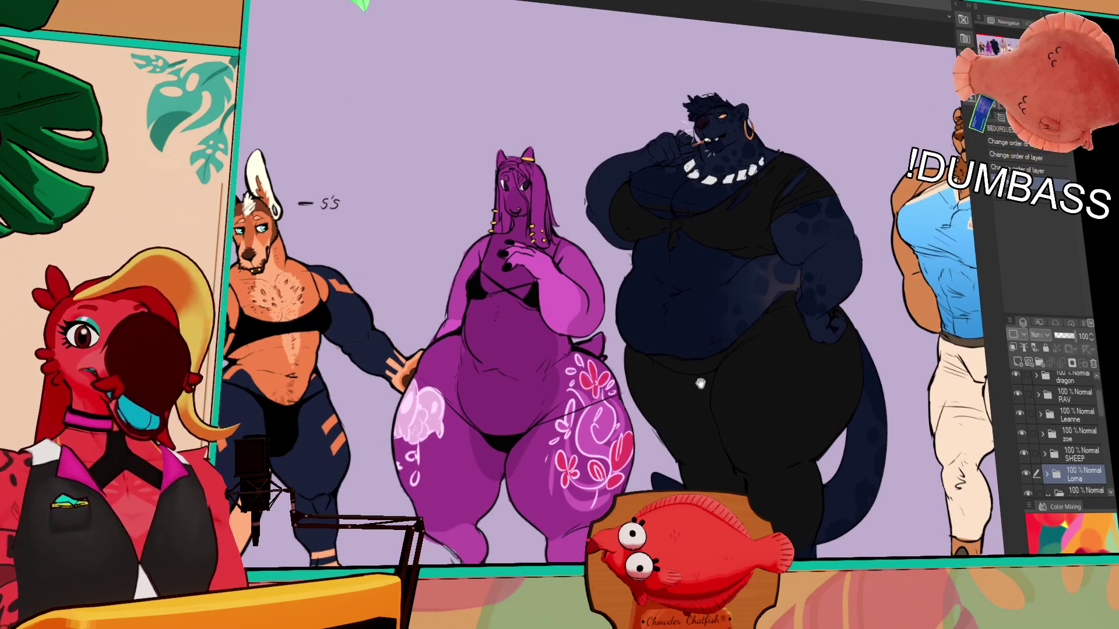
scroll(615, 339, "up", 1)
scroll(568, 385, "right", 5)
scroll(519, 440, "right", 1)
scroll(519, 440, "right", 3)
scroll(519, 440, "right", 2)
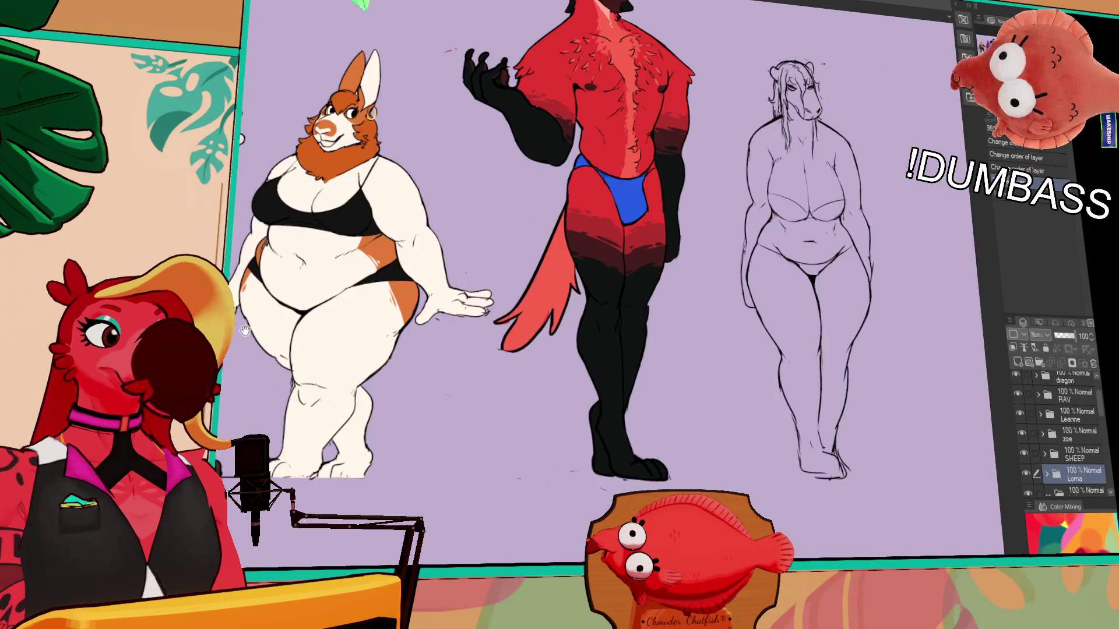
scroll(382, 273, "up", 1)
scroll(381, 274, "down", 5)
scroll(370, 142, "up", 2)
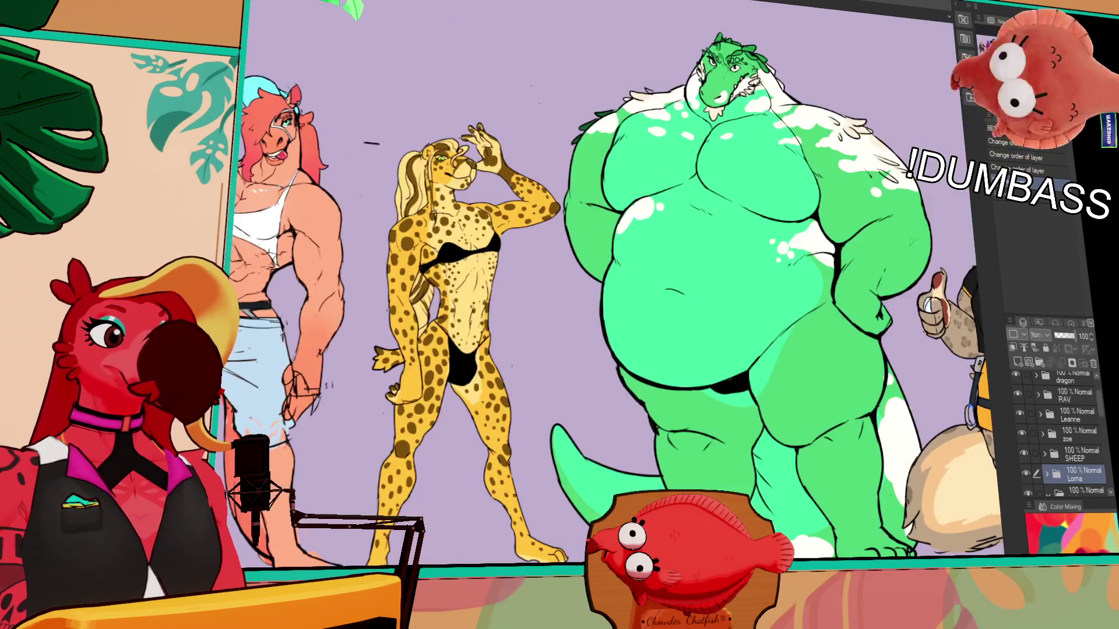
scroll(392, 201, "right", 3)
scroll(524, 245, "up", 2)
scroll(666, 281, "up", 2)
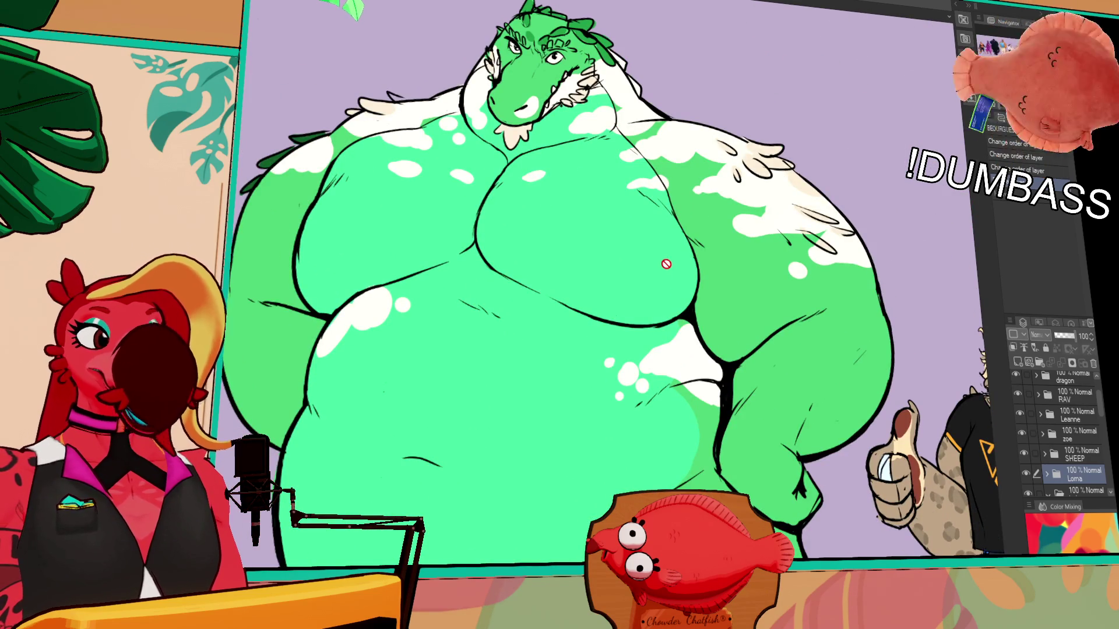
scroll(665, 266, "down", 2)
scroll(664, 267, "left", 3)
scroll(787, 315, "left", 2)
scroll(955, 365, "left", 3)
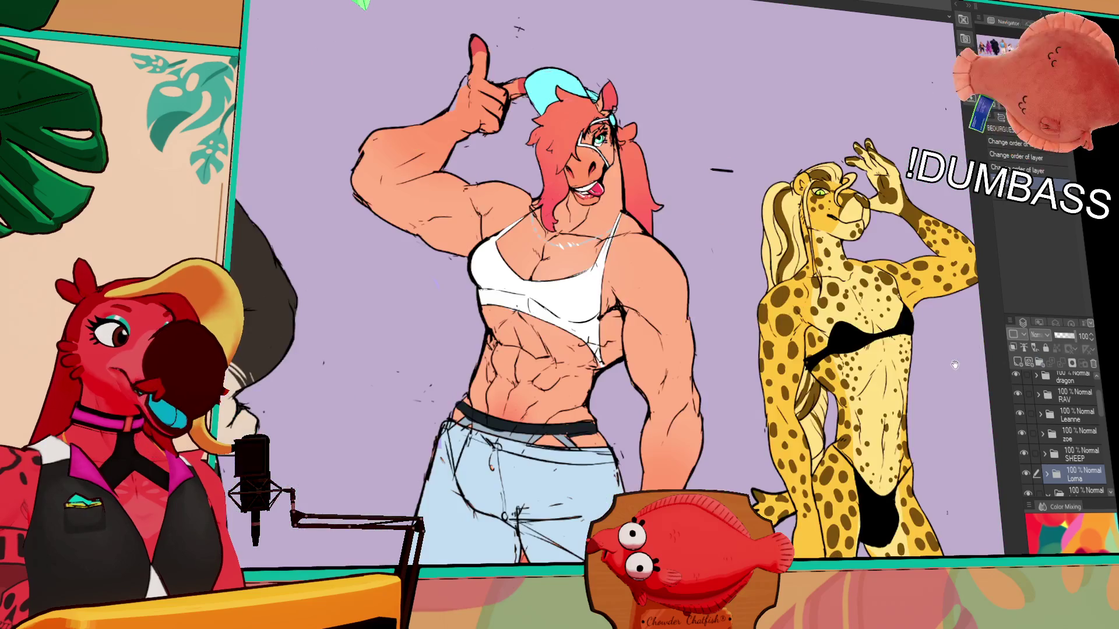
scroll(917, 367, "left", 1)
scroll(699, 315, "right", 4)
scroll(699, 315, "down", 1)
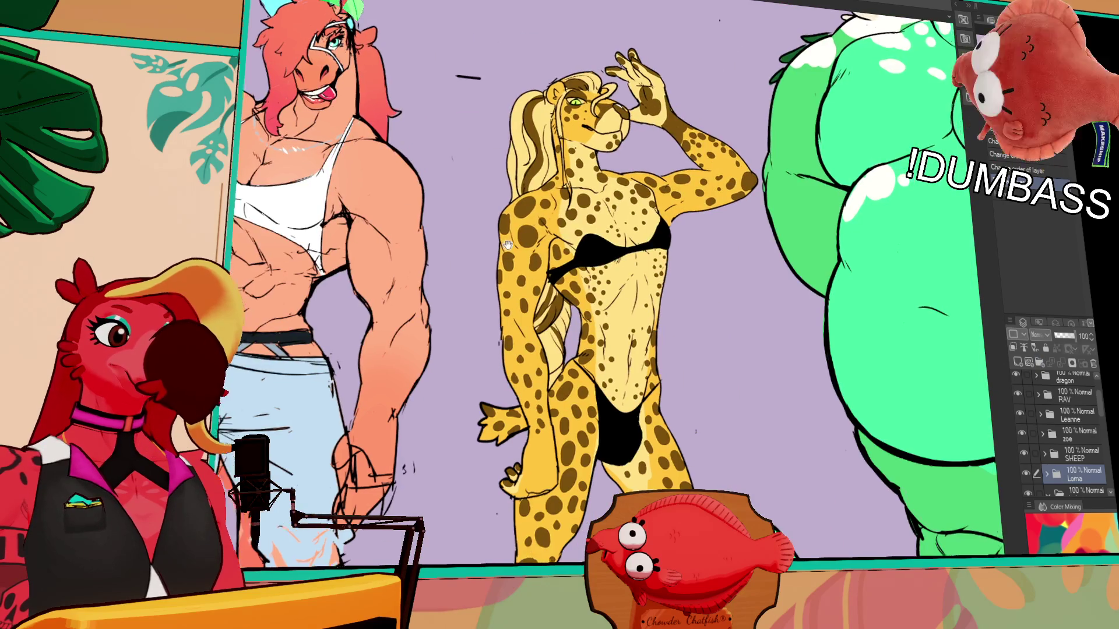
scroll(479, 249, "right", 1)
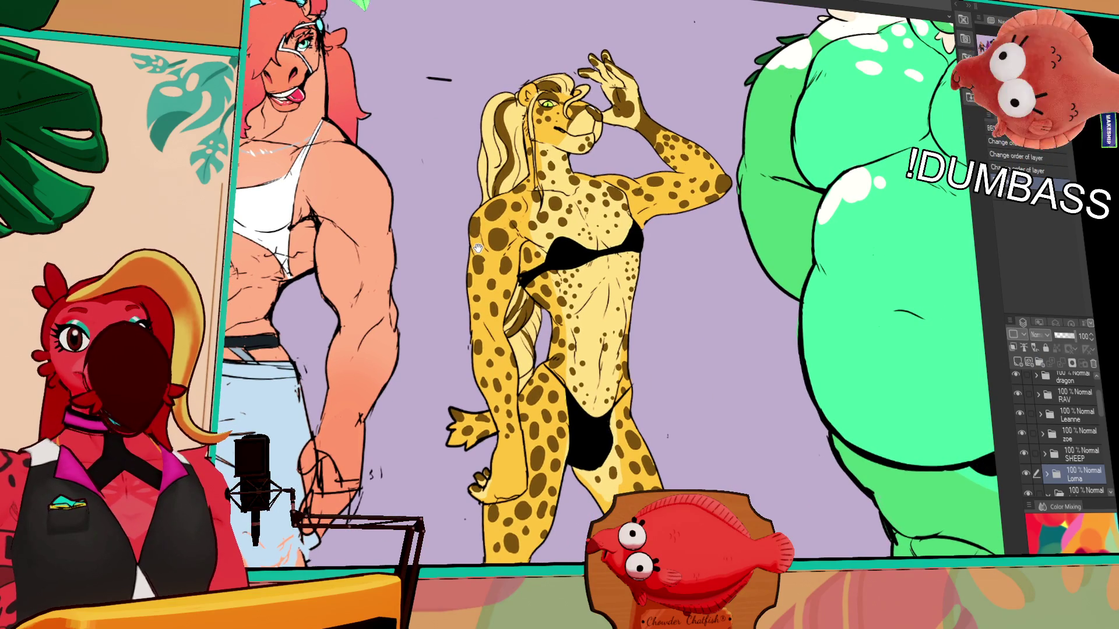
scroll(544, 249, "left", 2)
scroll(543, 250, "left", 2)
scroll(577, 262, "left", 1)
scroll(629, 279, "left", 3)
scroll(673, 295, "left", 1)
scroll(672, 296, "left", 2)
scroll(673, 296, "left", 2)
scroll(673, 295, "left", 2)
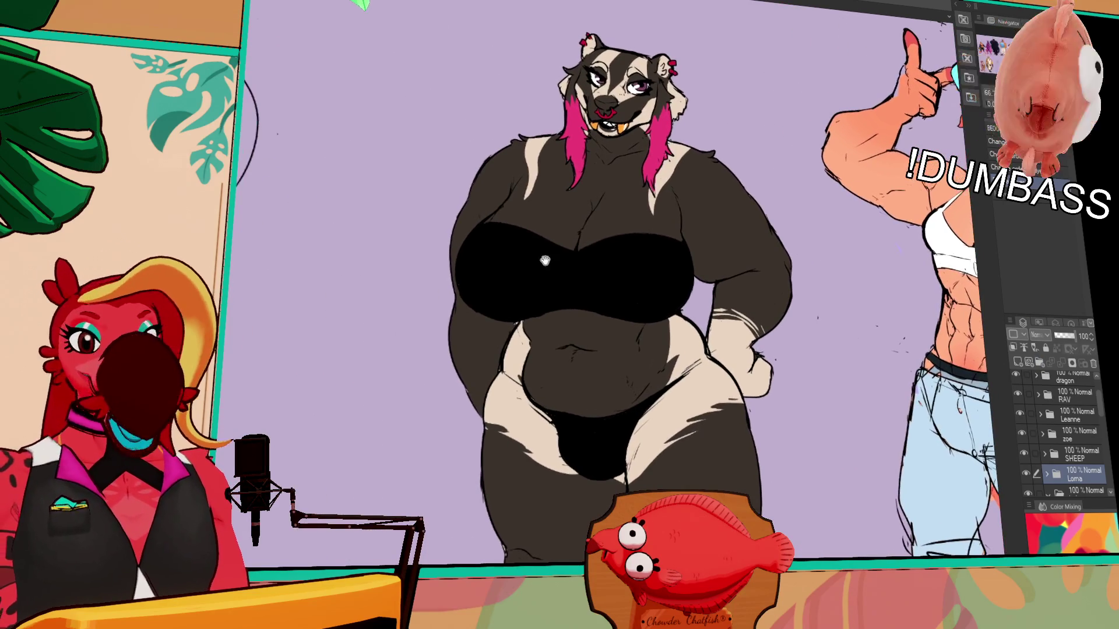
left_click(1022, 376)
left_click(1023, 376)
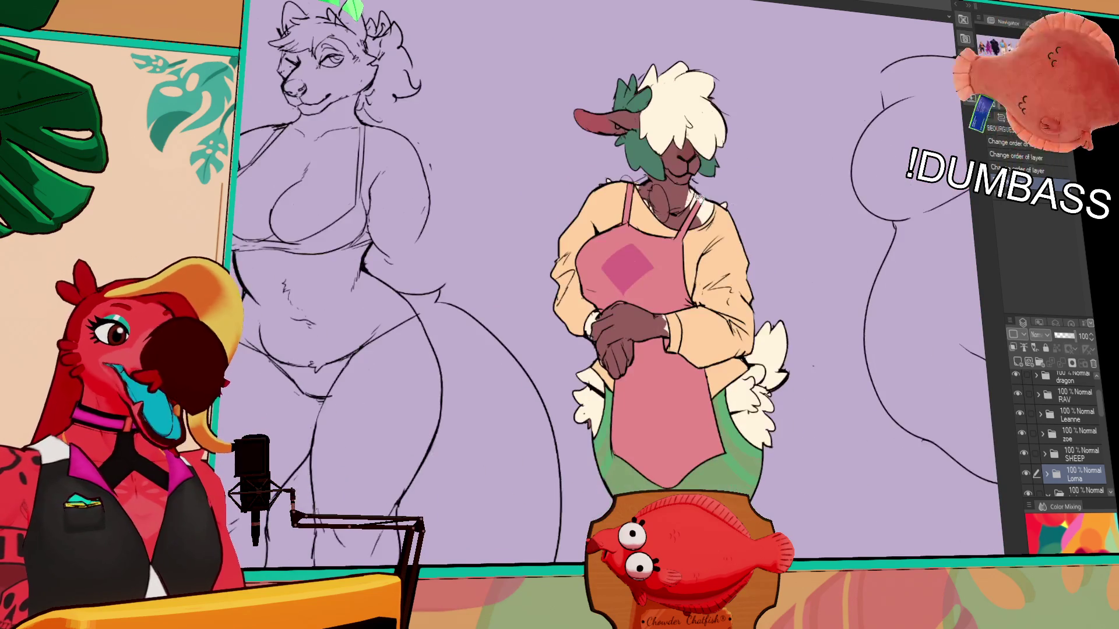
left_click_drag(753, 194, 724, 199)
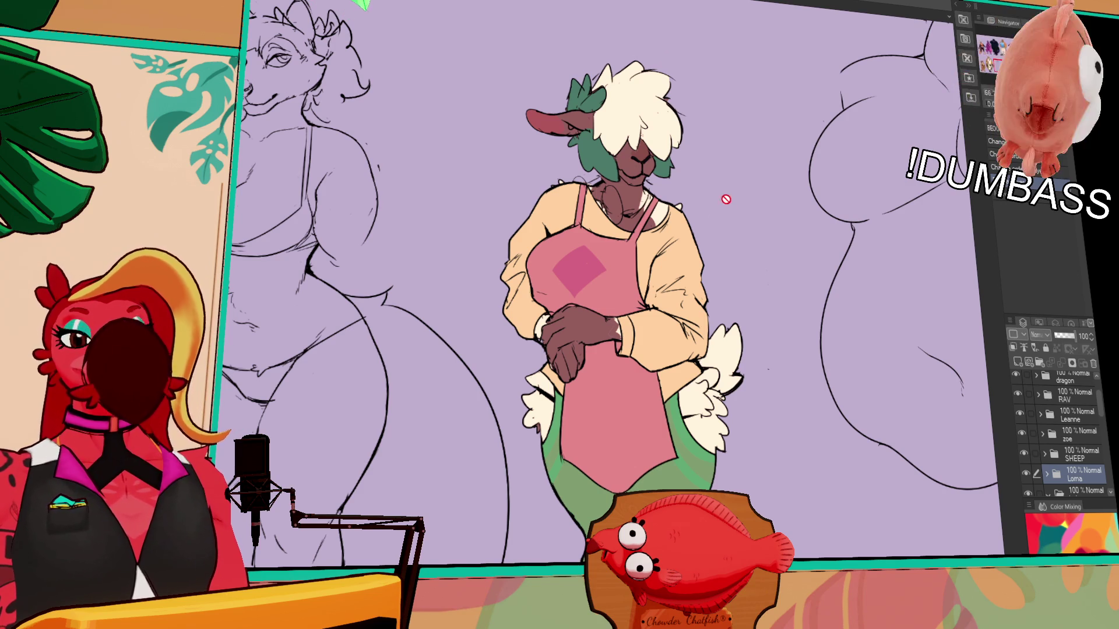
left_click_drag(384, 173, 489, 178)
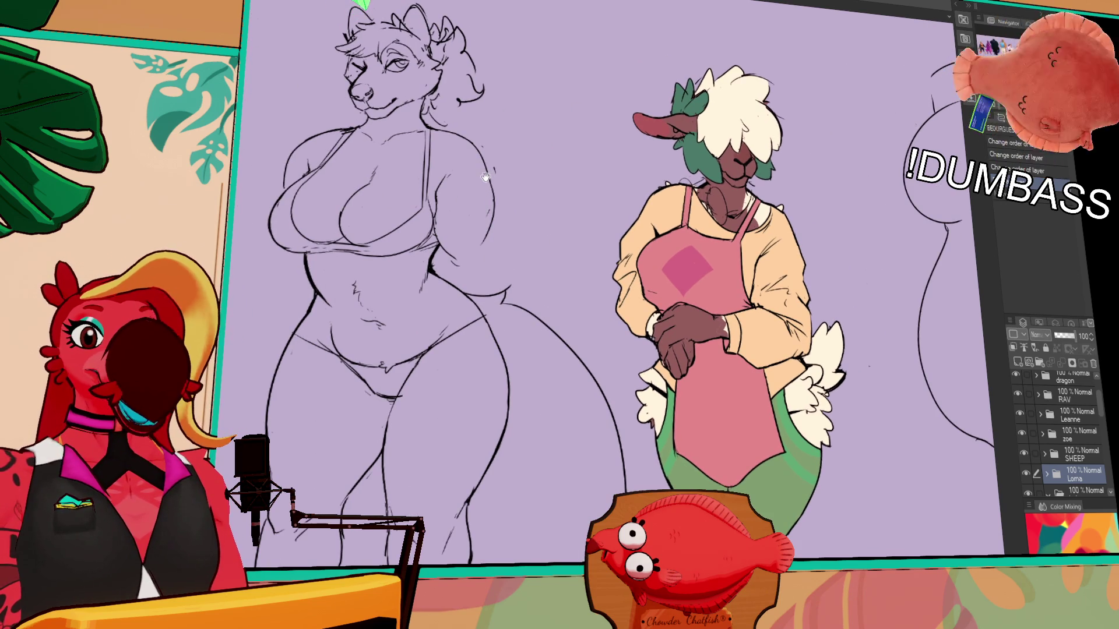
mouse_move(190, 165)
left_mouse_down()
mouse_move(635, 234)
mouse_move(778, 389)
mouse_move(778, 559)
left_mouse_up()
scroll(787, 330, "up", 1)
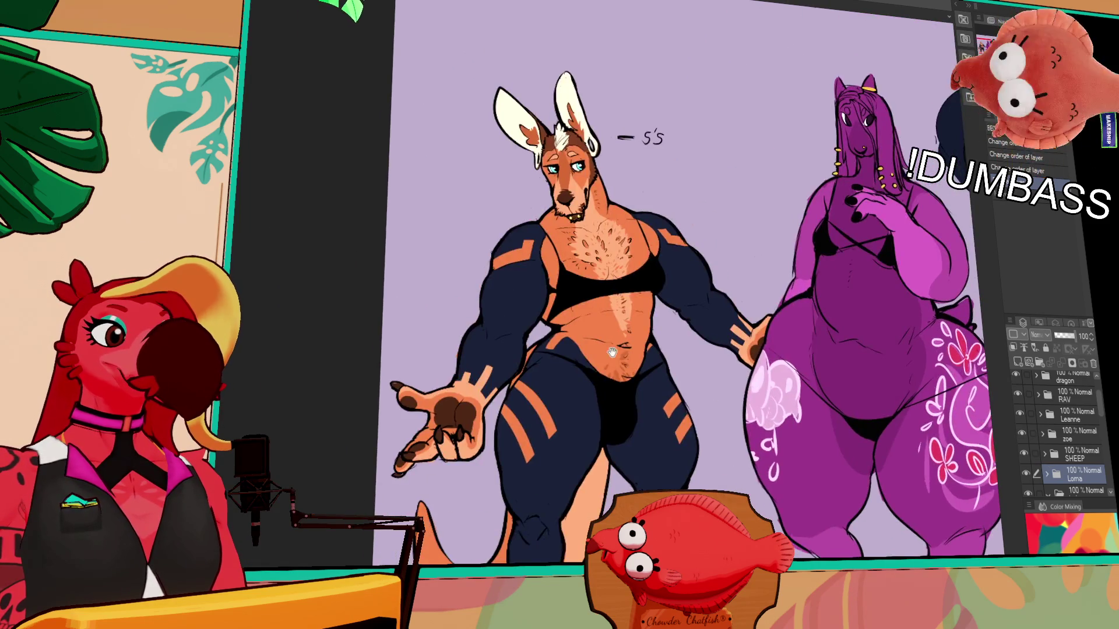
scroll(787, 331, "up", 1)
scroll(788, 331, "up", 2)
scroll(787, 331, "down", 1)
scroll(745, 426, "down", 1)
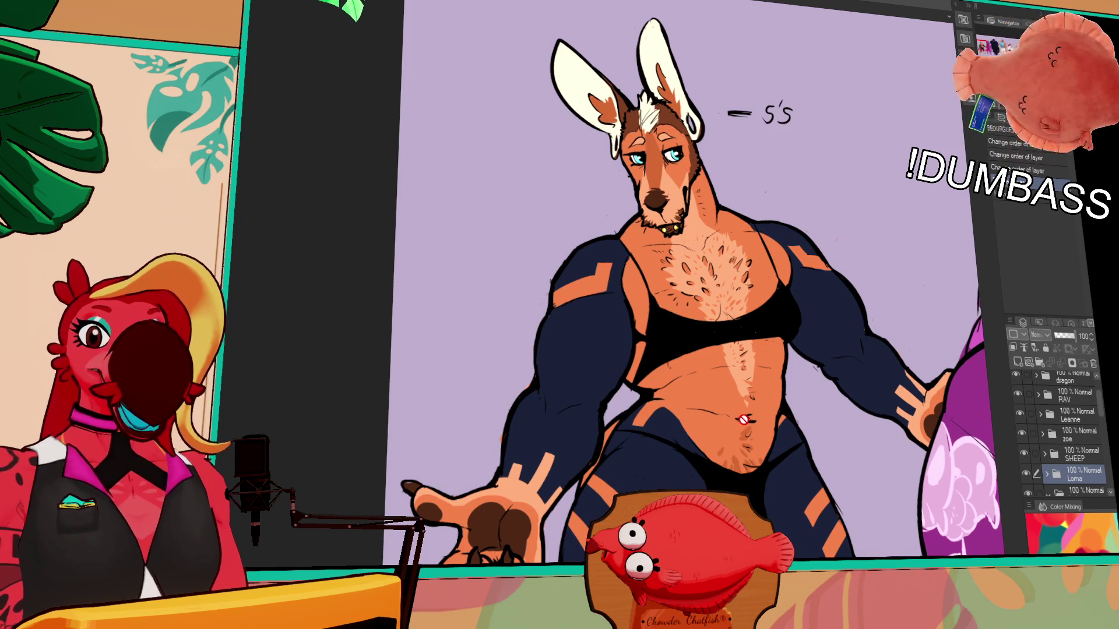
mouse_move(781, 420)
left_mouse_down()
mouse_move(518, 411)
mouse_move(323, 435)
left_mouse_up()
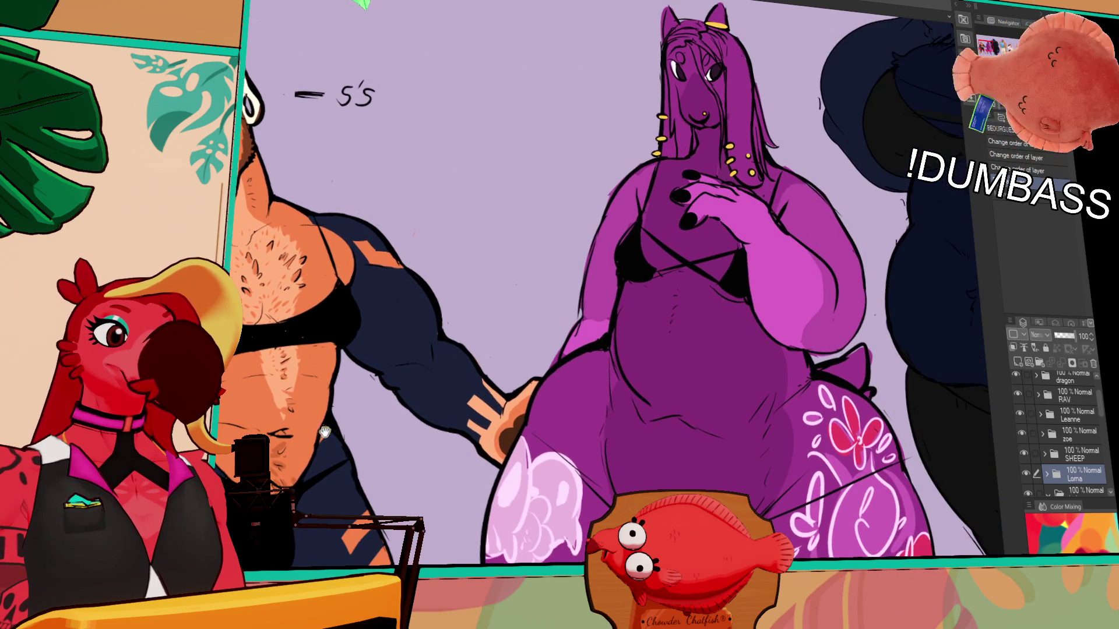
left_click_drag(561, 421, 522, 430)
left_click_drag(674, 337, 628, 410)
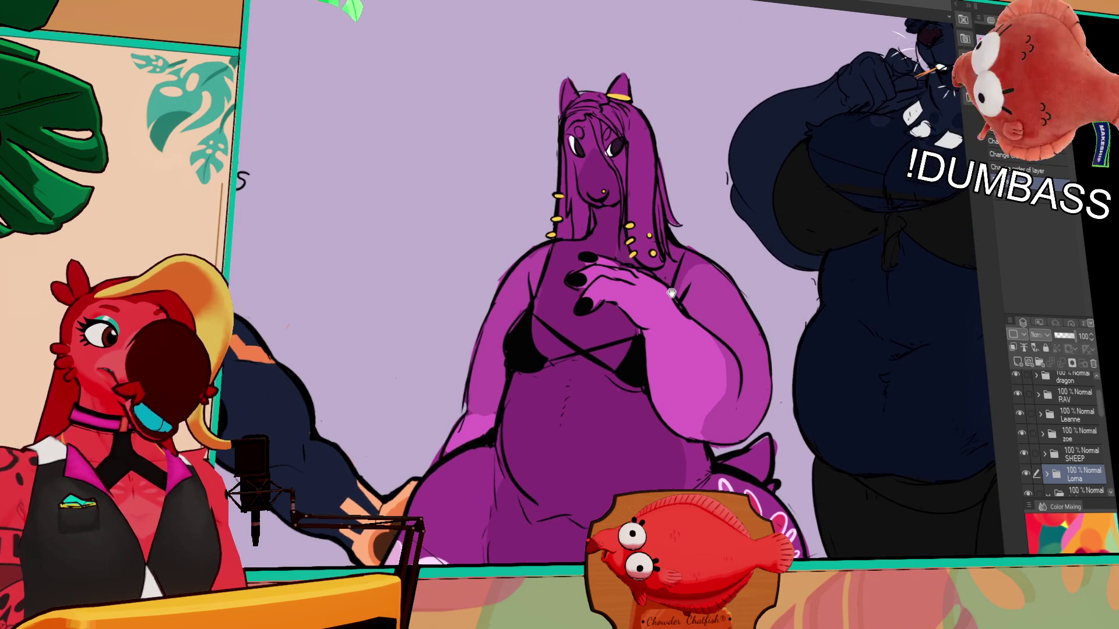
left_click_drag(668, 299, 662, 288)
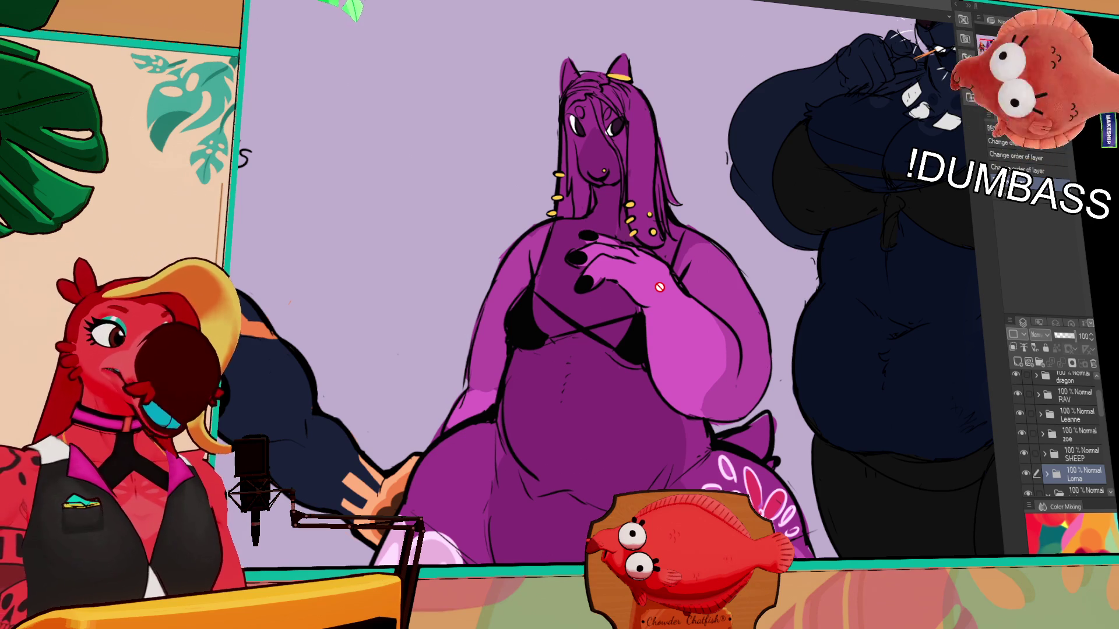
left_click_drag(664, 288, 659, 286)
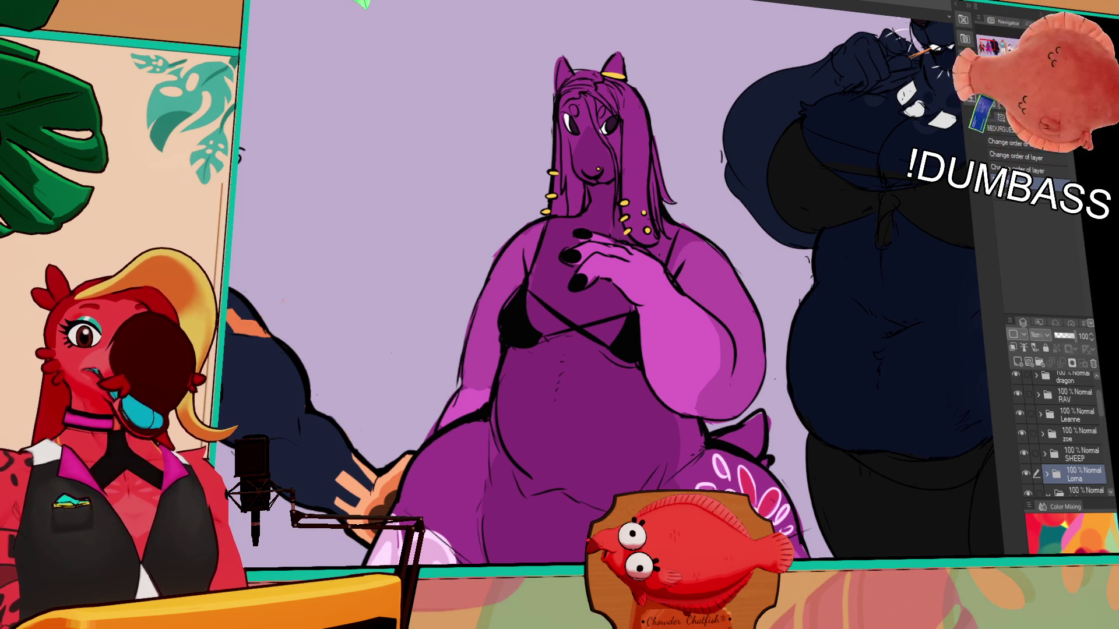
scroll(410, 322, "up", 3)
left_click_drag(409, 321, 335, 368)
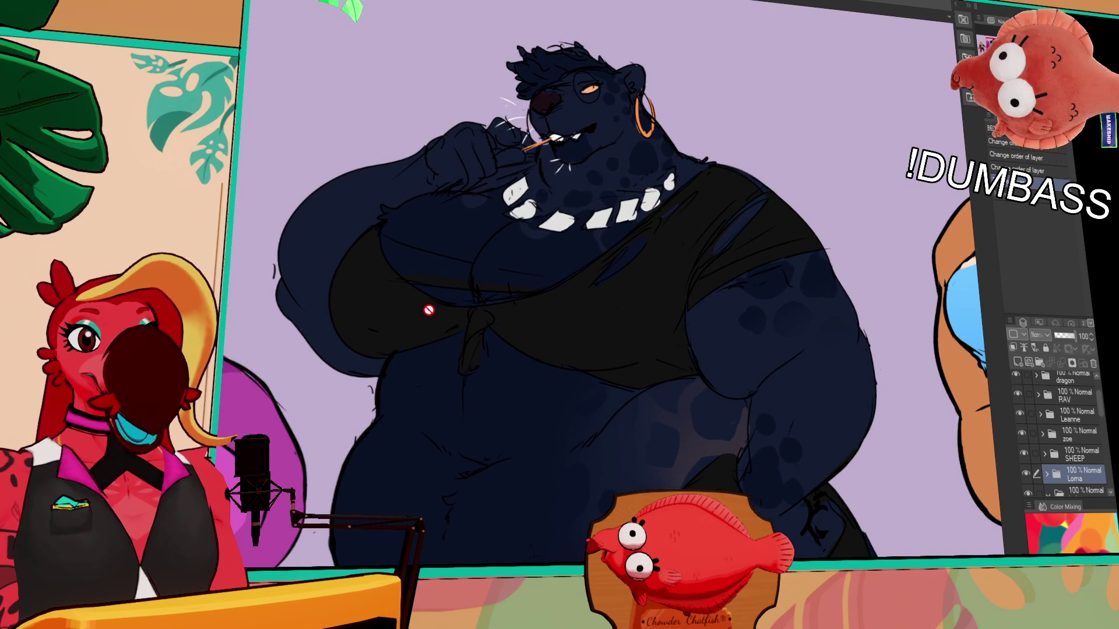
scroll(431, 312, "down", 1)
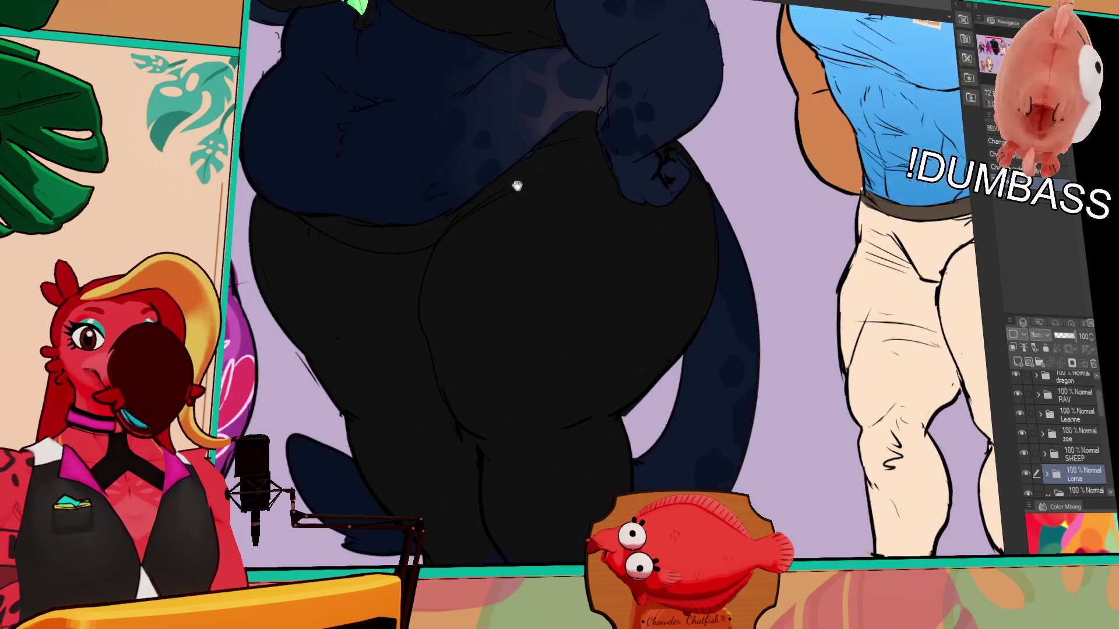
left_click_drag(631, 452, 612, 53)
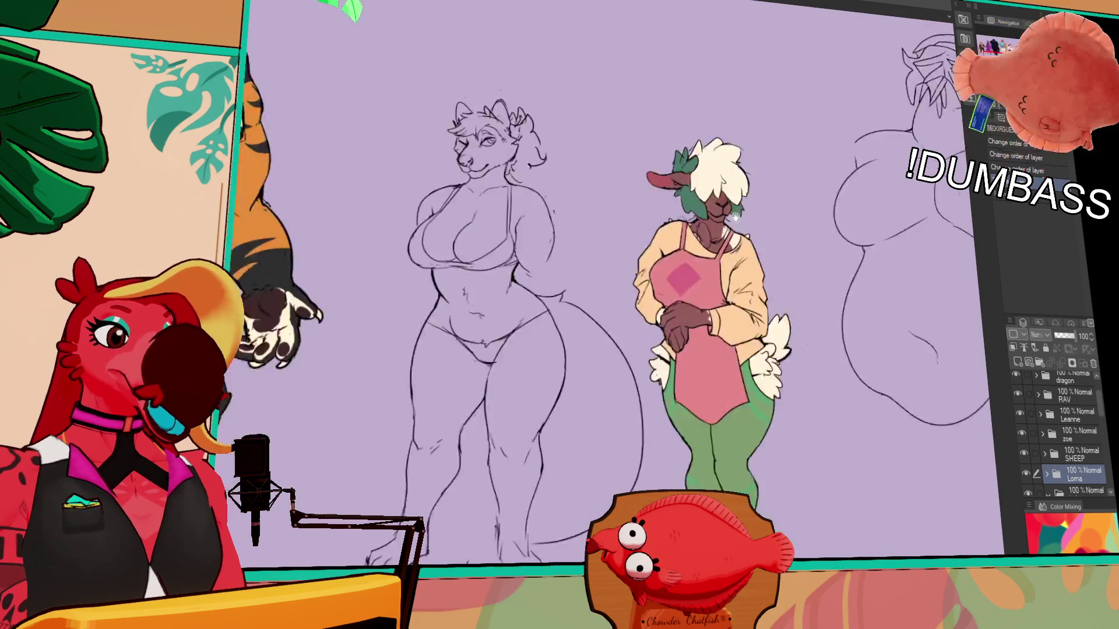
scroll(744, 425, "up", 3)
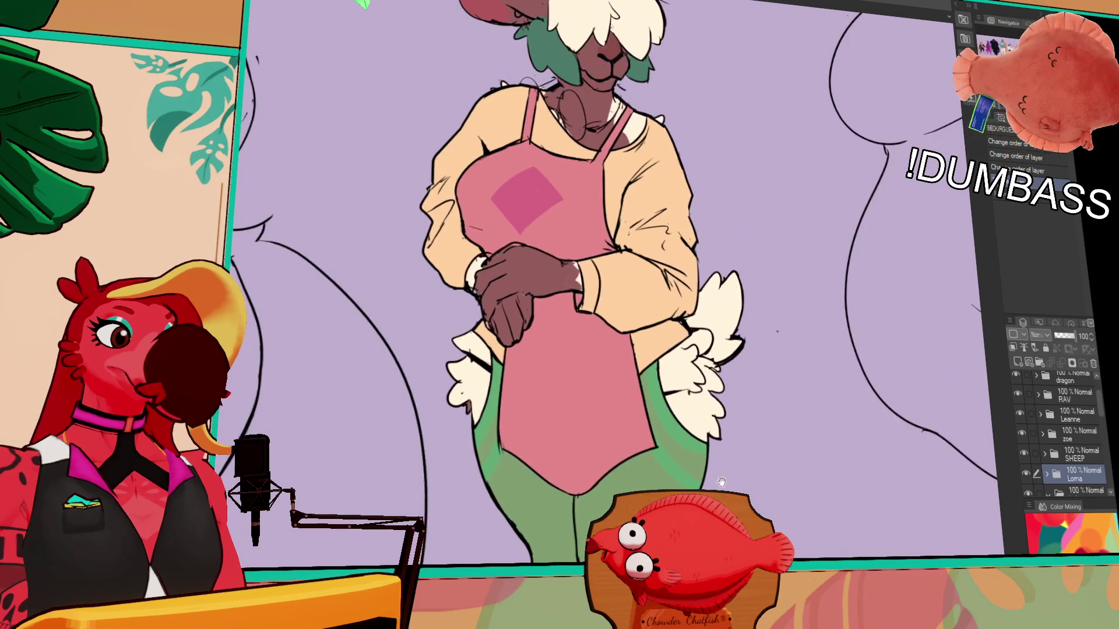
scroll(719, 473, "up", 1)
scroll(624, 311, "up", 2)
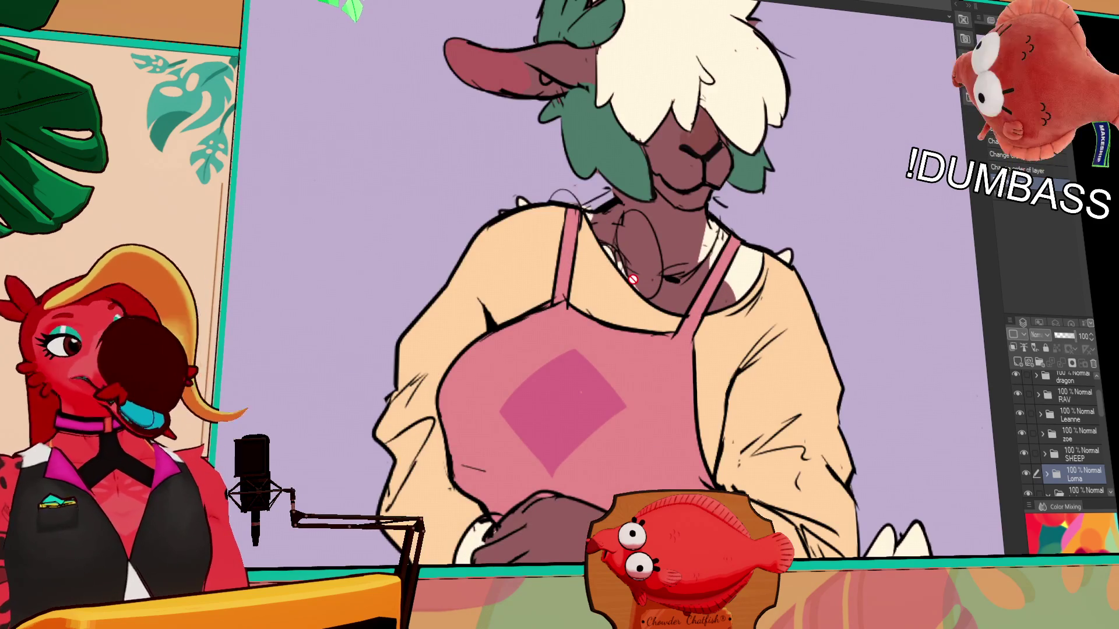
scroll(633, 279, "down", 4)
scroll(344, 421, "up", 3)
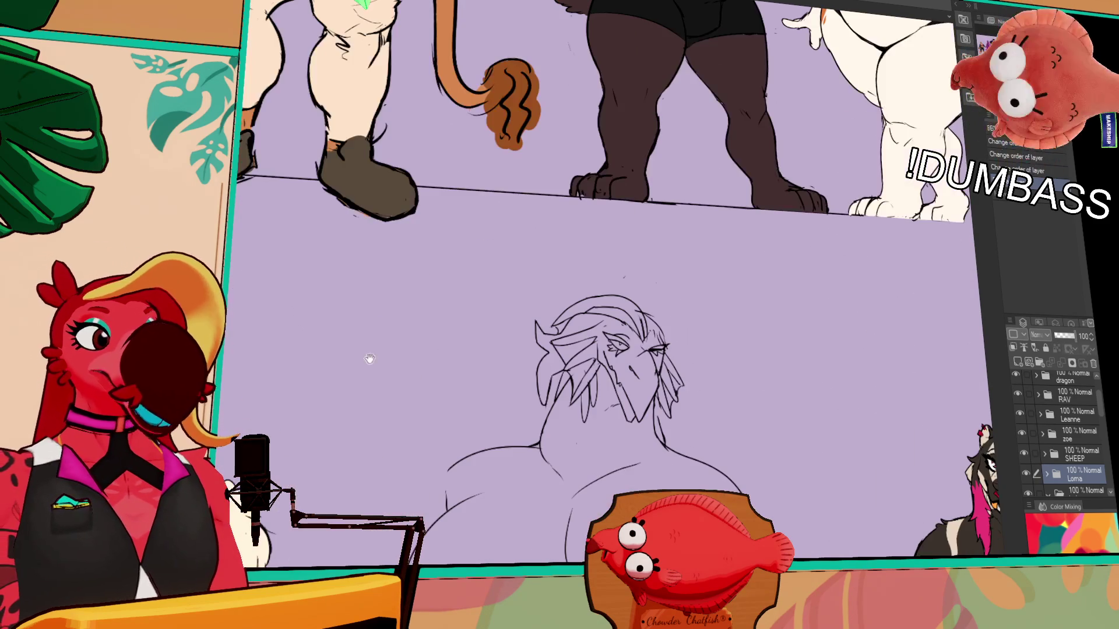
scroll(614, 456, "up", 2)
left_click_drag(615, 457, 629, 310)
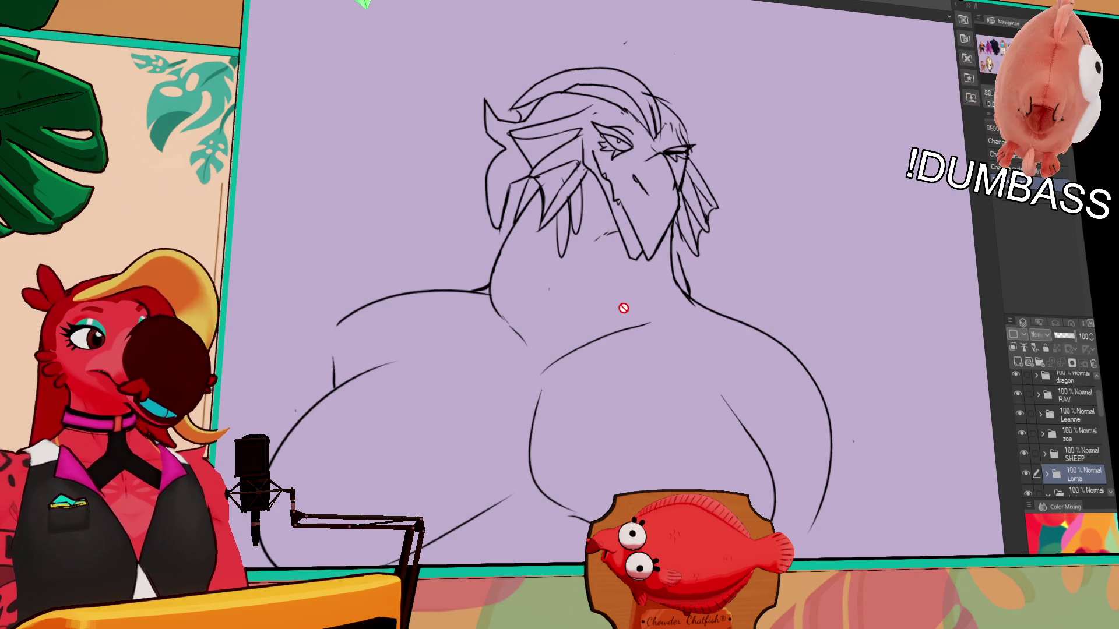
scroll(618, 239, "down", 3)
scroll(864, 55, "up", 3)
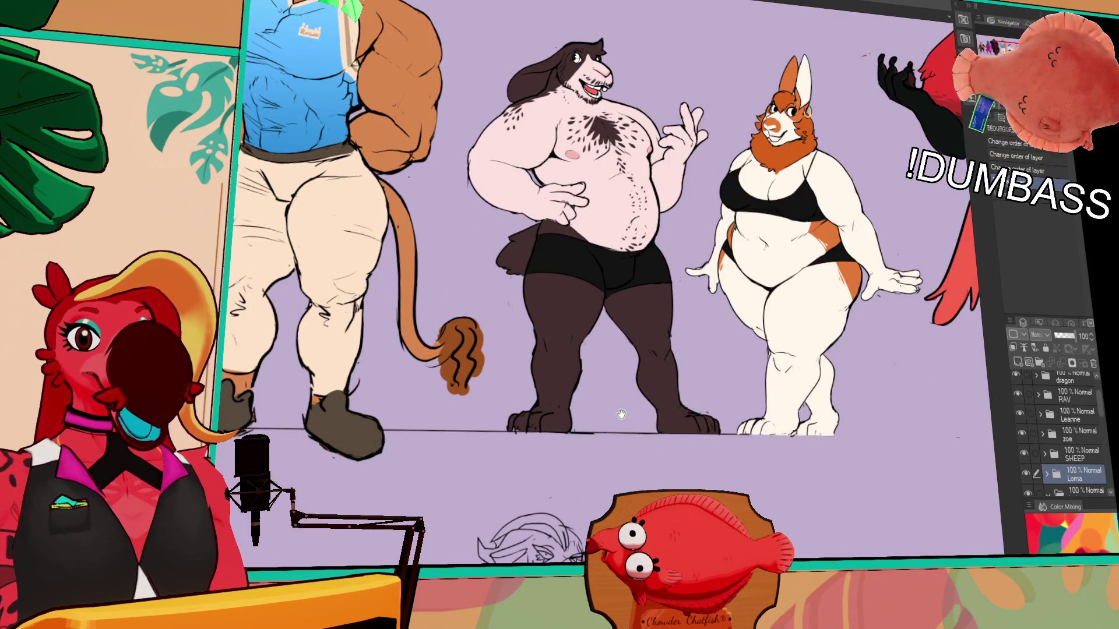
scroll(620, 415, "up", 2)
scroll(713, 448, "up", 2)
mouse_move(714, 448)
left_mouse_down()
mouse_move(556, 437)
mouse_move(102, 491)
left_mouse_up()
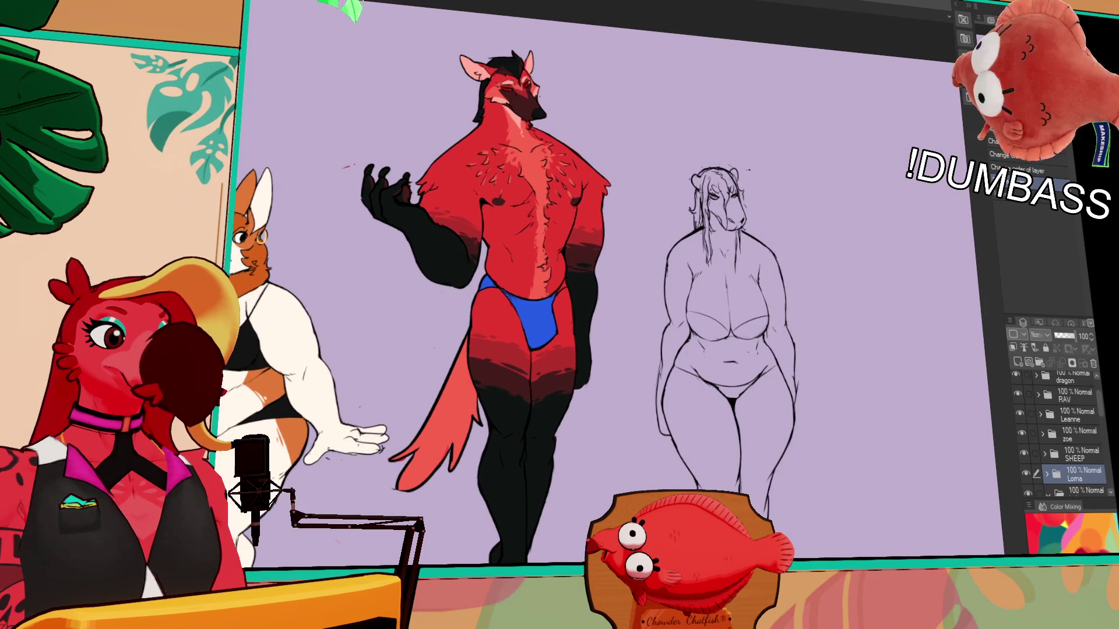
left_click_drag(560, 315, 674, 359)
mouse_move(465, 523)
left_mouse_down()
mouse_move(100, 501)
mouse_move(154, 488)
mouse_move(280, 515)
mouse_move(371, 405)
left_mouse_up()
scroll(603, 405, "up", 3)
left_click_drag(604, 405, 609, 380)
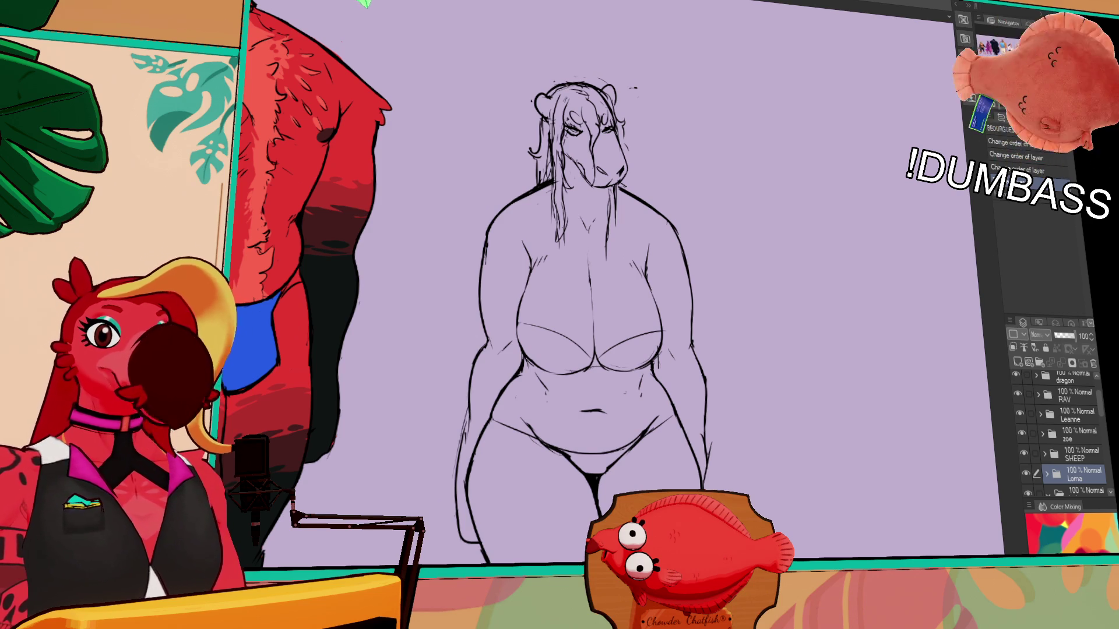
- Pan across the sheep sketch and lineup figures before returning to the bear artwork
left_click_drag(652, 512, 667, 483)
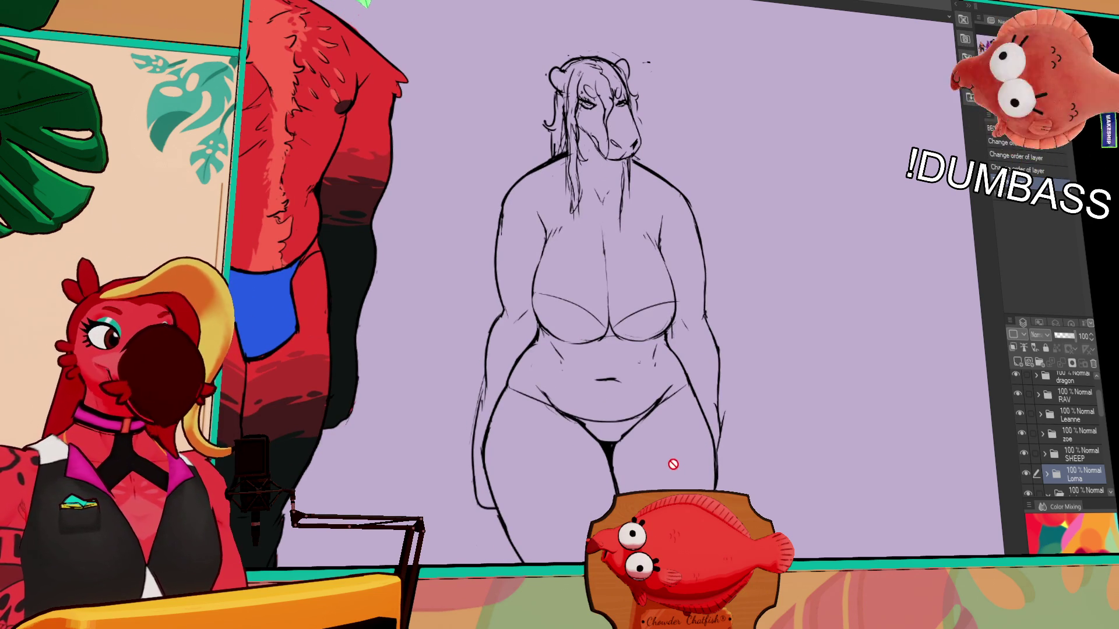
scroll(535, 197, "down", 2)
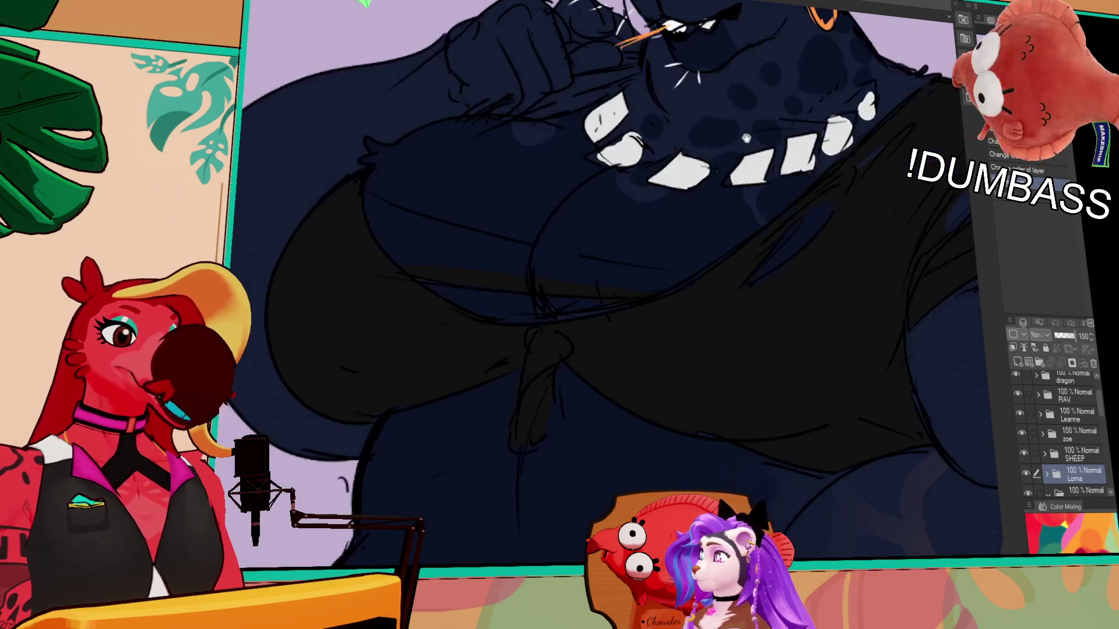
left_click_drag(745, 138, 673, 203)
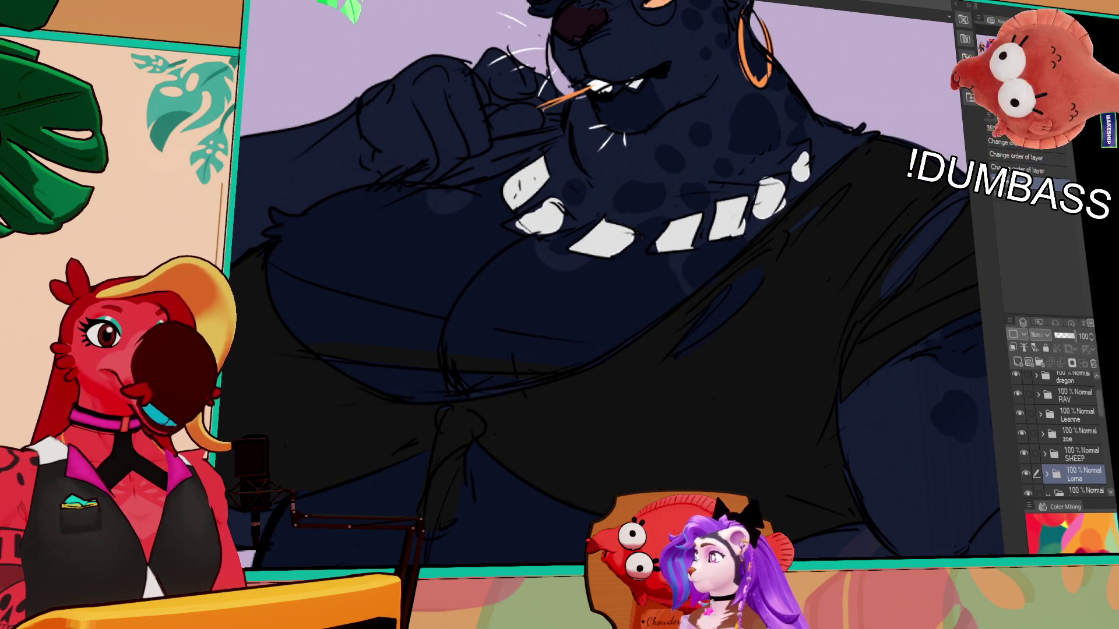
scroll(777, 95, "down", 2)
scroll(804, 348, "down", 2)
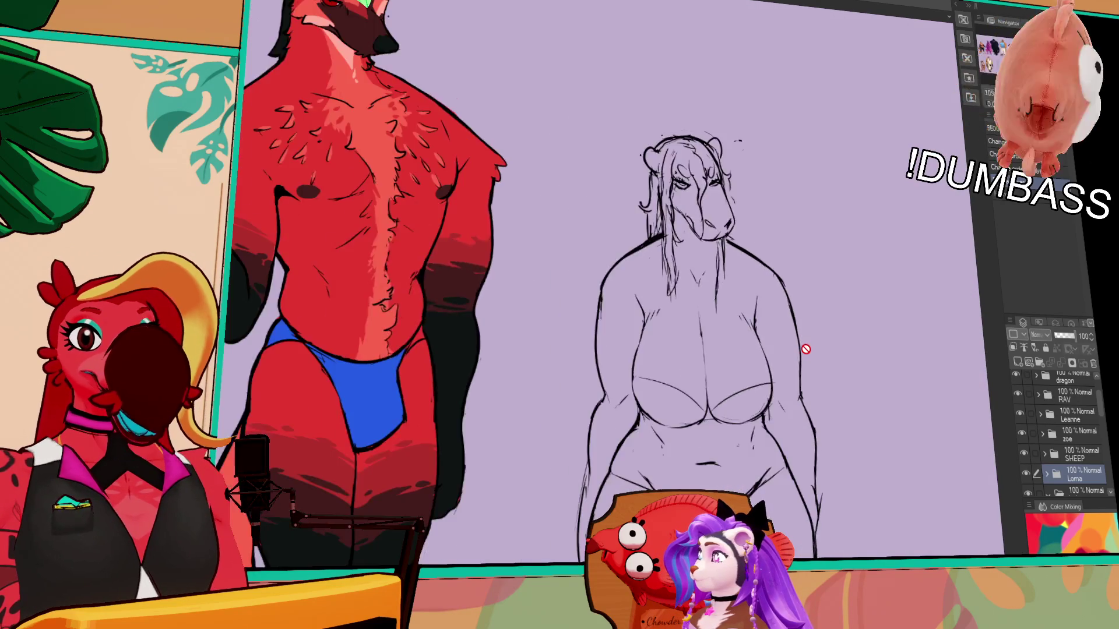
scroll(804, 348, "down", 2)
scroll(805, 351, "down", 2)
scroll(804, 352, "up", 1)
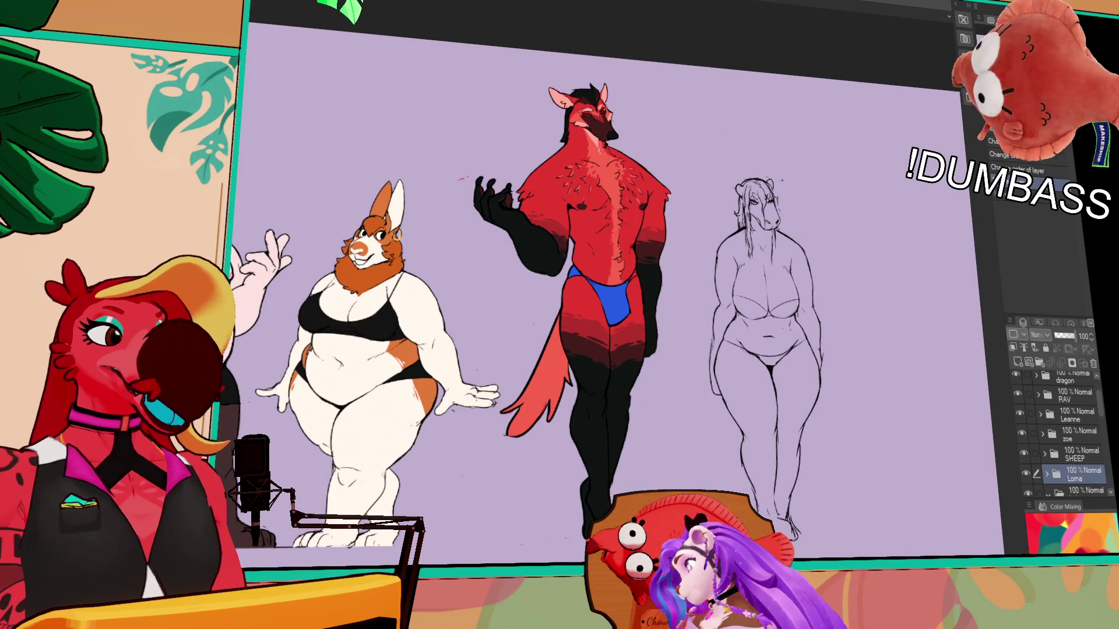
left_click_drag(836, 351, 881, 350)
left_click_drag(425, 207, 723, 303)
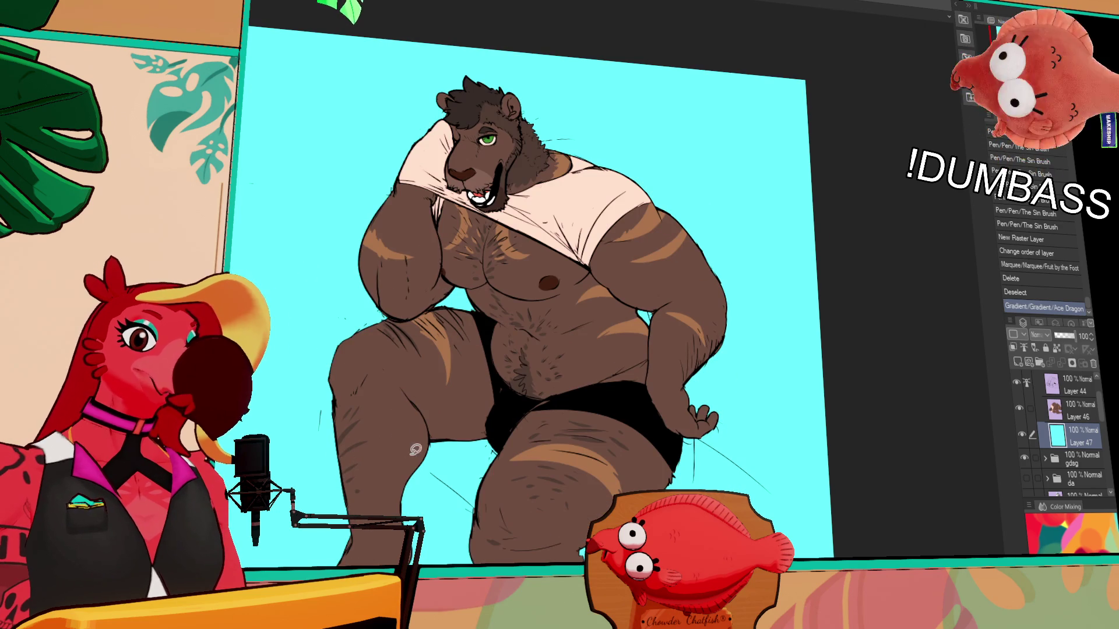
- Fill the background below a diagonal polyline selection with blue-grey, then deselect
left_click_drag(271, 346, 560, 559)
left_click_drag(529, 516, 585, 517)
key("ctrl+d")
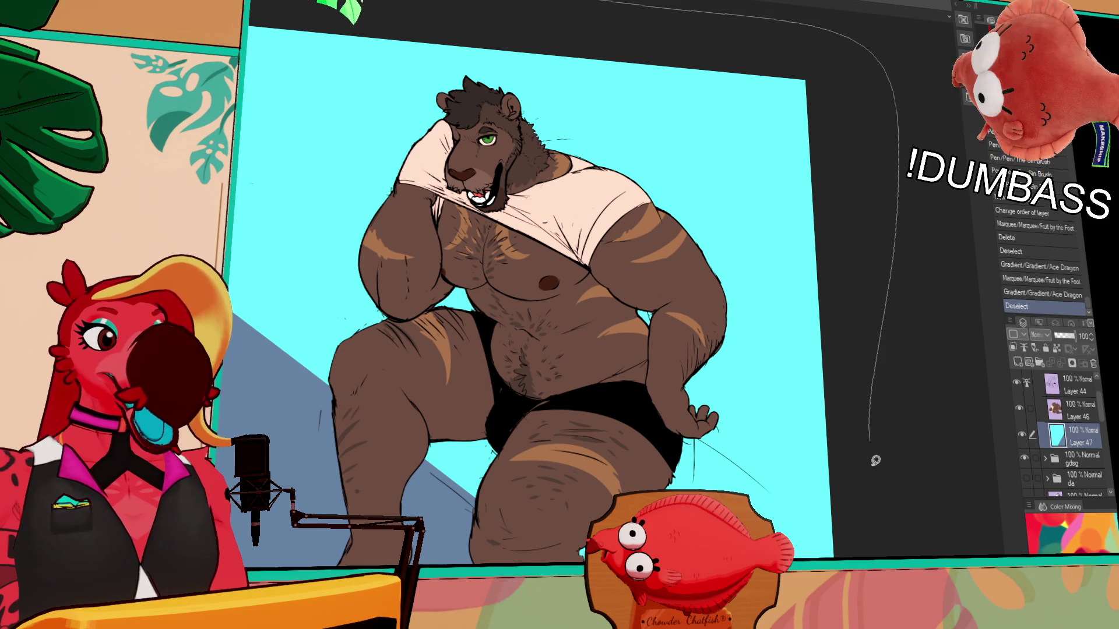
- Fill the other side of a second diagonal selection blue-grey, leaving a cyan stripe, then deselect
left_click(900, 441)
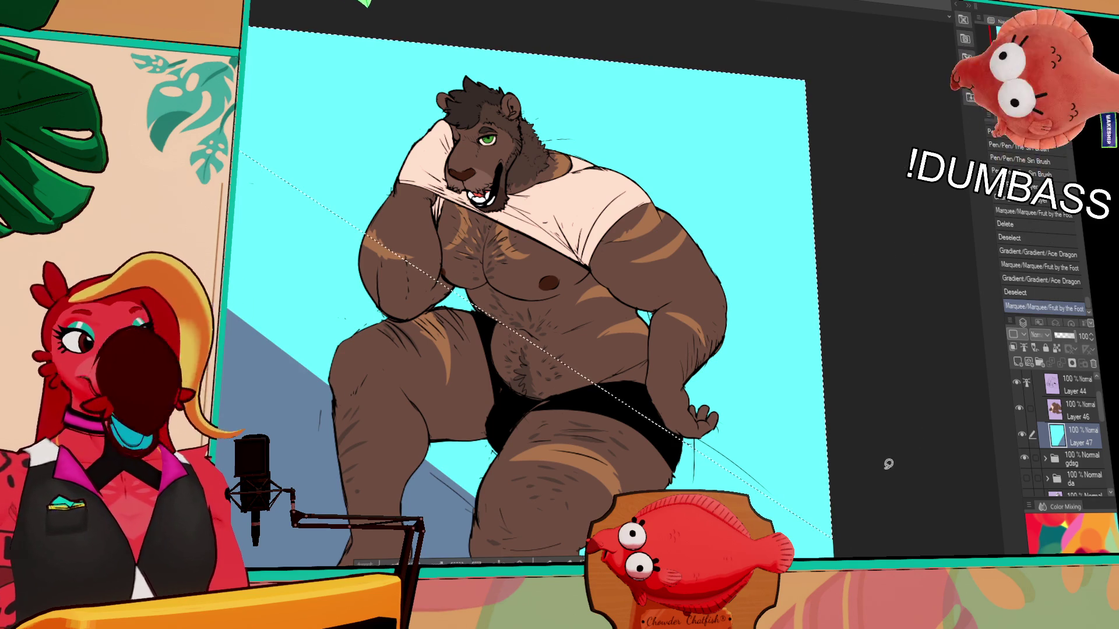
left_click_drag(880, 479, 855, 504)
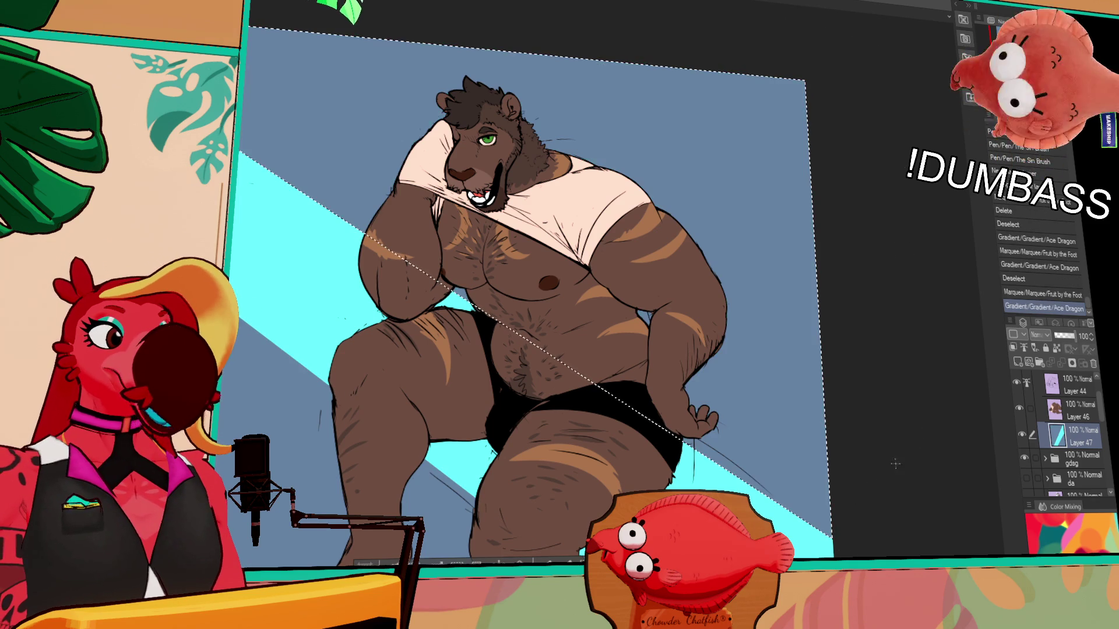
key("ctrl+d")
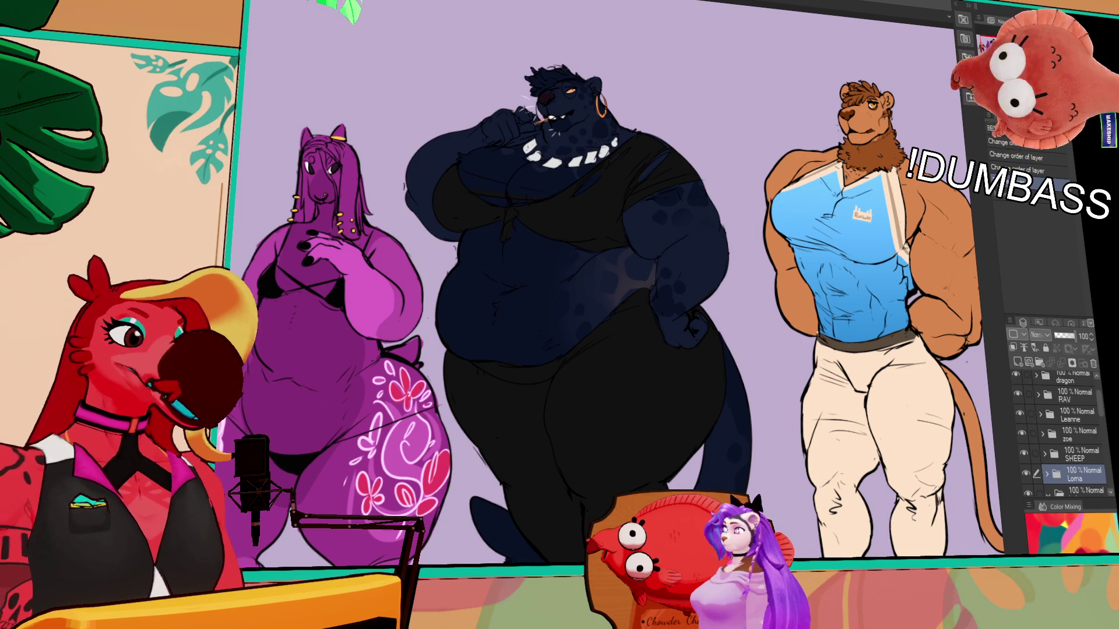
key("ctrl+Tab")
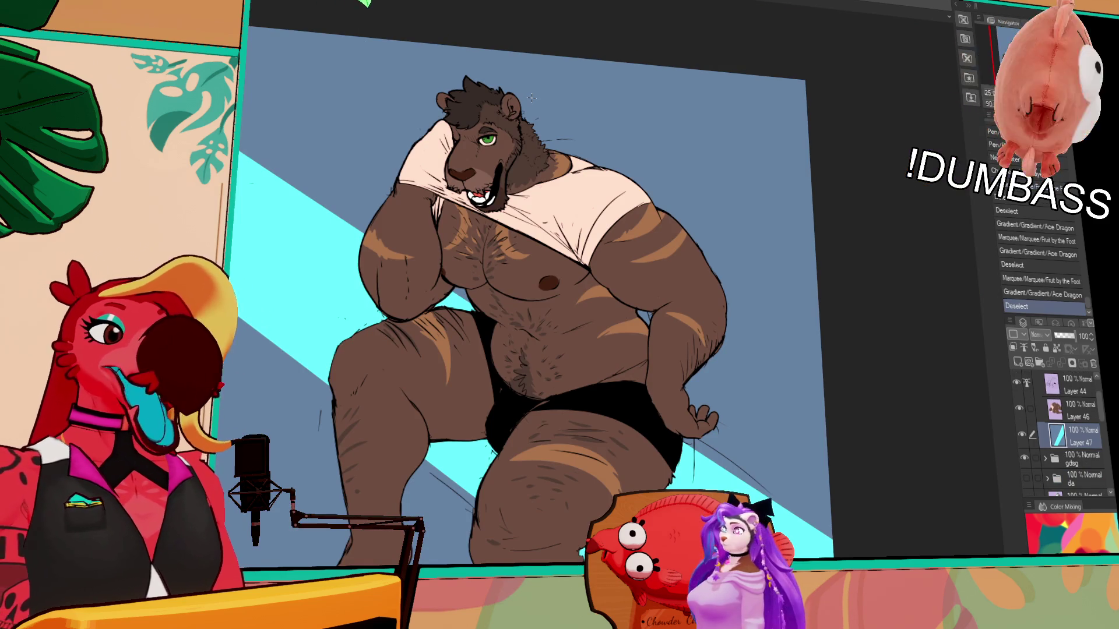
key("ctrl+0")
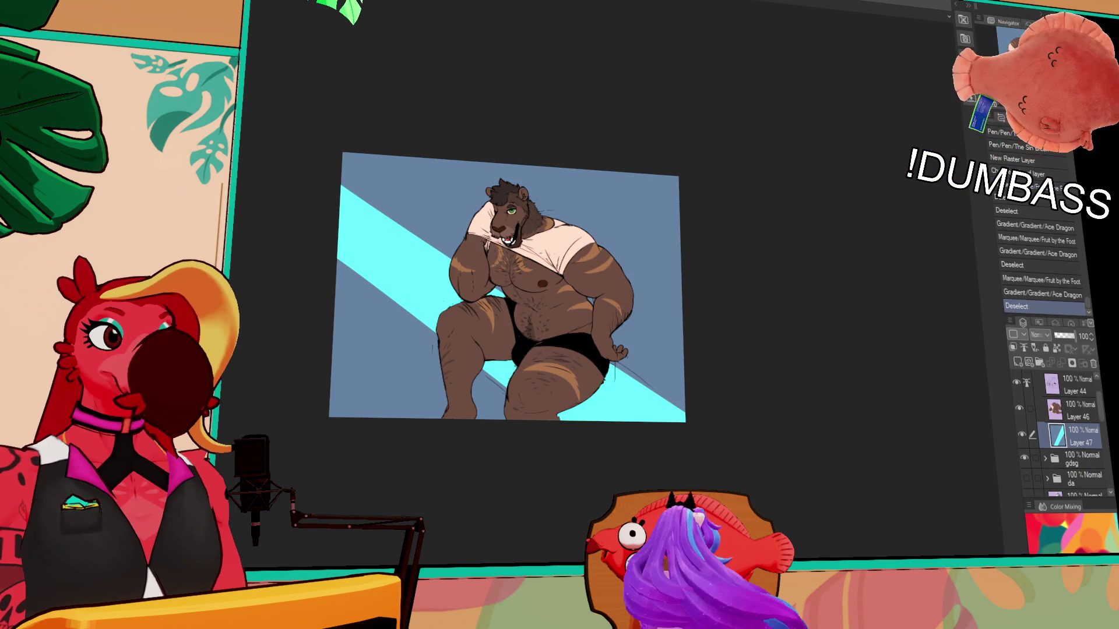
key("ctrl+plus")
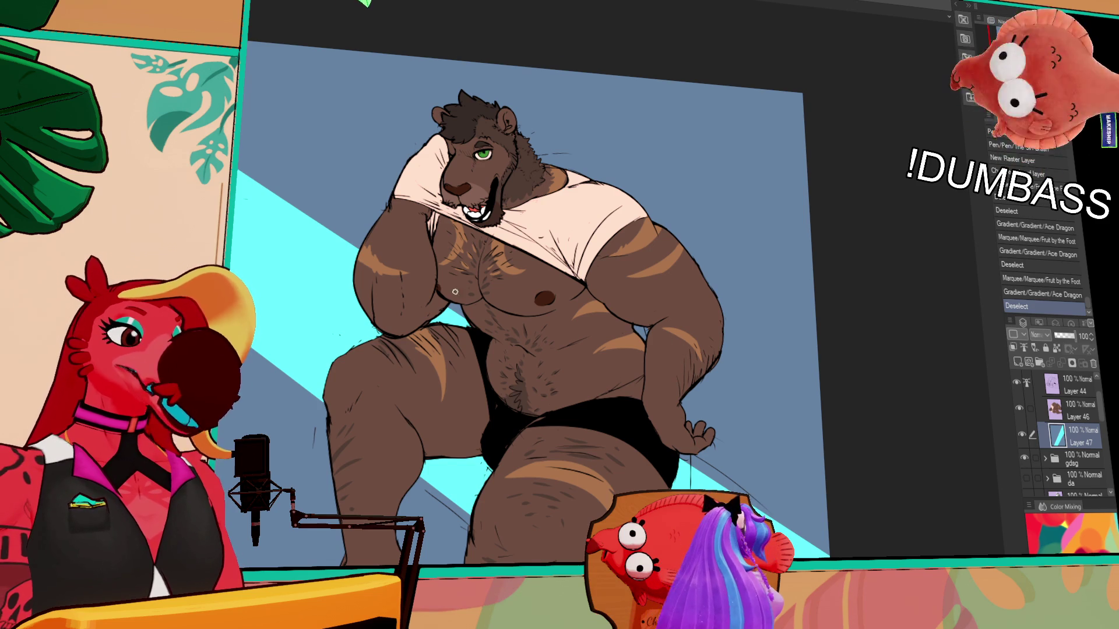
- Draw thin pen lines along both edges of the cyan stripe
left_click_drag(839, 476, 857, 491)
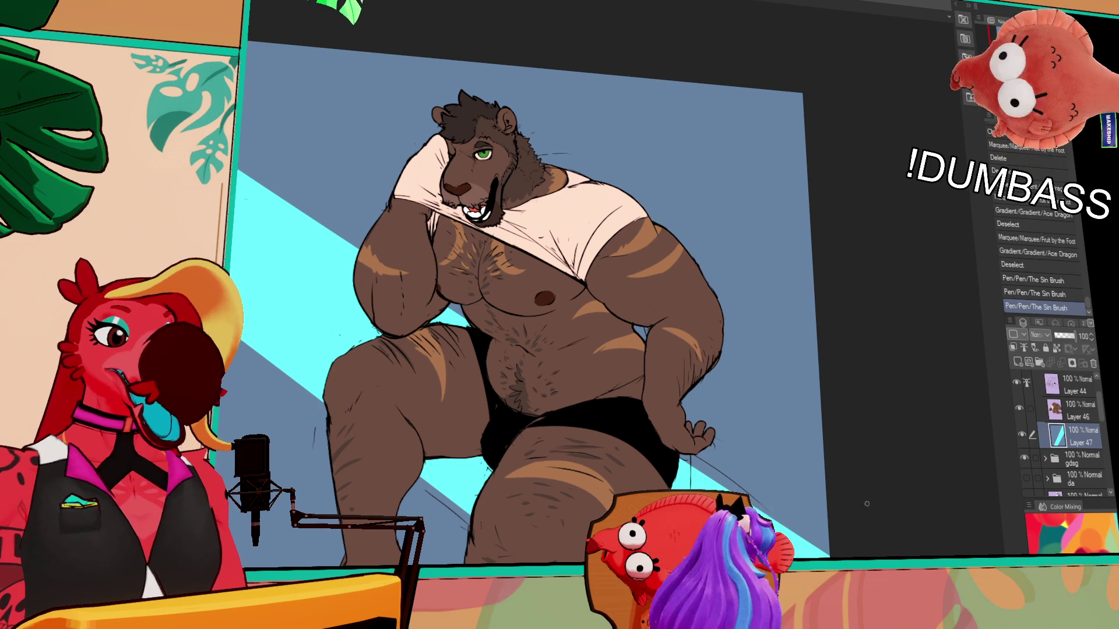
scroll(525, 305, "down", 1)
left_click_drag(700, 450, 846, 535)
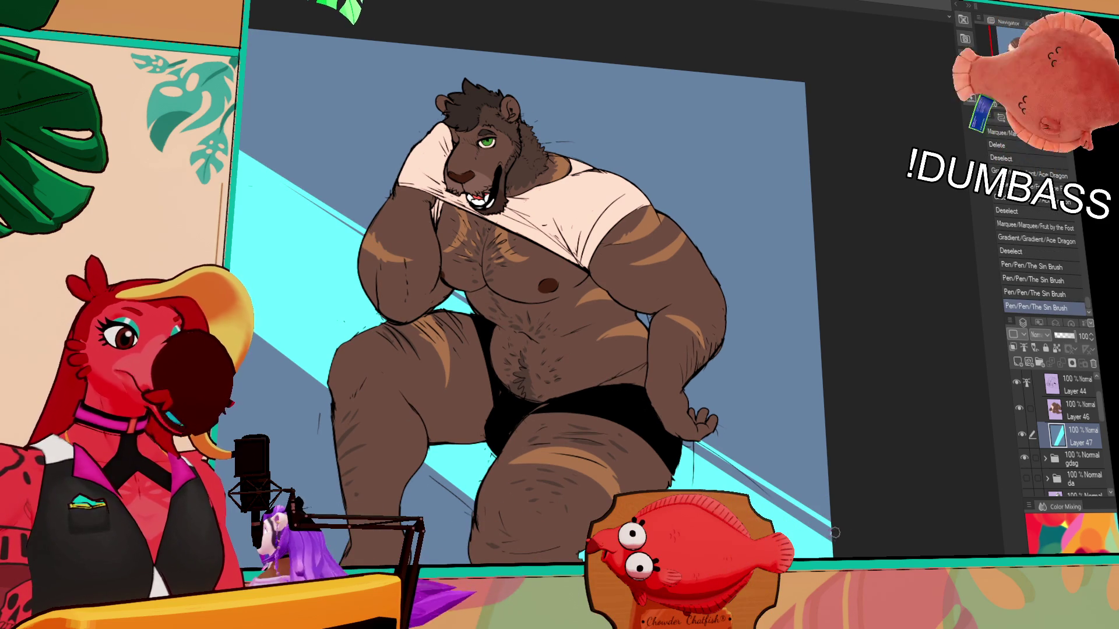
left_click_drag(832, 534, 269, 179)
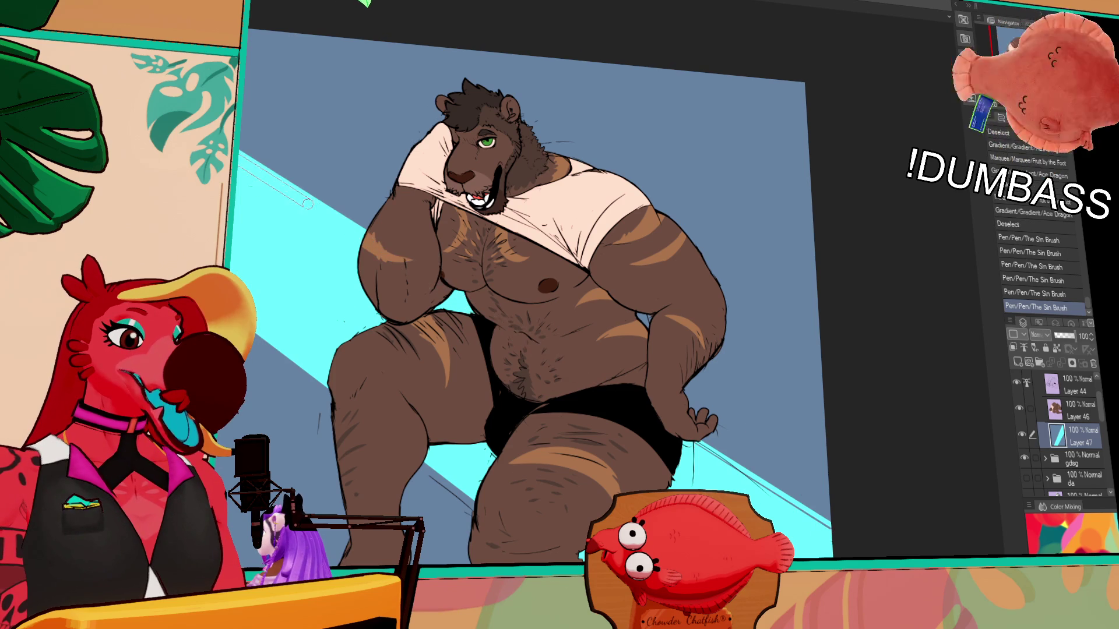
left_click_drag(796, 514, 845, 542)
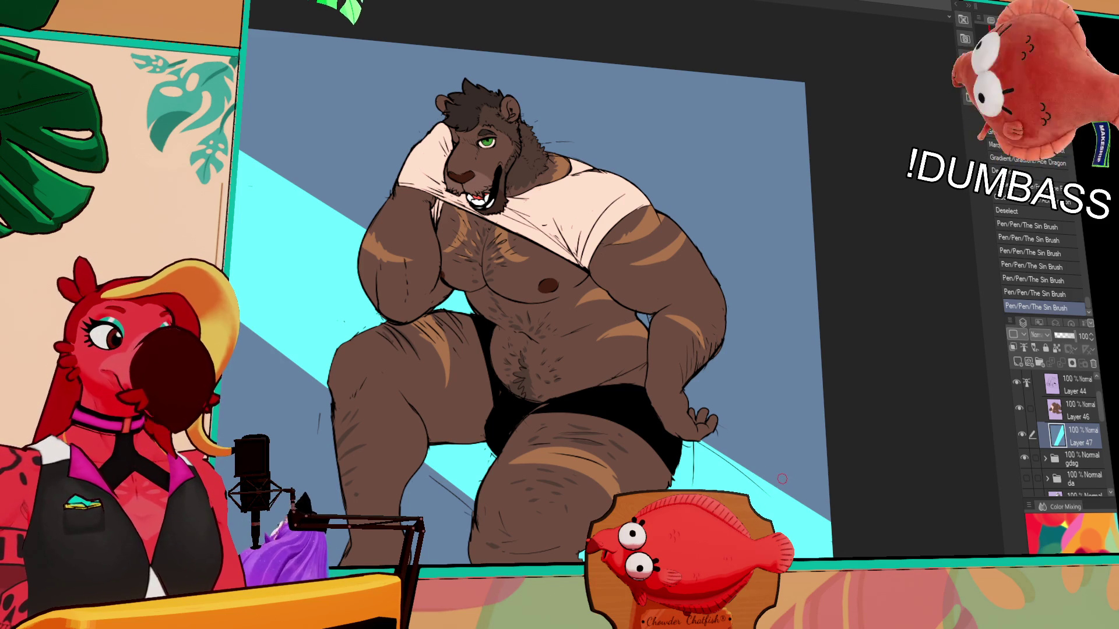
- Pan the bear artwork up and right to reposition the view
mouse_move(872, 467)
left_mouse_down()
mouse_move(901, 462)
mouse_move(906, 472)
left_mouse_up()
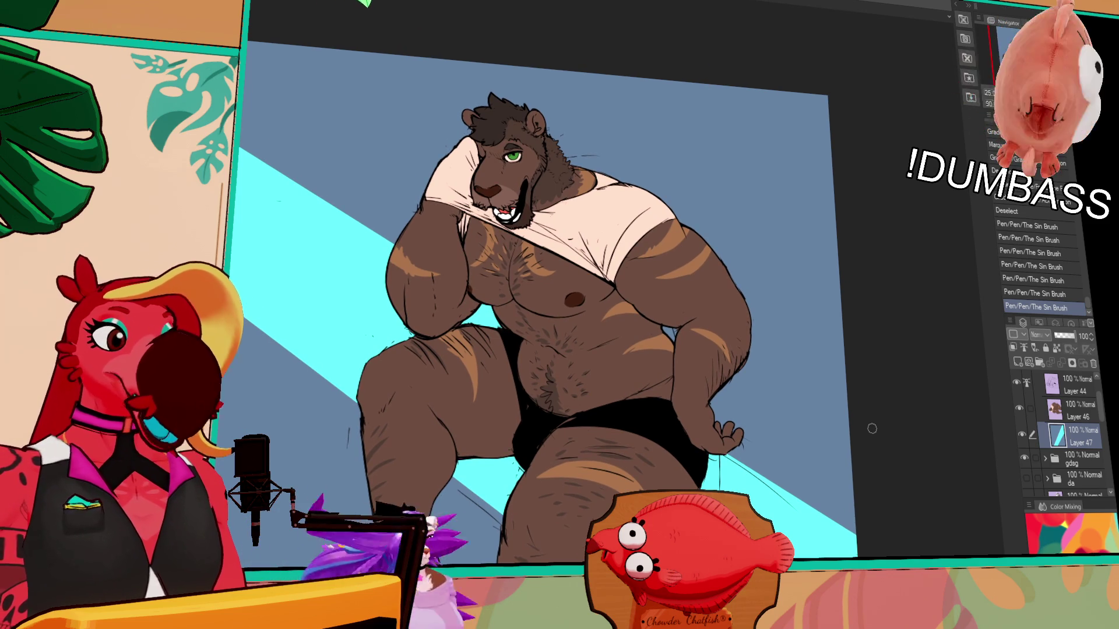
left_click_drag(900, 475, 900, 441)
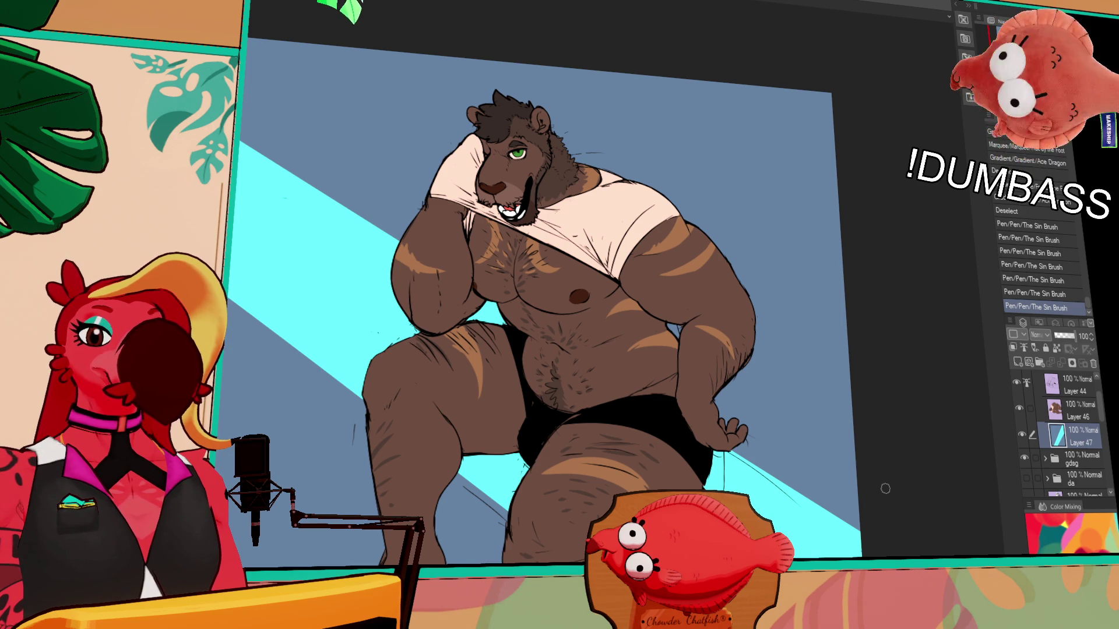
left_click_drag(878, 513, 897, 482)
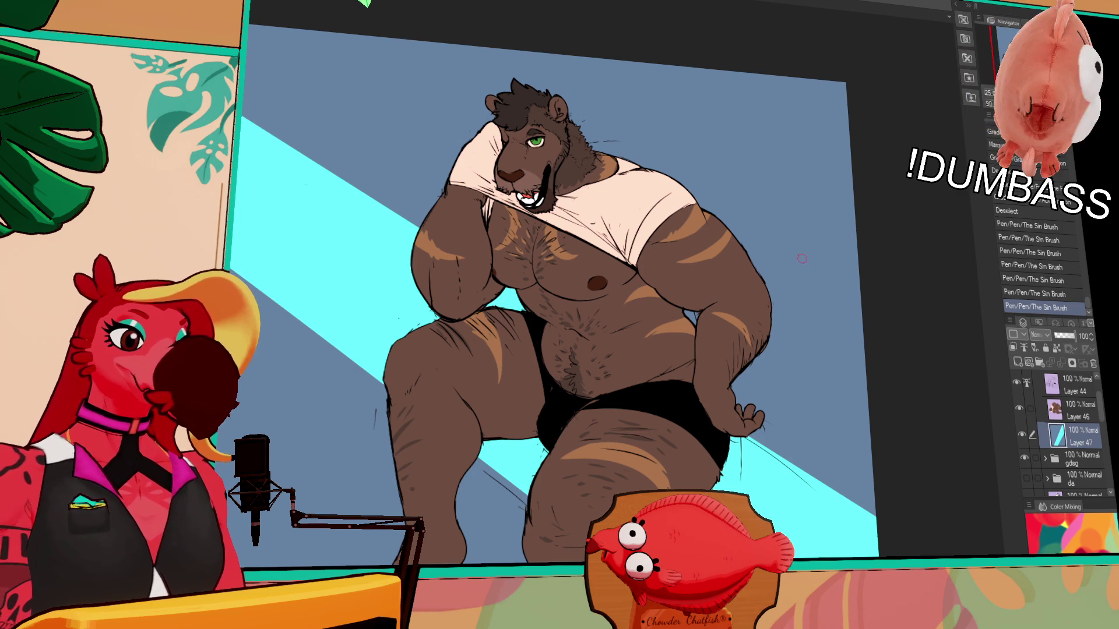
scroll(784, 235, "down", 1)
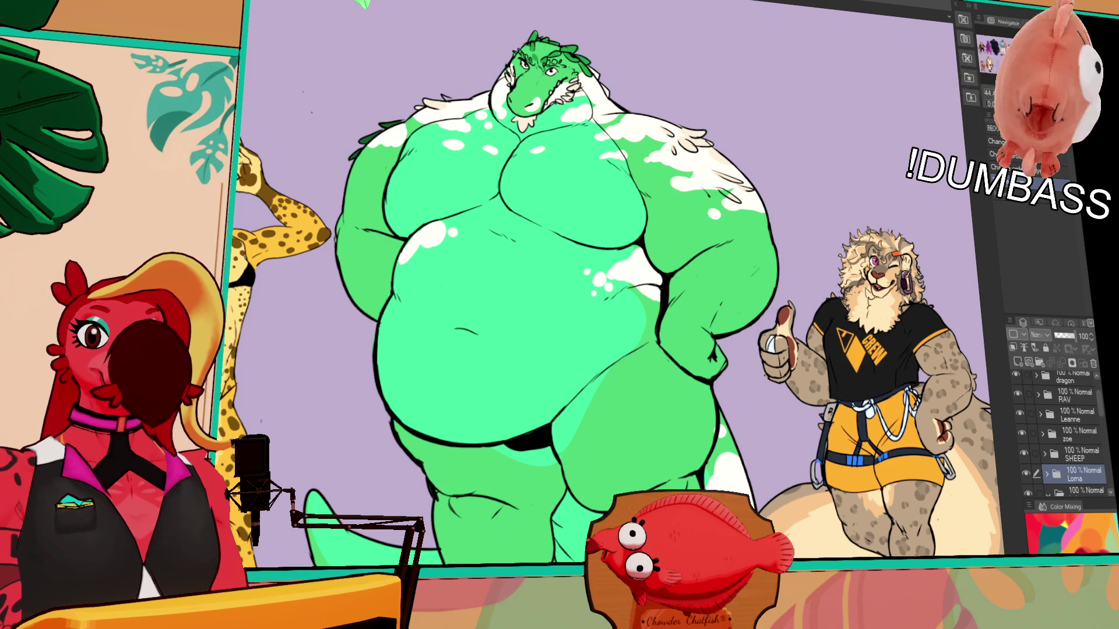
scroll(474, 81, "up", 1)
scroll(492, 95, "up", 1)
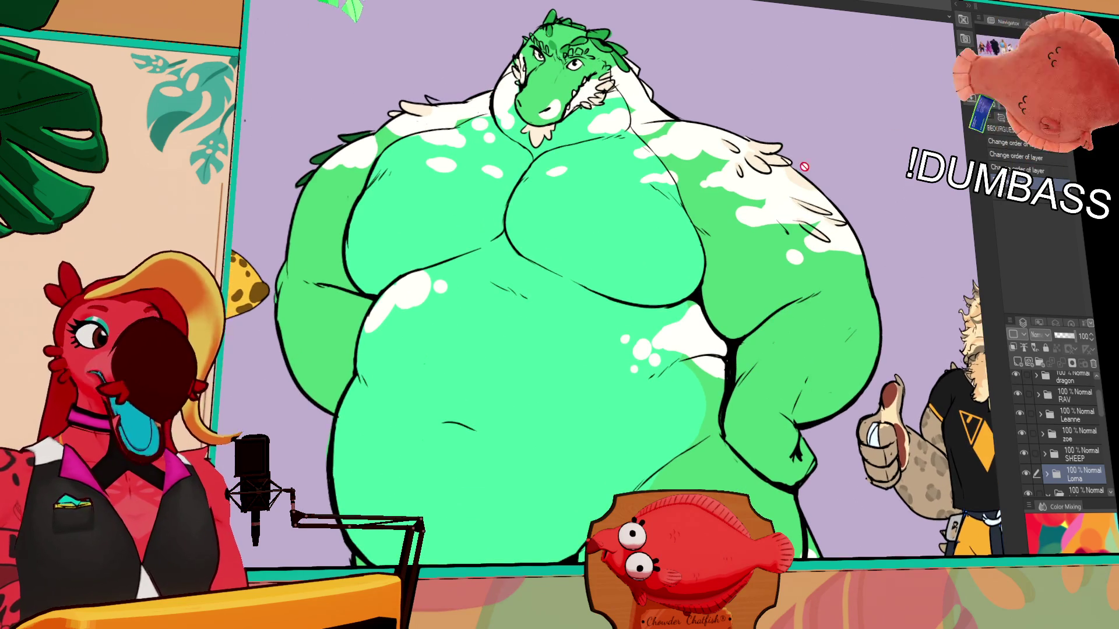
scroll(808, 167, "up", 1)
scroll(612, 280, "down", 1)
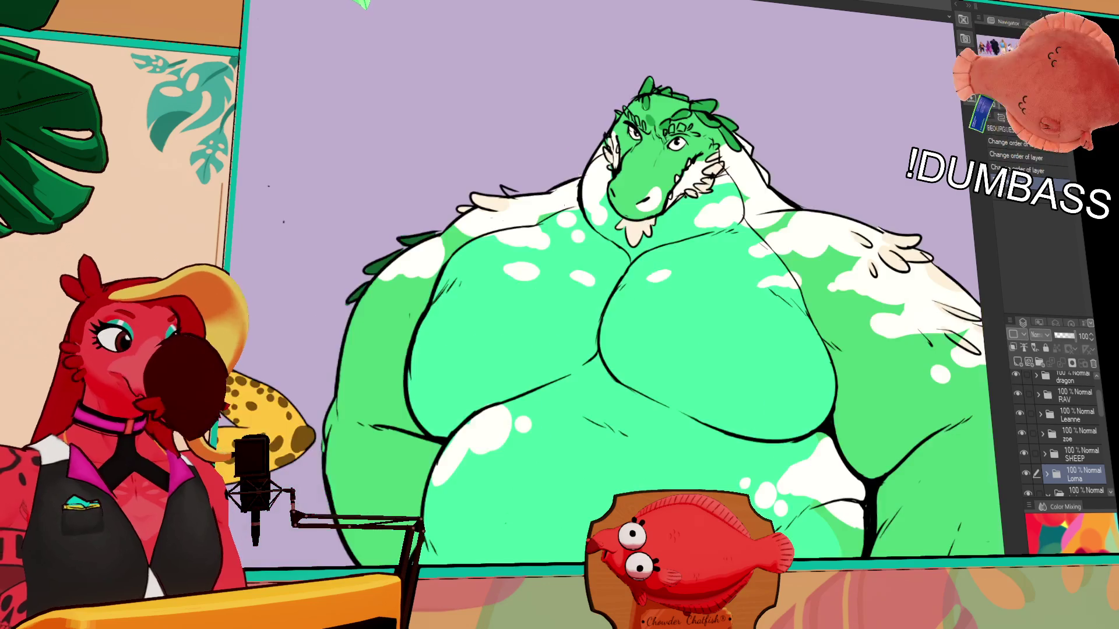
scroll(612, 280, "up", 1)
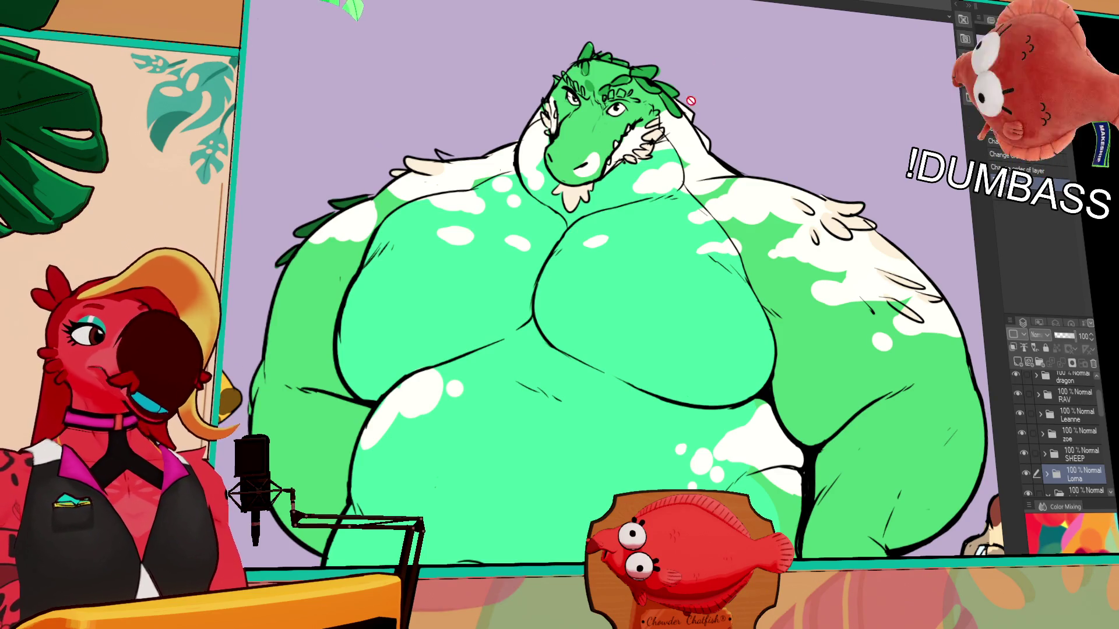
scroll(573, 141, "down", 1)
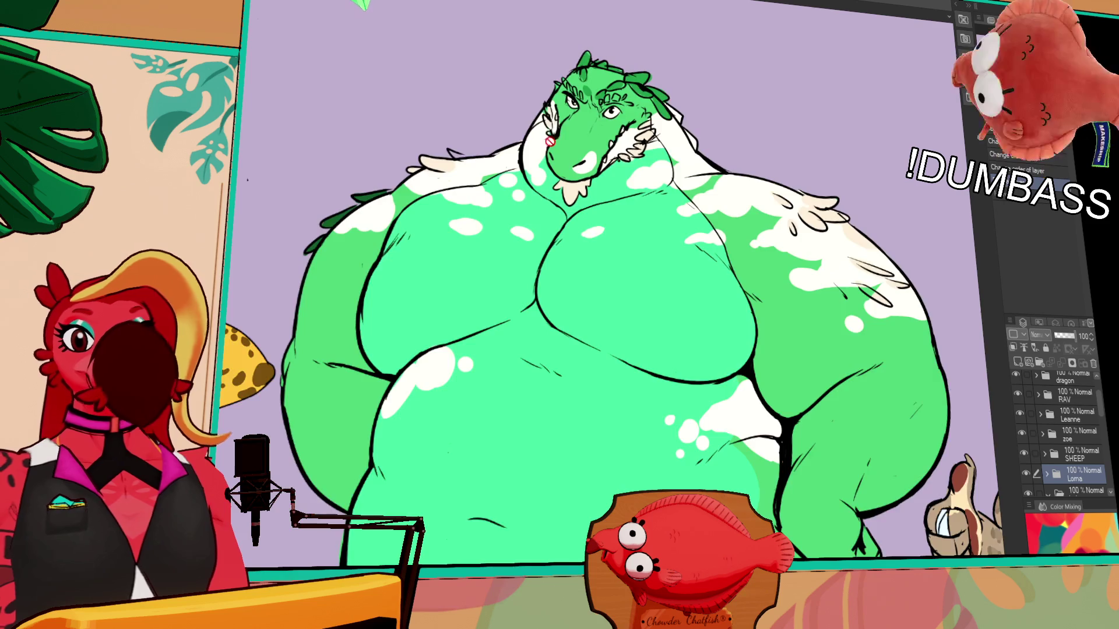
scroll(557, 141, "down", 1)
scroll(537, 147, "down", 1)
scroll(518, 146, "down", 1)
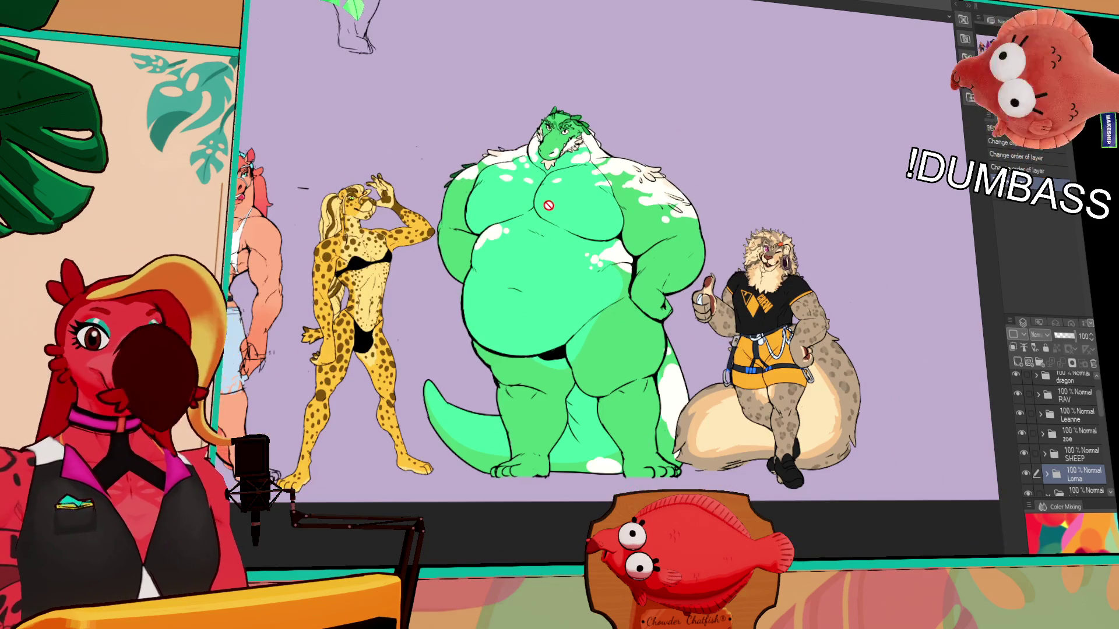
scroll(551, 179, "up", 1)
scroll(568, 156, "up", 1)
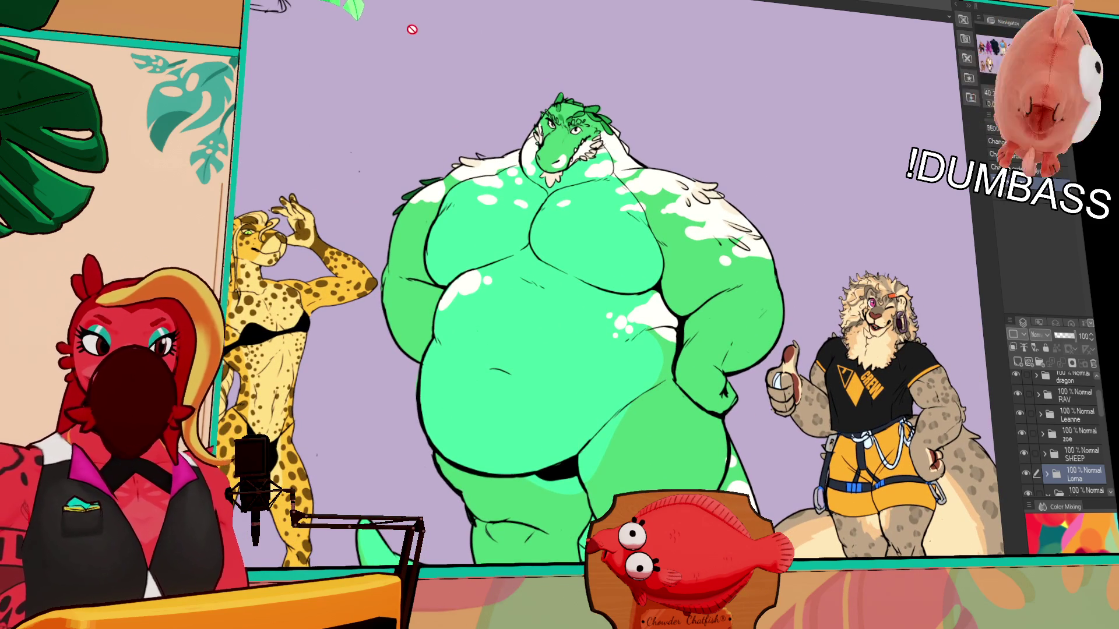
- Switch back to the bear illustration canvas with Ctrl+Tab
key("ctrl+Tab")
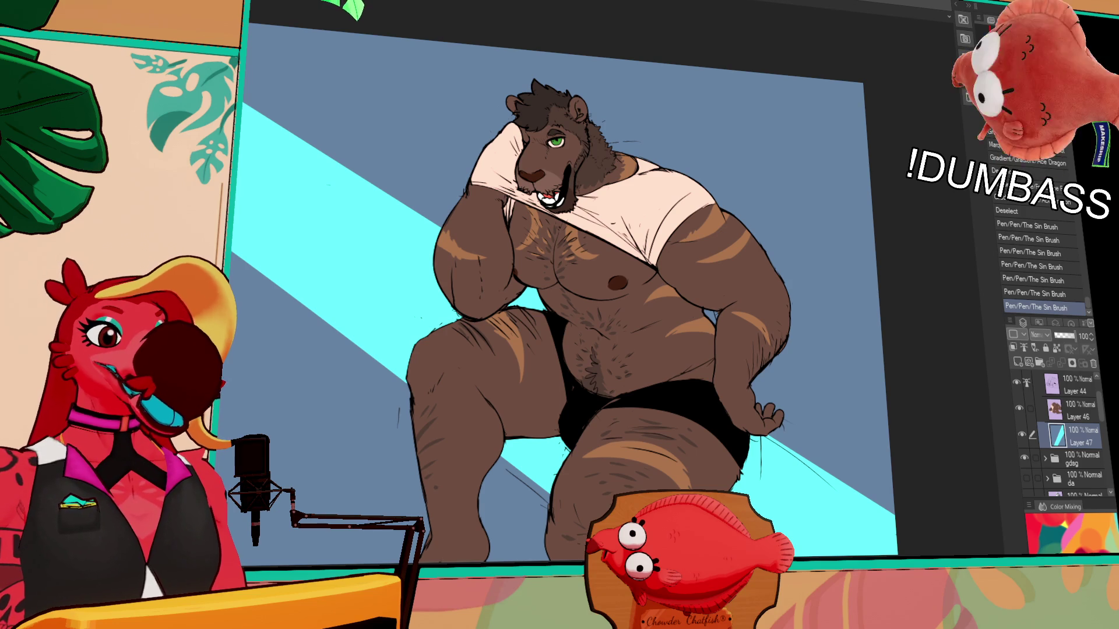
scroll(560, 289, "down", 3)
scroll(544, 259, "up", 3)
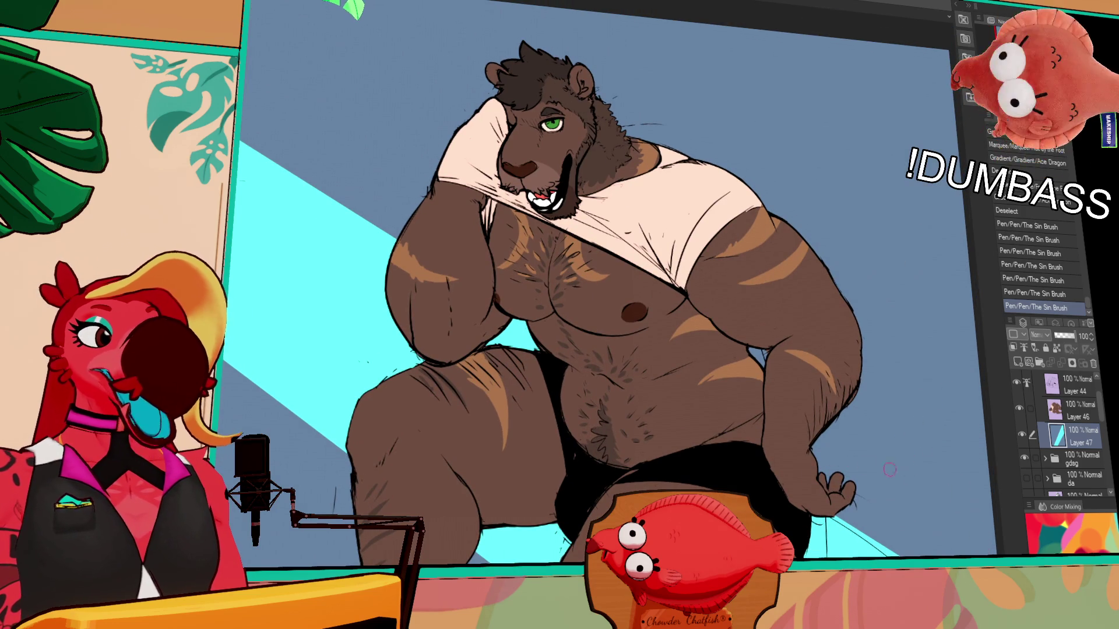
scroll(757, 358, "up", 1)
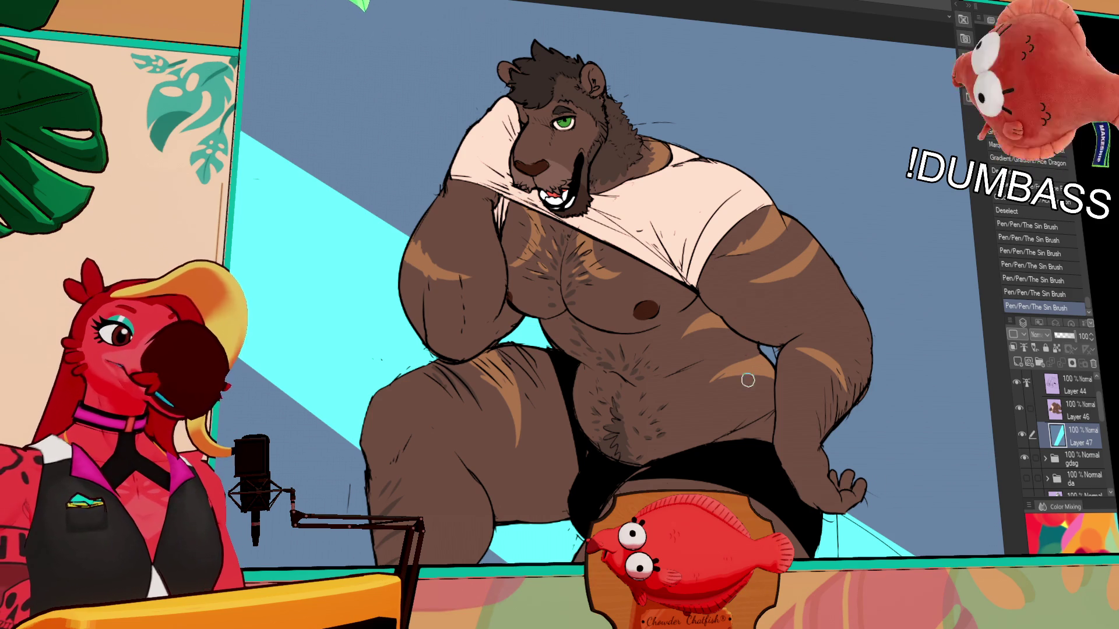
- Drag two gradients across the cyan band so it fades toward the top-left
mouse_move(891, 465)
left_mouse_down()
mouse_move(808, 368)
mouse_move(800, 465)
left_mouse_up()
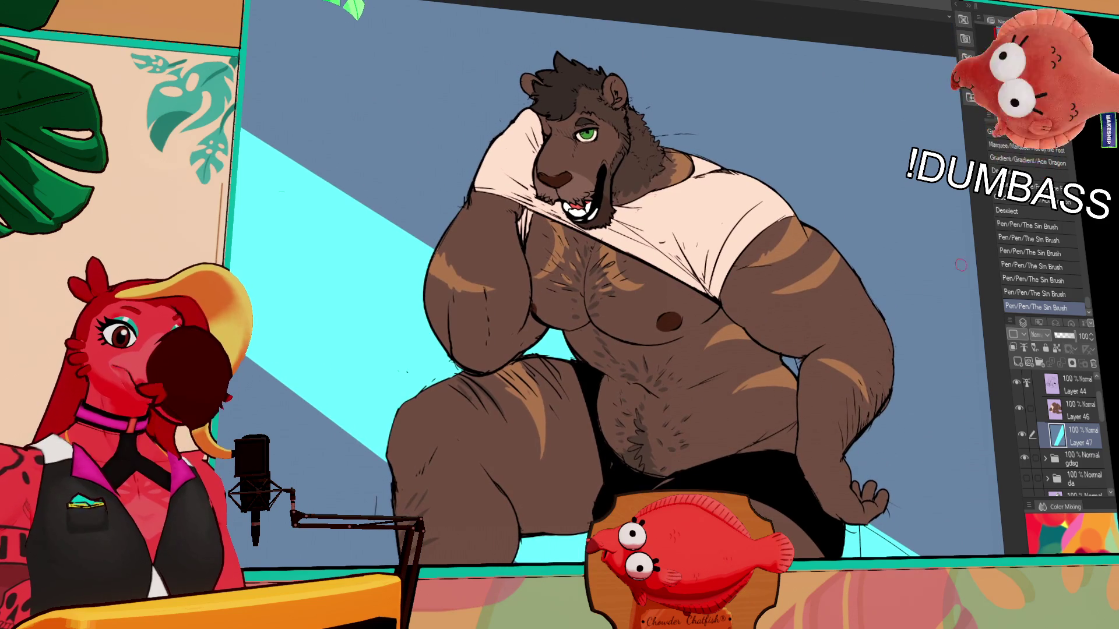
key("ctrl+minus")
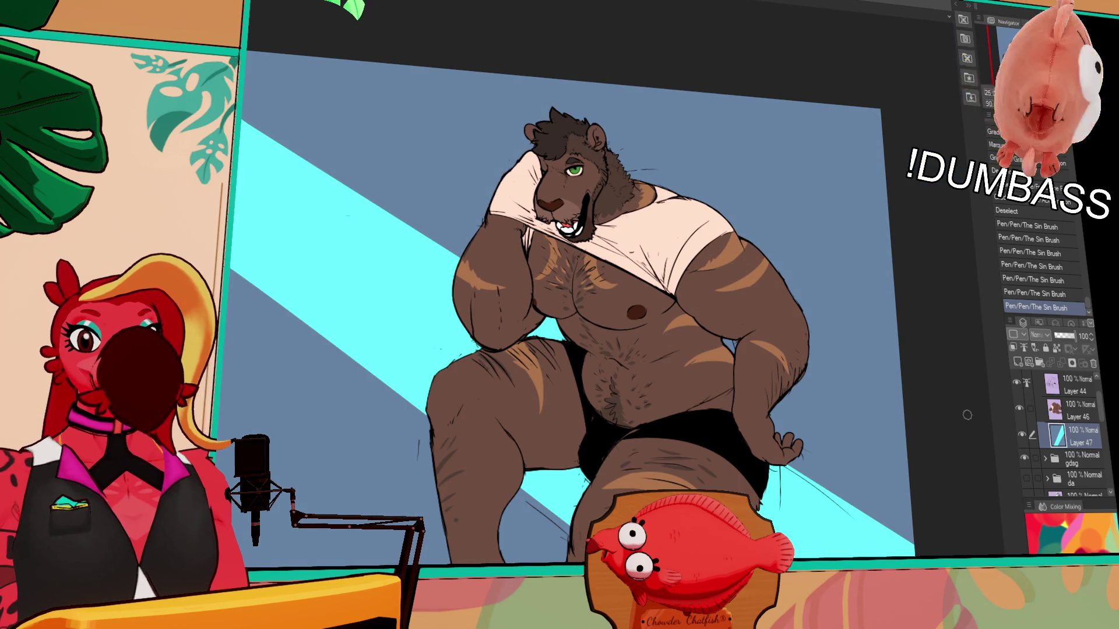
left_click_drag(437, 393, 254, 81)
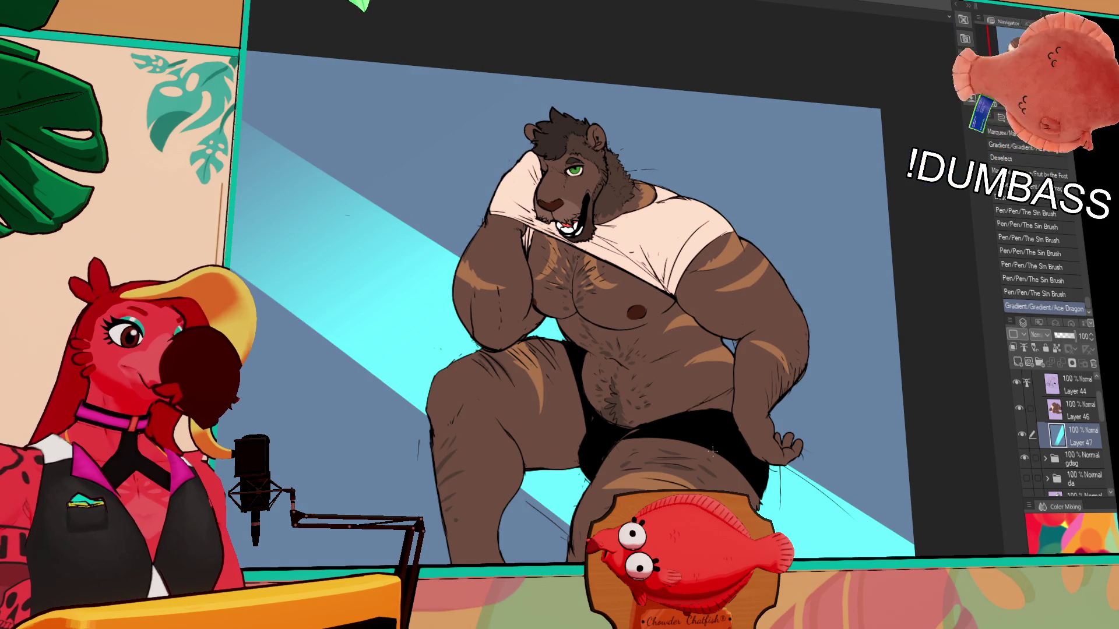
left_click_drag(437, 394, 254, 131)
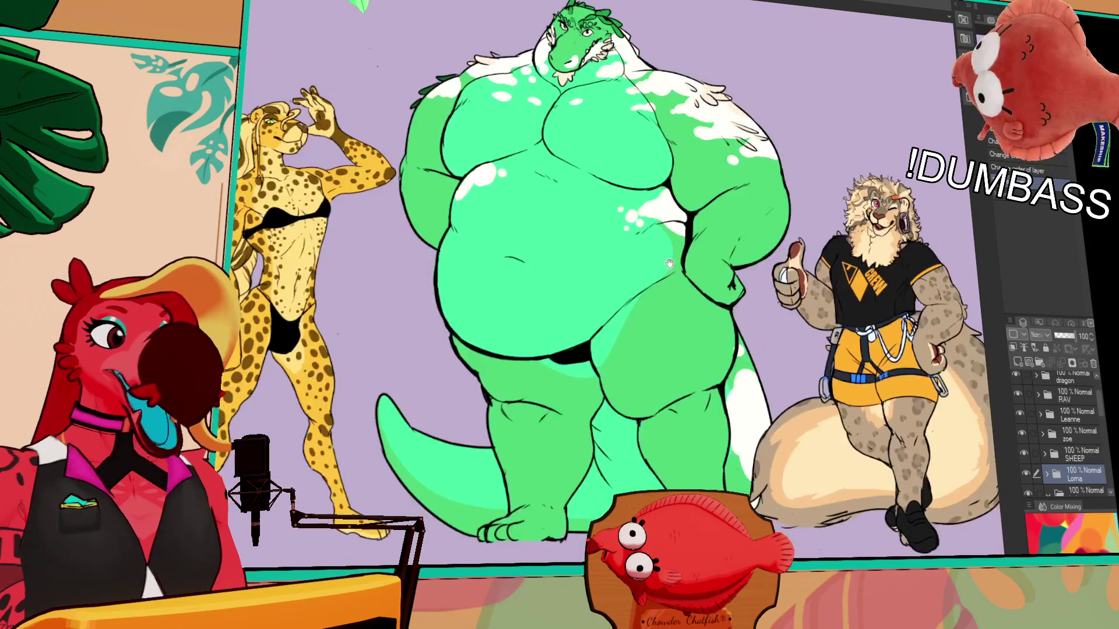
- Glance around the group artwork, then add a pen stroke to the bear illustration
left_click_drag(669, 262, 666, 285)
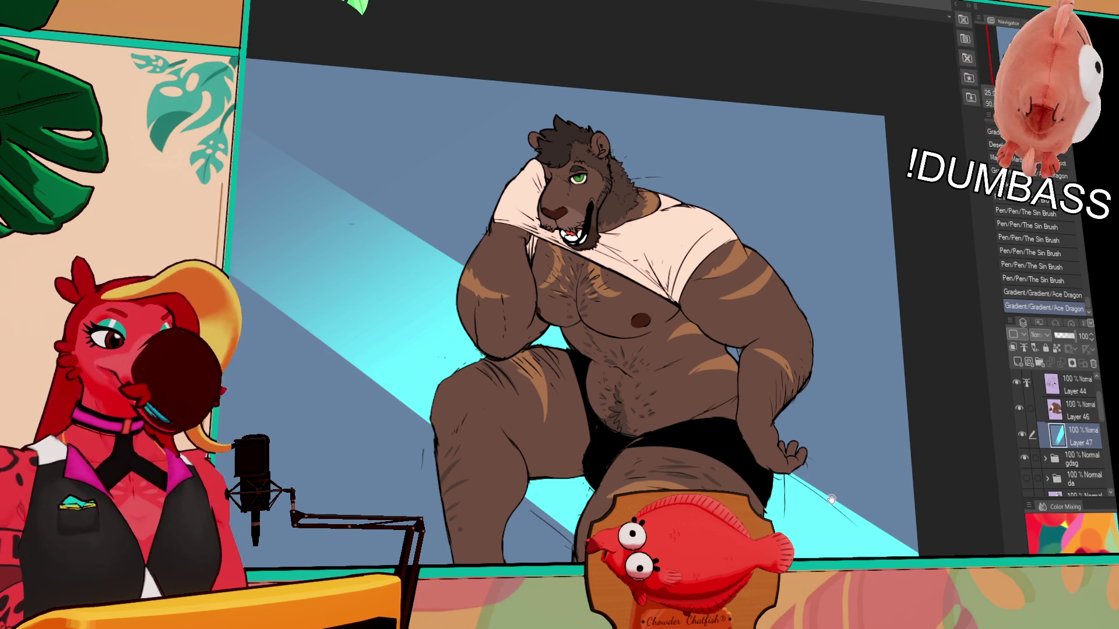
left_click_drag(787, 477, 743, 451)
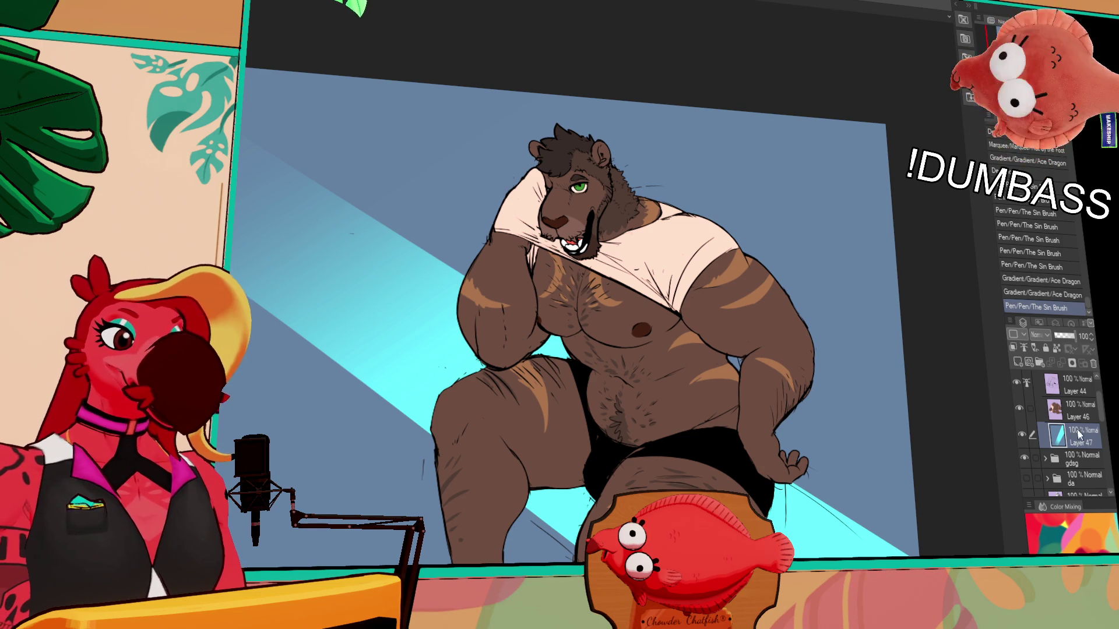
- Select Layer 46 and create a selection of the whole bear figure
left_click(1056, 408)
left_click_drag(827, 453, 840, 438)
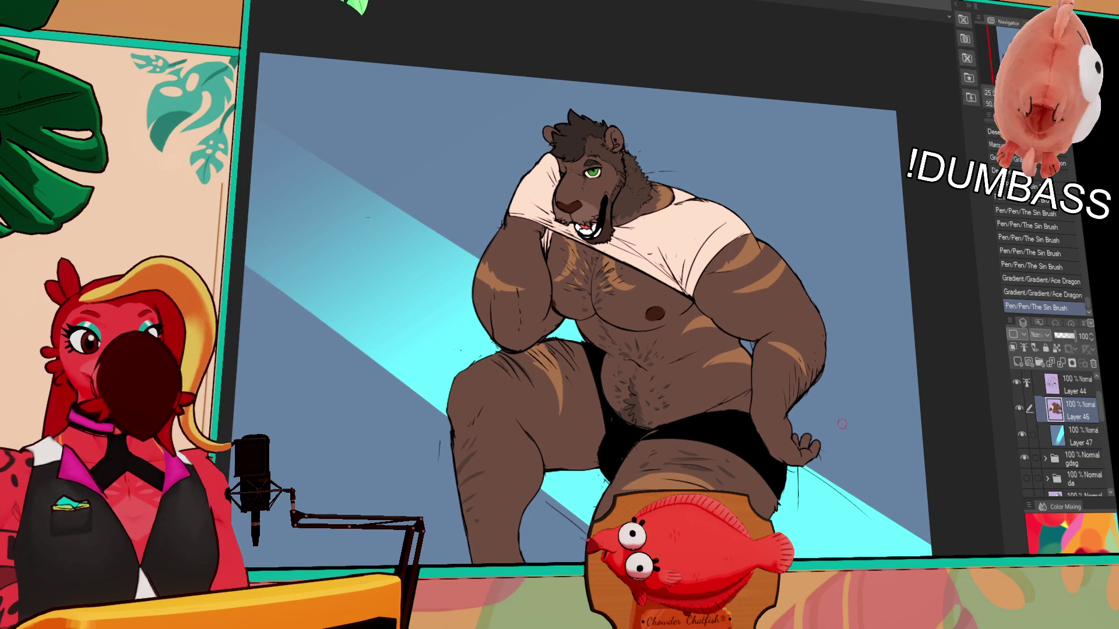
left_click(1055, 409, "ctrl")
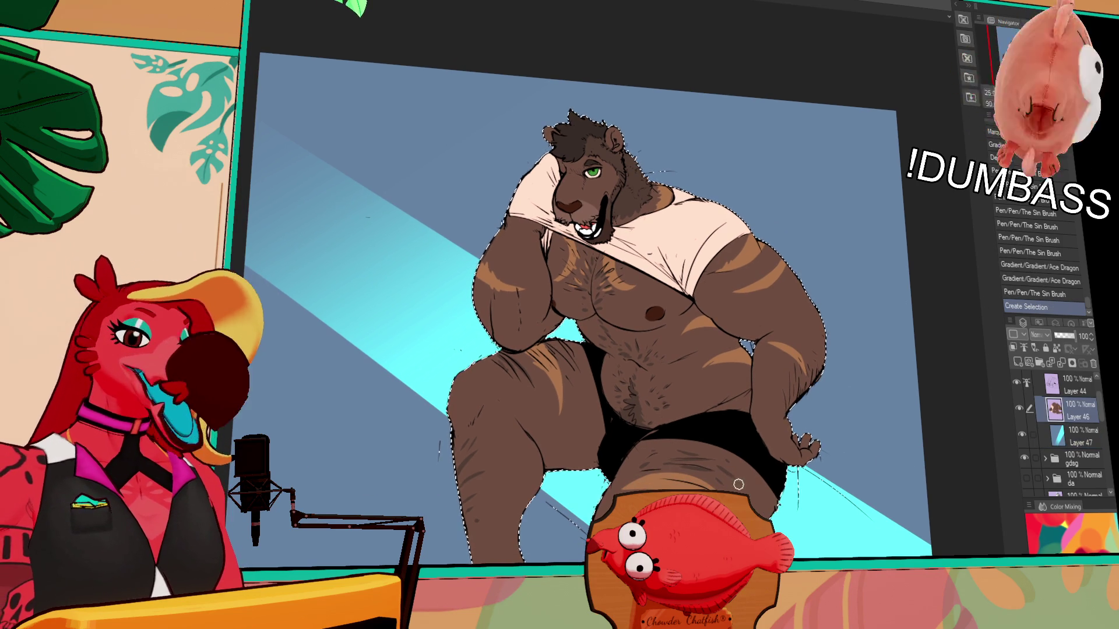
left_click_drag(750, 486, 764, 483)
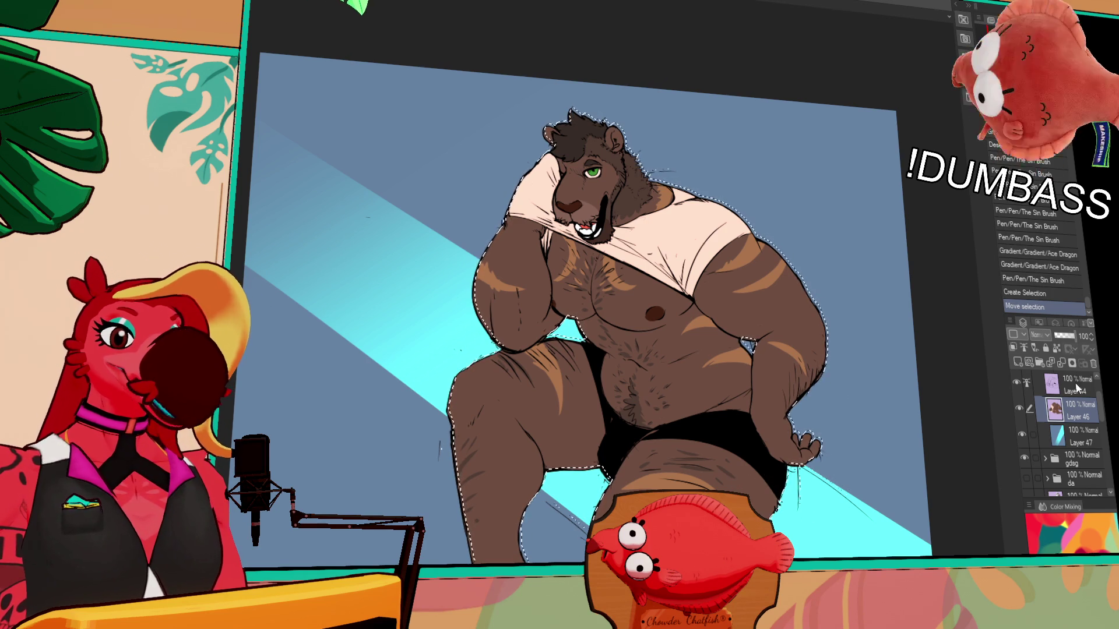
- Add a new raster layer, fill a cyan gradient glow around the bear and deselect
left_click(1018, 364)
left_click_drag(945, 401, 932, 441)
key("ctrl+d")
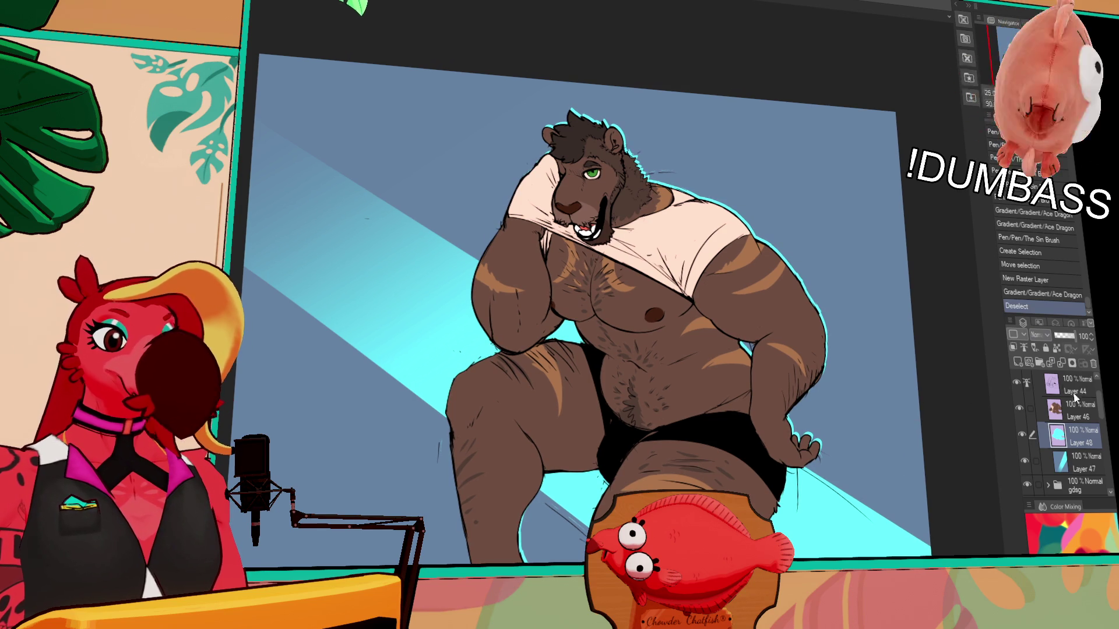
key("ctrl+plus")
key("ctrl+plus")
key("ctrl+plus")
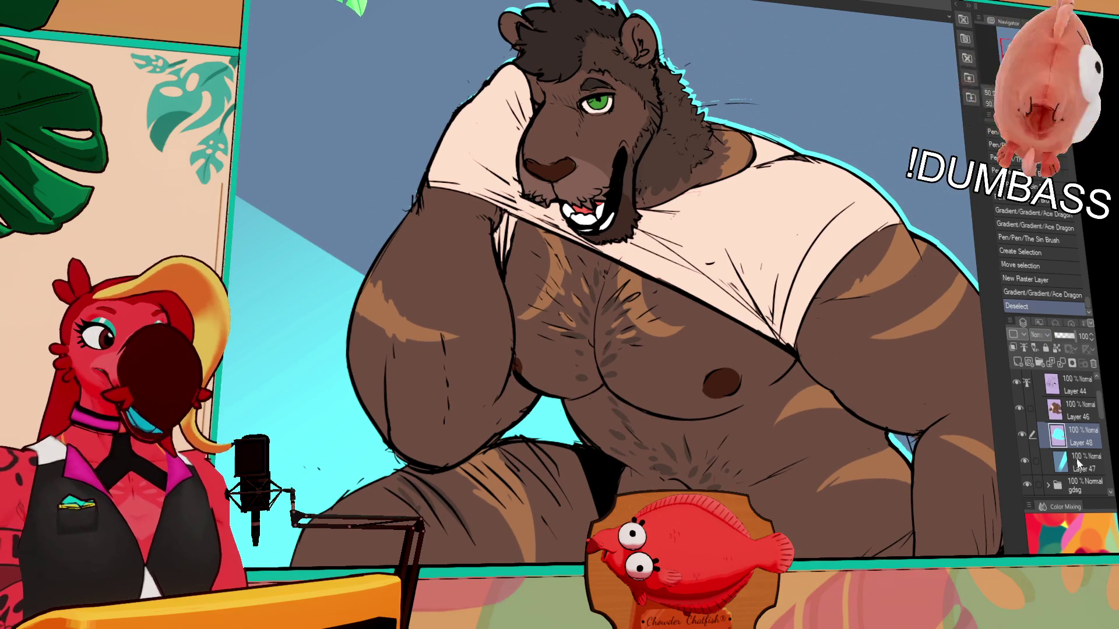
- Create Layer 49 above the bear with transparent pixels locked and Multiply blending
left_click(1071, 408)
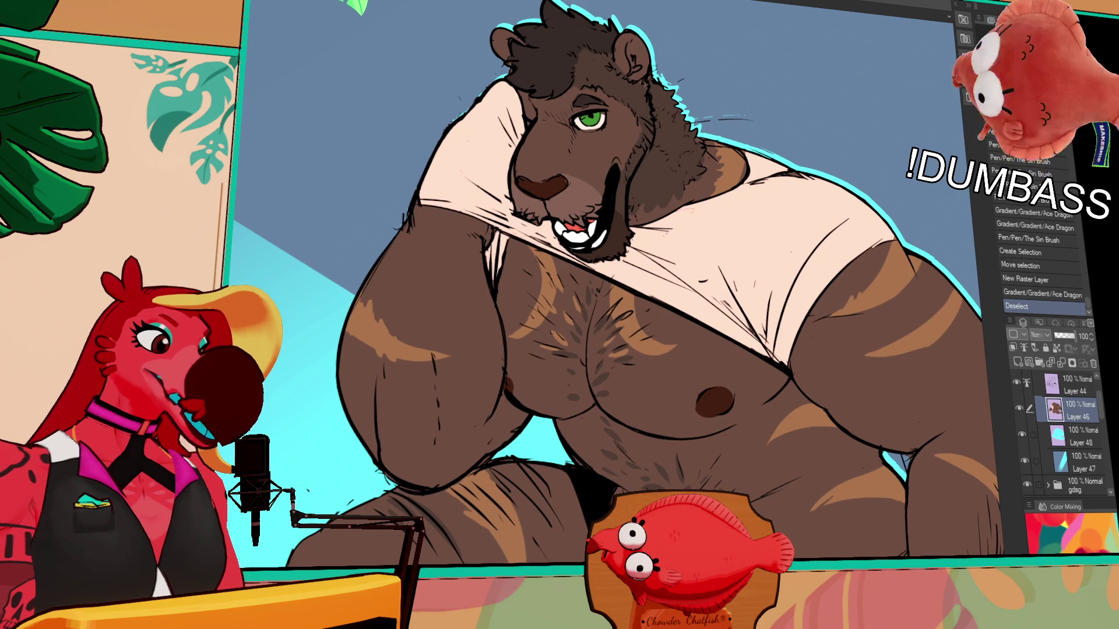
left_click(1017, 361)
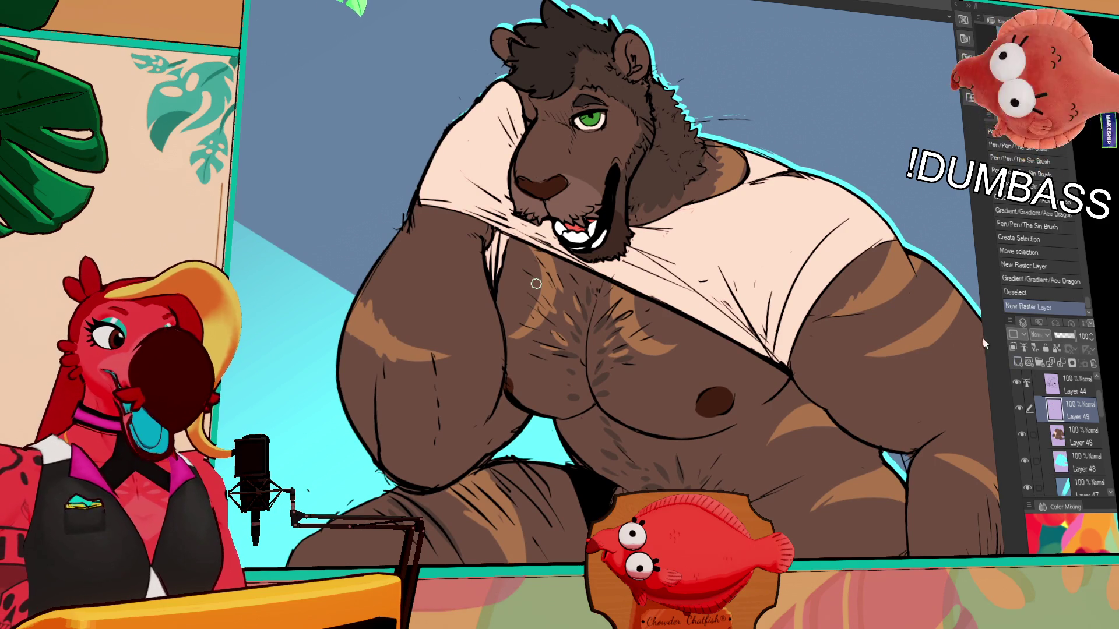
left_click_drag(684, 342, 671, 322)
key("ctrl+z")
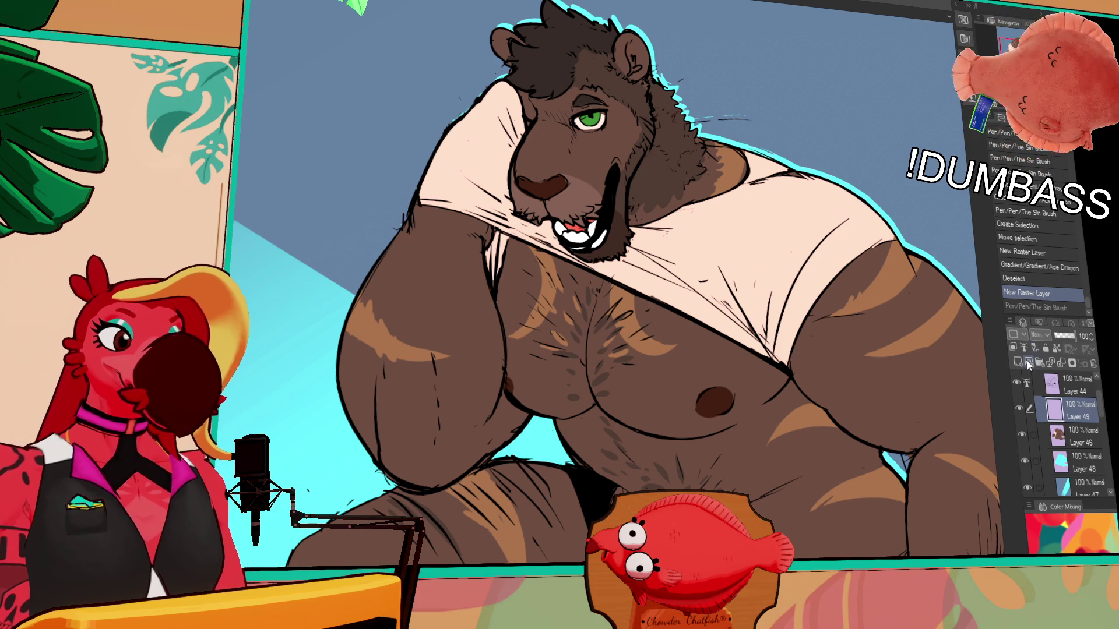
left_click(1054, 347)
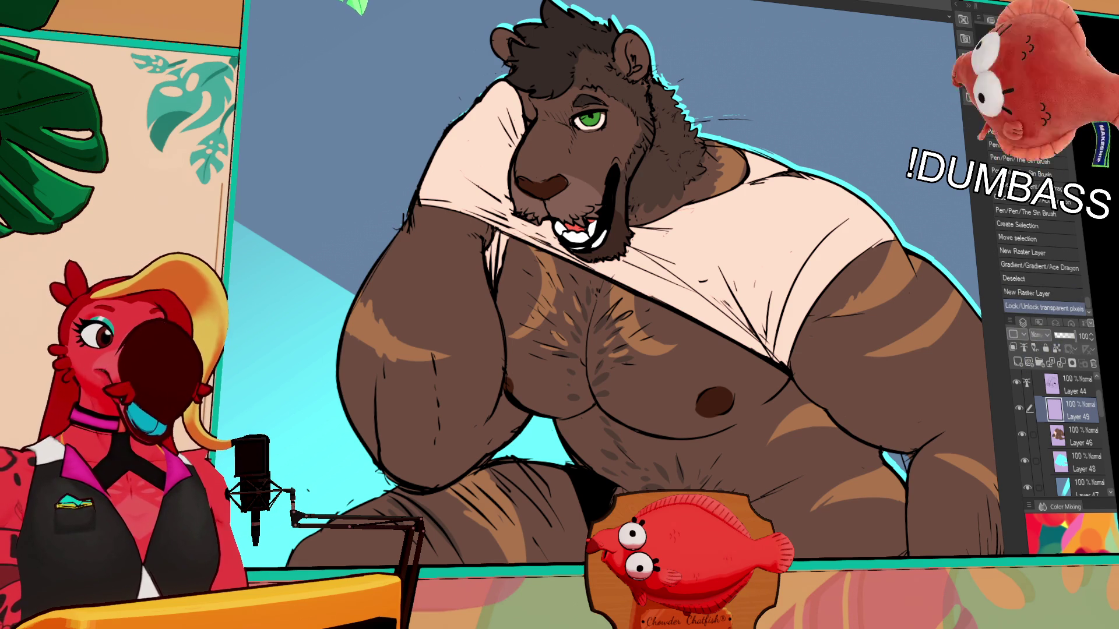
key("shift+plus")
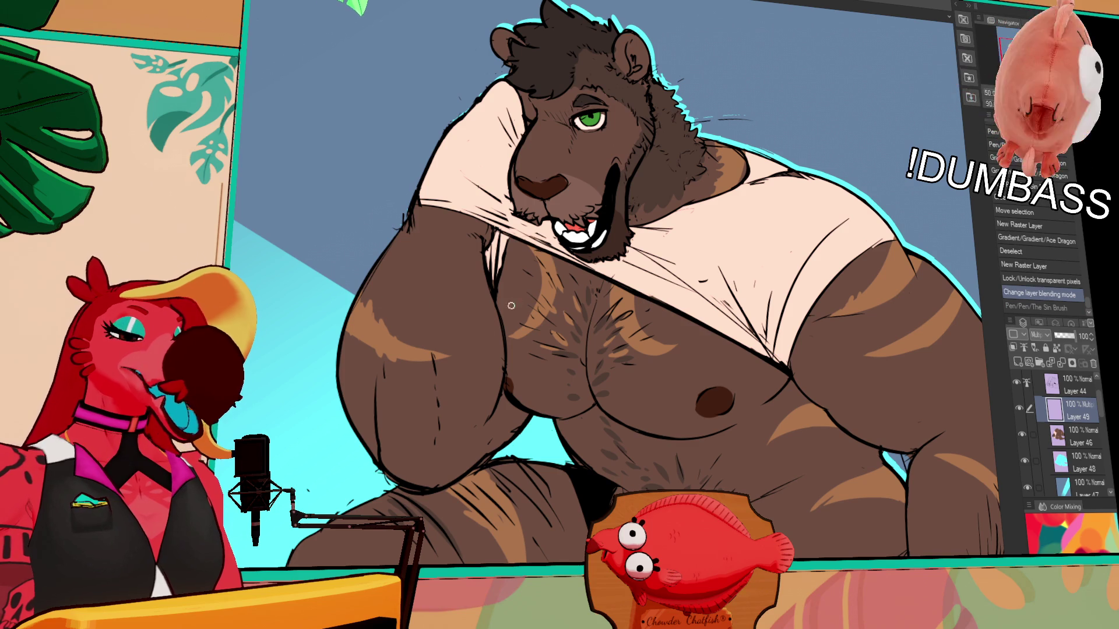
- Sketch dark fur strokes up the bear's face and onto the chest, undoing misses
left_click_drag(575, 143, 584, 194)
key("ctrl+z")
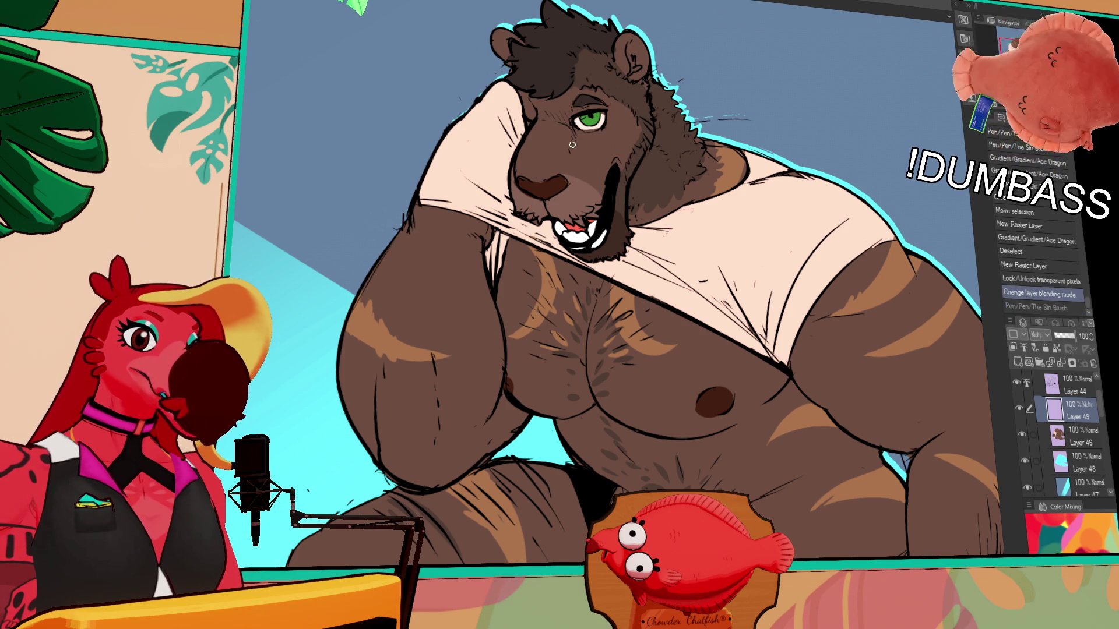
mouse_move(585, 187)
left_mouse_down()
mouse_move(558, 130)
mouse_move(557, 156)
left_mouse_up()
left_click_drag(555, 151, 556, 159)
key("ctrl+z")
mouse_move(690, 344)
left_mouse_down()
mouse_move(693, 366)
mouse_move(689, 355)
left_mouse_up()
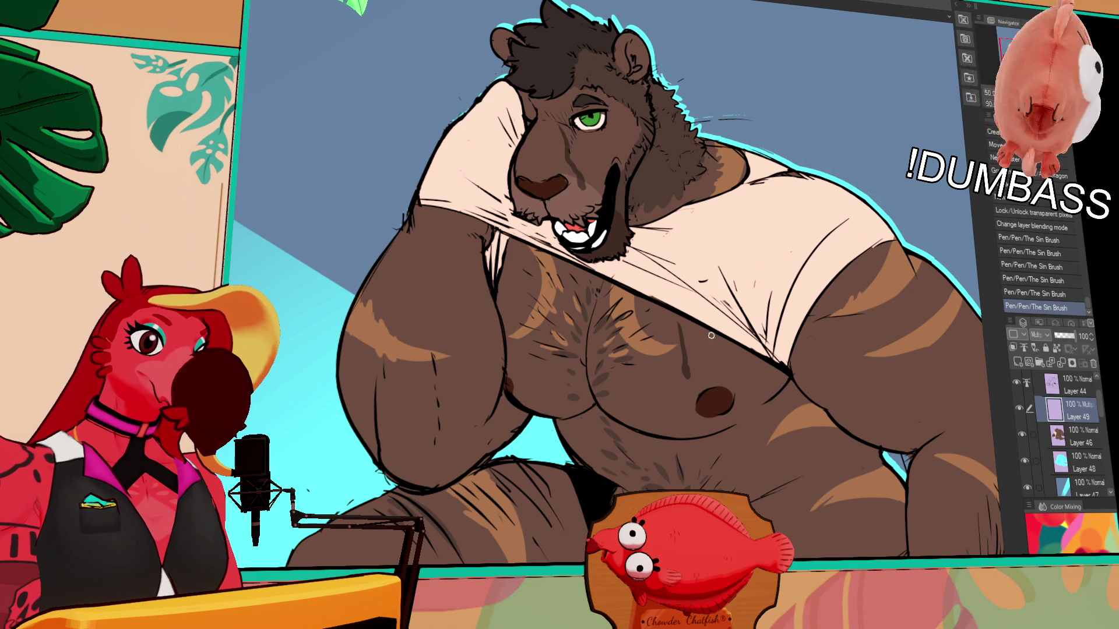
- Add fur strokes down the chest and beside the nipple, redoing unwanted ones
mouse_move(661, 392)
left_mouse_down()
mouse_move(648, 437)
mouse_move(655, 410)
mouse_move(666, 438)
mouse_move(627, 422)
left_mouse_up()
key("ctrl+z")
key("ctrl+z")
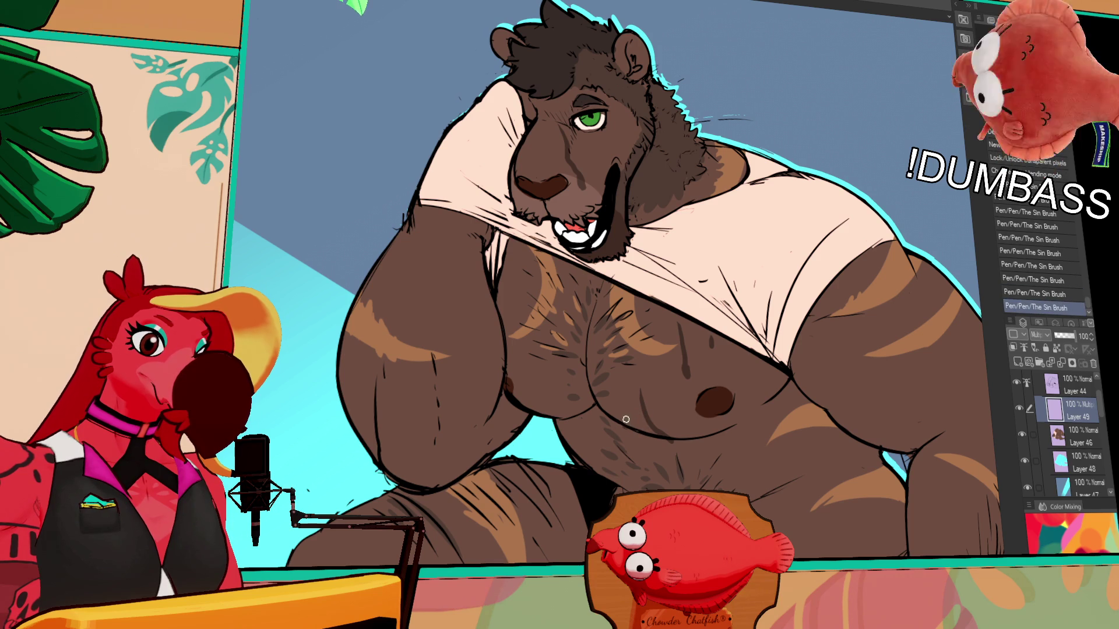
key("ctrl+z")
key("ctrl+z")
left_click_drag(649, 416, 669, 441)
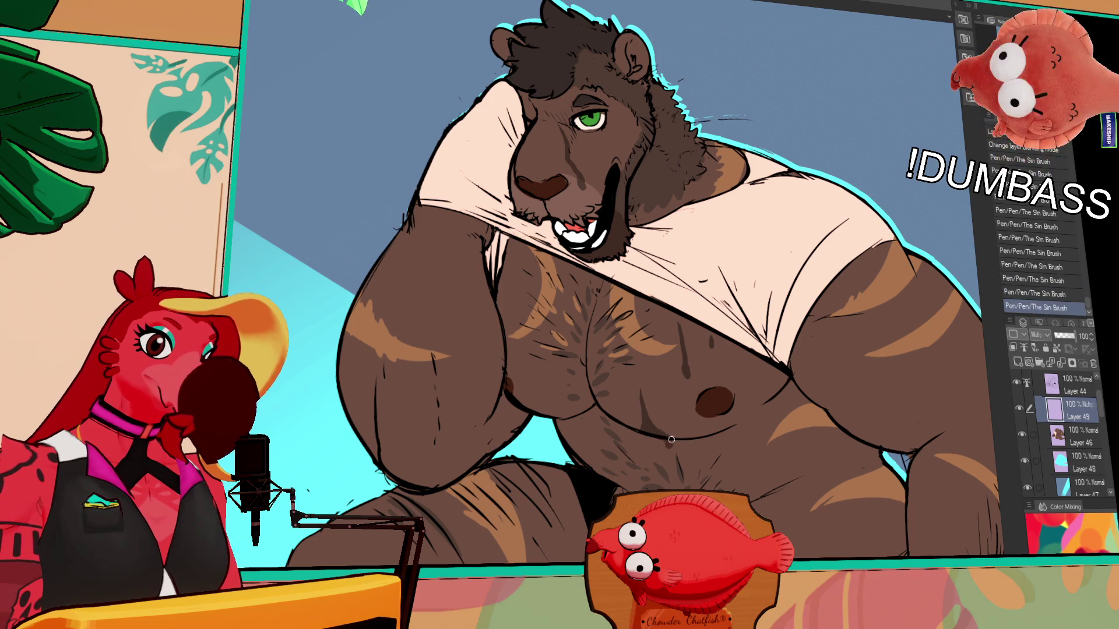
mouse_move(769, 383)
left_mouse_down()
mouse_move(760, 418)
mouse_move(750, 376)
left_mouse_up()
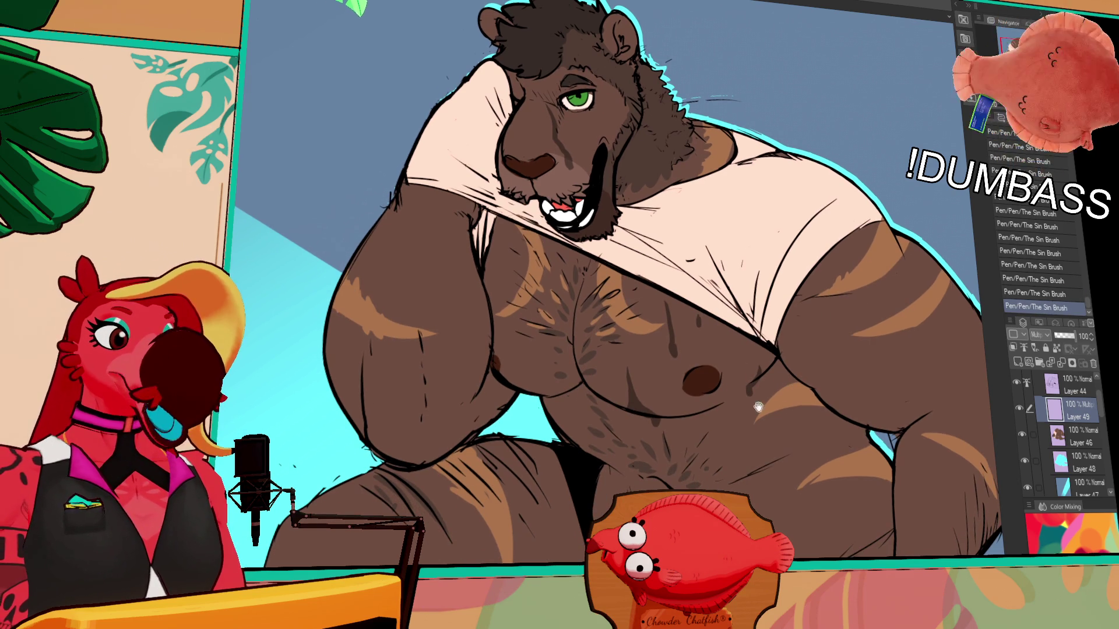
- Refine the fur stroke beside the nipple and add dark fur strokes on the belly
left_click_drag(759, 369, 753, 389)
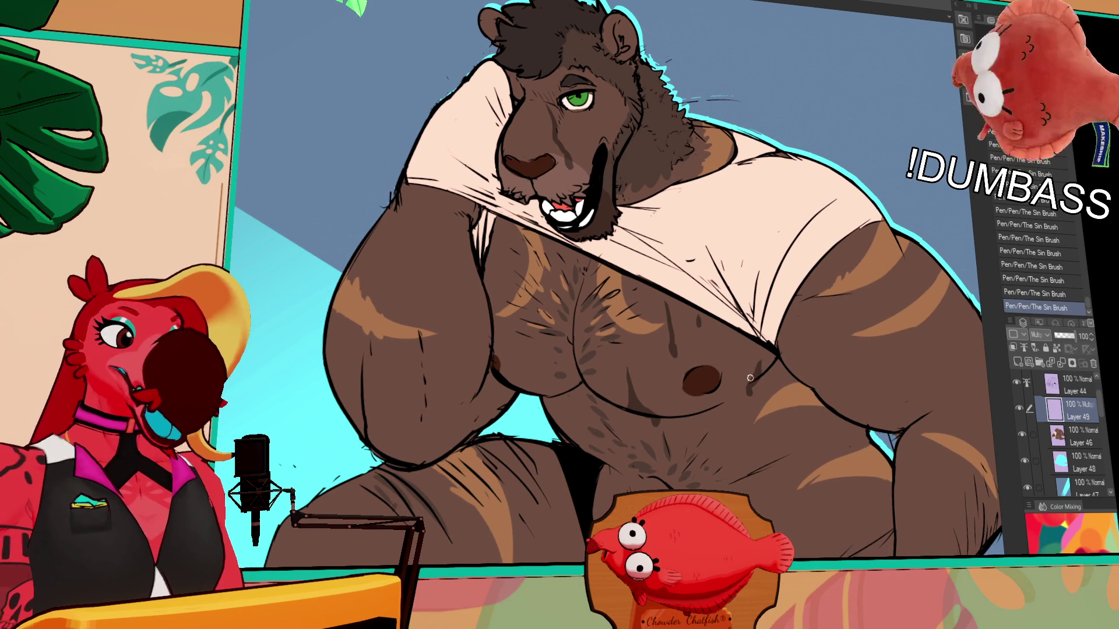
key("ctrl+z")
left_click_drag(759, 359, 753, 376)
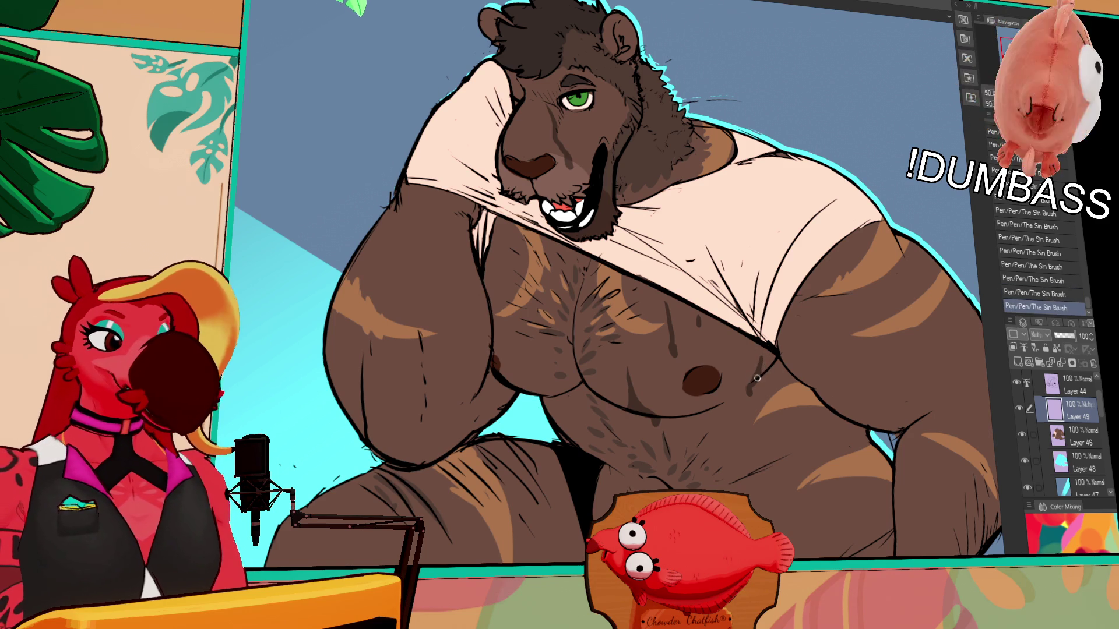
key("ctrl+z")
mouse_move(776, 359)
left_mouse_down()
mouse_move(766, 372)
mouse_move(883, 380)
left_mouse_up()
mouse_move(771, 441)
left_mouse_down()
mouse_move(775, 409)
mouse_move(763, 452)
mouse_move(733, 461)
left_mouse_up()
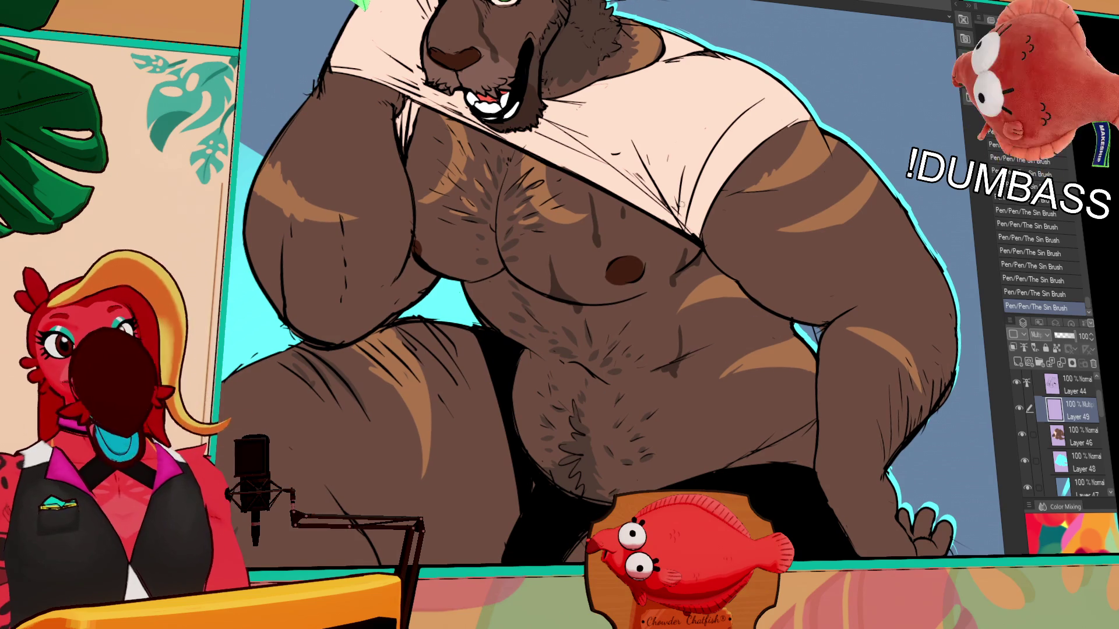
- Pan the bear canvas to bring the head into view
mouse_move(697, 247)
left_mouse_down()
mouse_move(737, 319)
mouse_move(816, 337)
left_mouse_up()
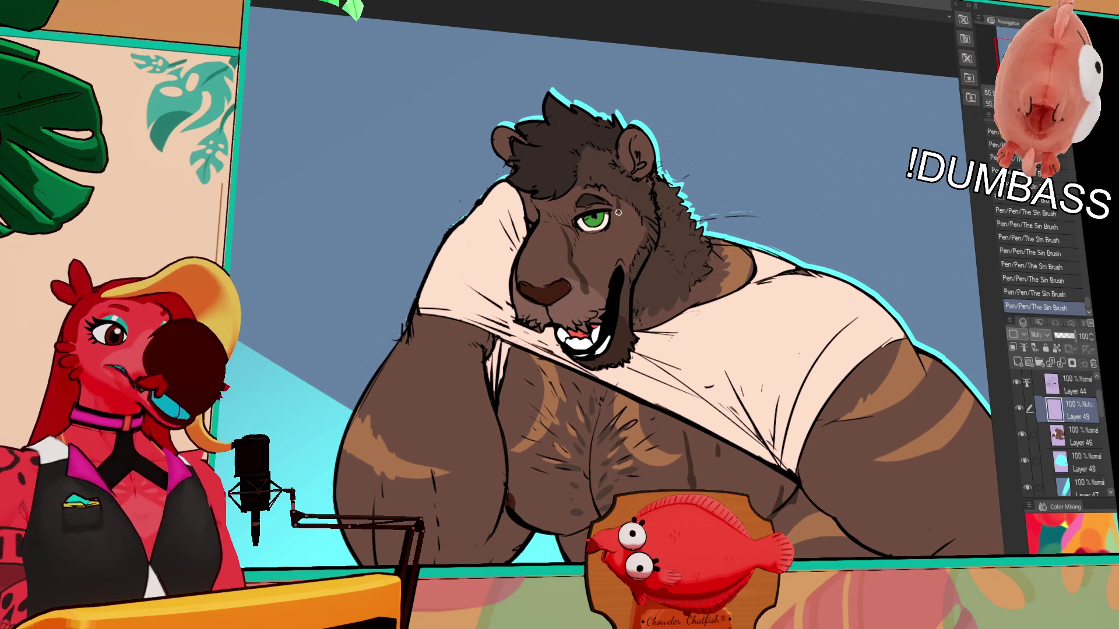
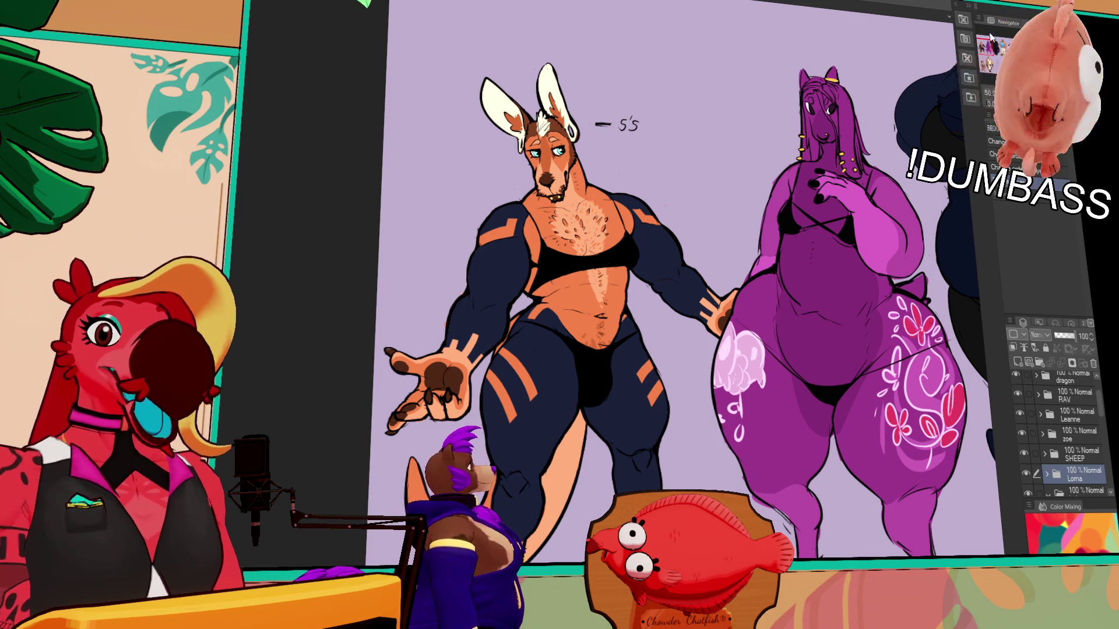
scroll(596, 315, "right", 5)
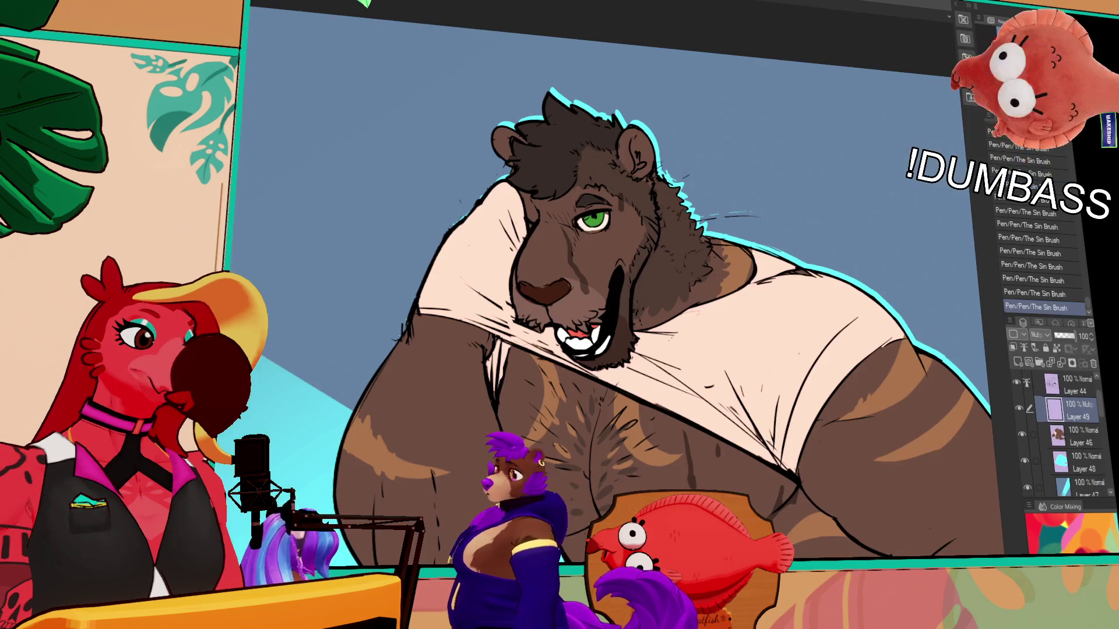
- Switch to the shirt-lifting character illustration and frame the belly and legs in view
key("ctrl+Tab")
scroll(744, 258, "up", 2)
left_click_drag(744, 259, 730, 234)
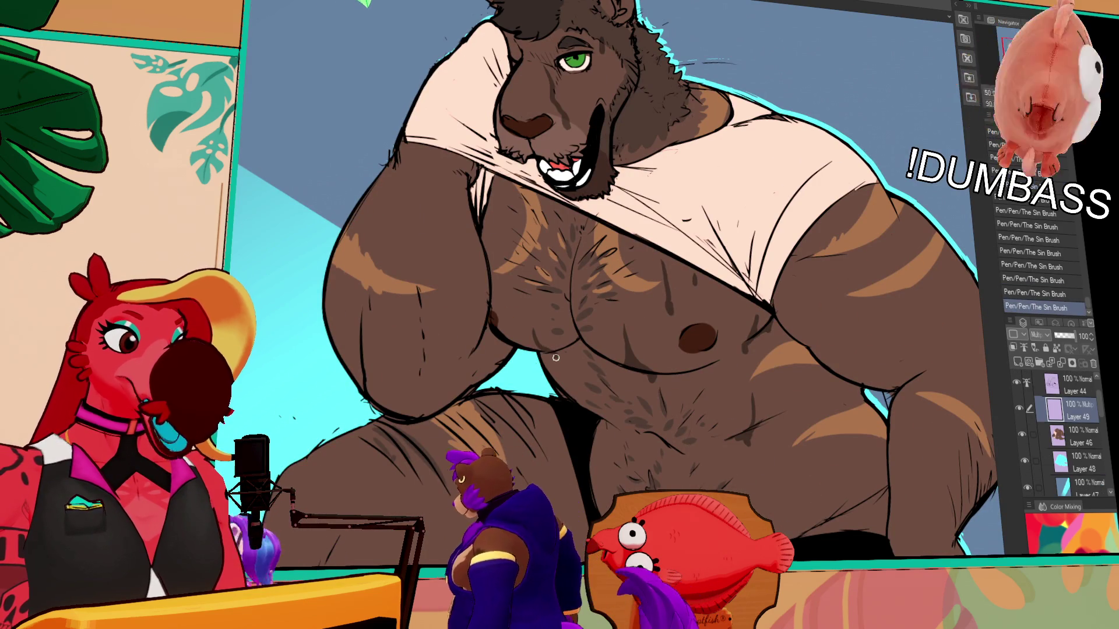
left_click_drag(659, 437, 655, 416)
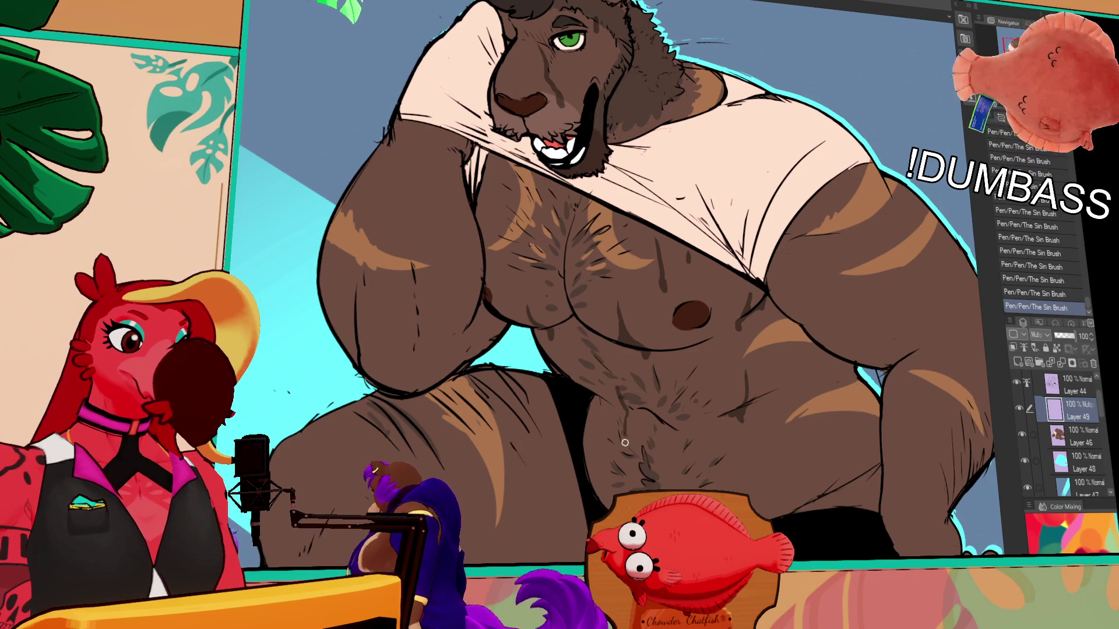
left_click_drag(721, 480, 742, 380)
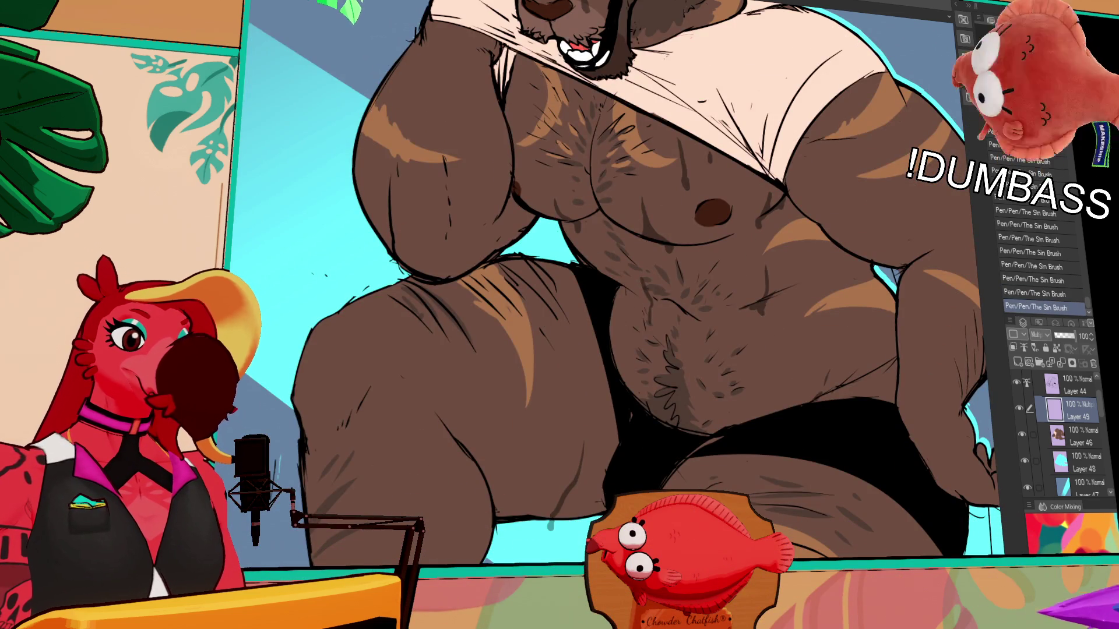
left_click_drag(567, 492, 648, 425)
- Compare the last Sin Brush stroke by toggling it off and on with undo/redo, keeping it
key("ctrl+z")
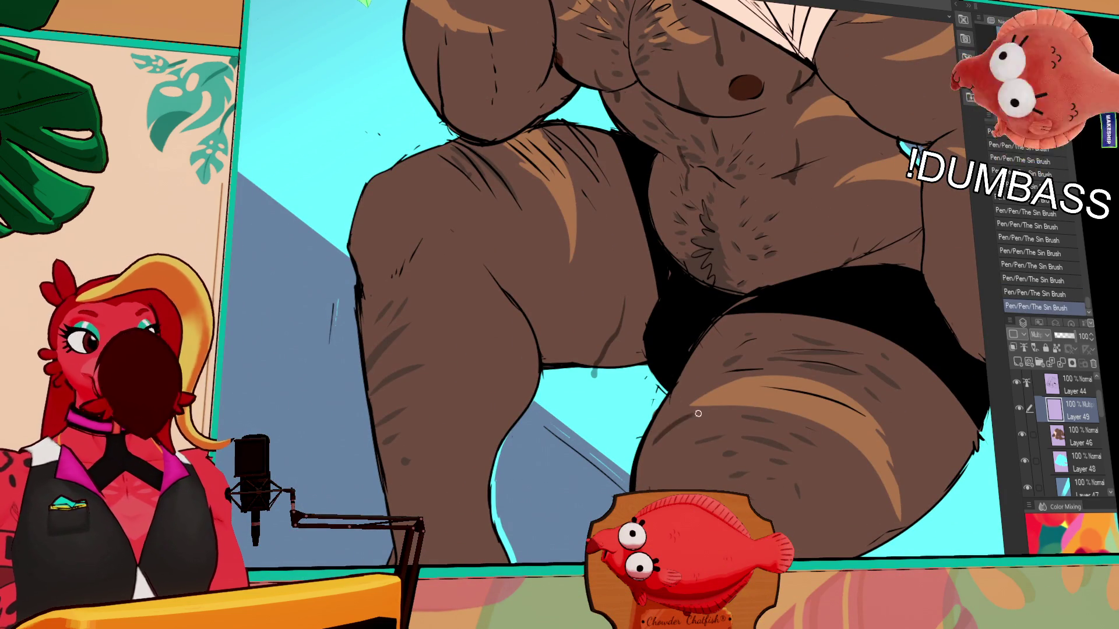
key("ctrl+y")
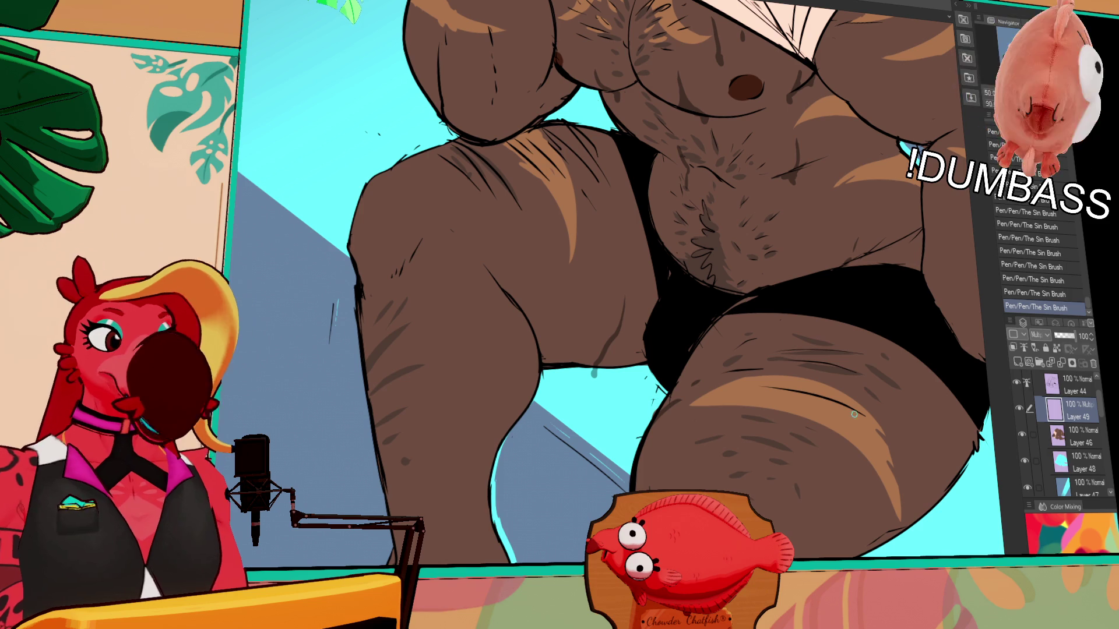
key("ctrl+z")
key("ctrl+y")
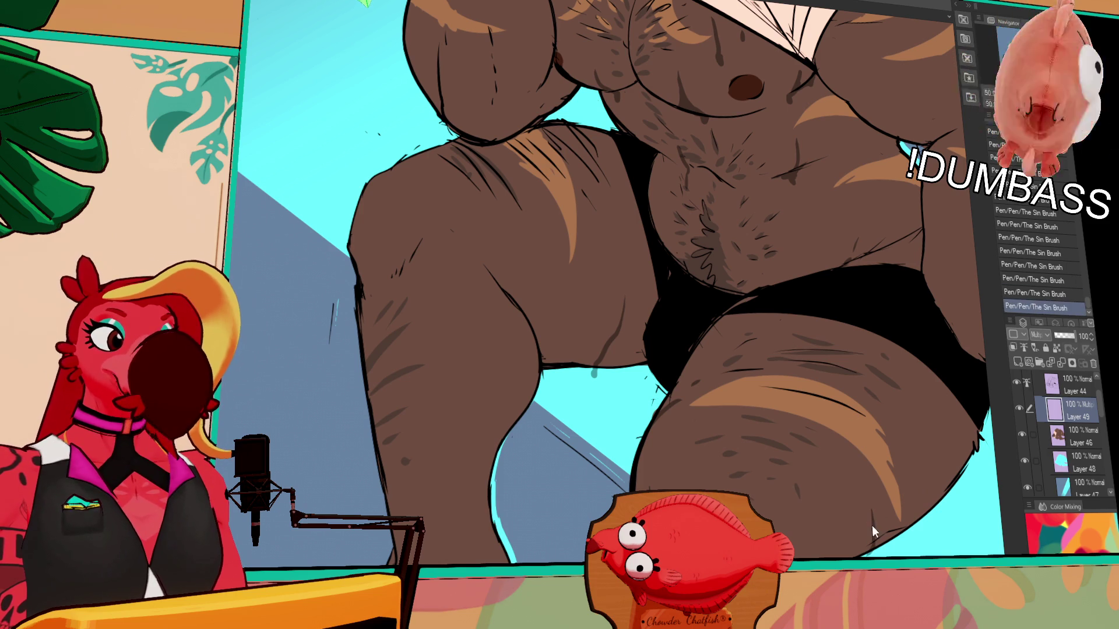
key("ctrl+z")
key("ctrl+z")
key("ctrl+y")
key("ctrl+y")
key("ctrl+z")
key("ctrl+y")
key("ctrl+z")
key("ctrl+y")
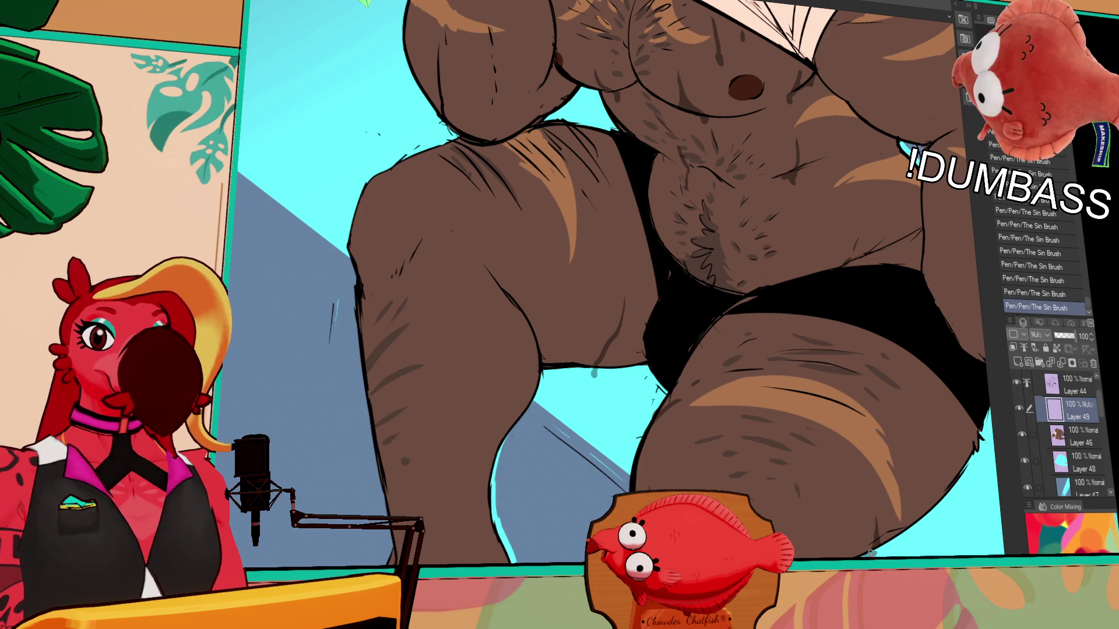
key("ctrl+z")
key("ctrl+y")
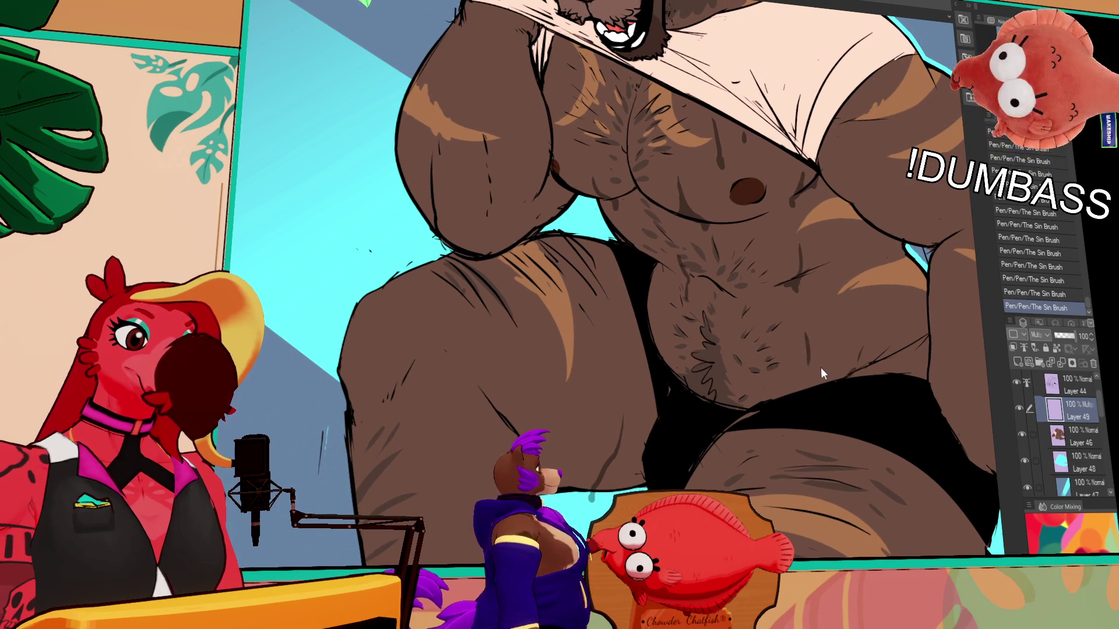
- Replace the short belly stroke with a new curved sweat stroke and check it with the view rotated
key("ctrl+z")
left_click_drag(823, 342, 815, 370)
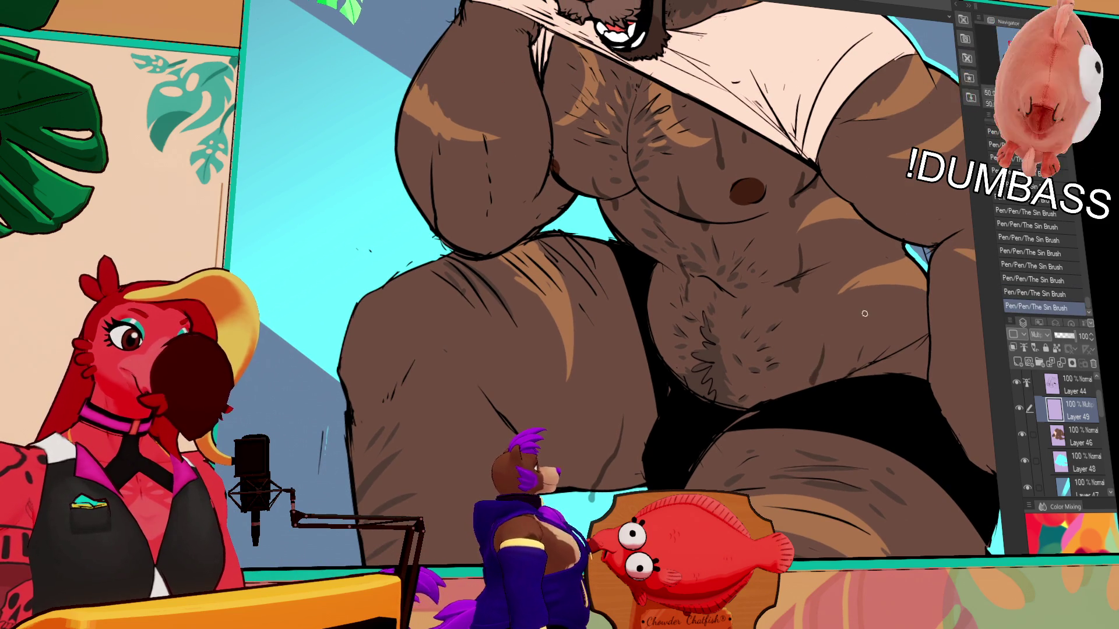
key("minus")
key("minus")
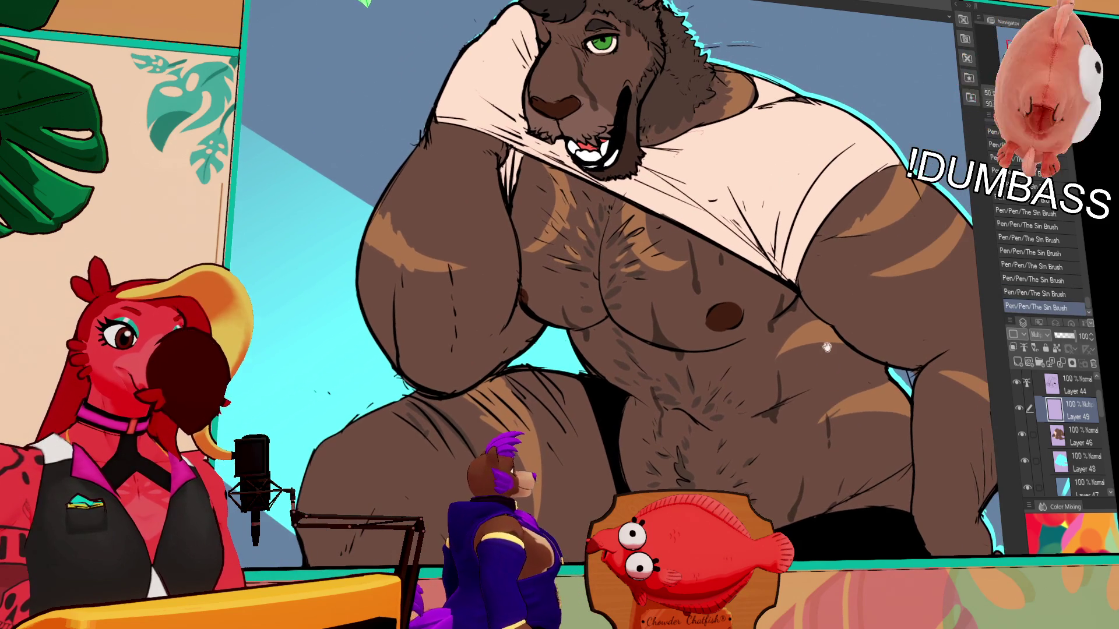
key("ctrl+z")
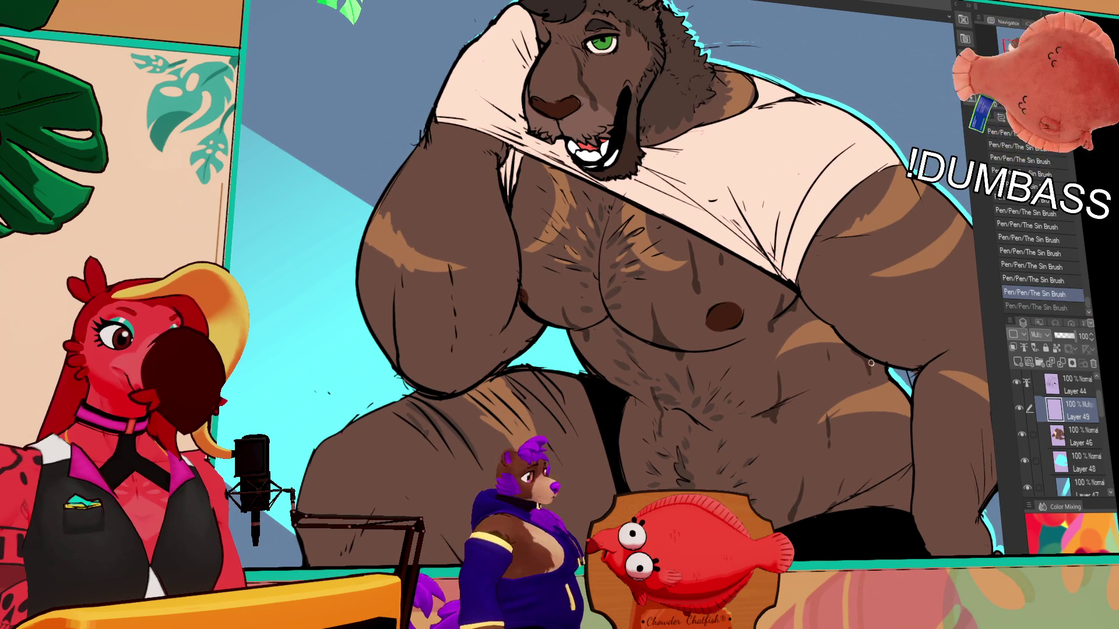
key("ctrl+y")
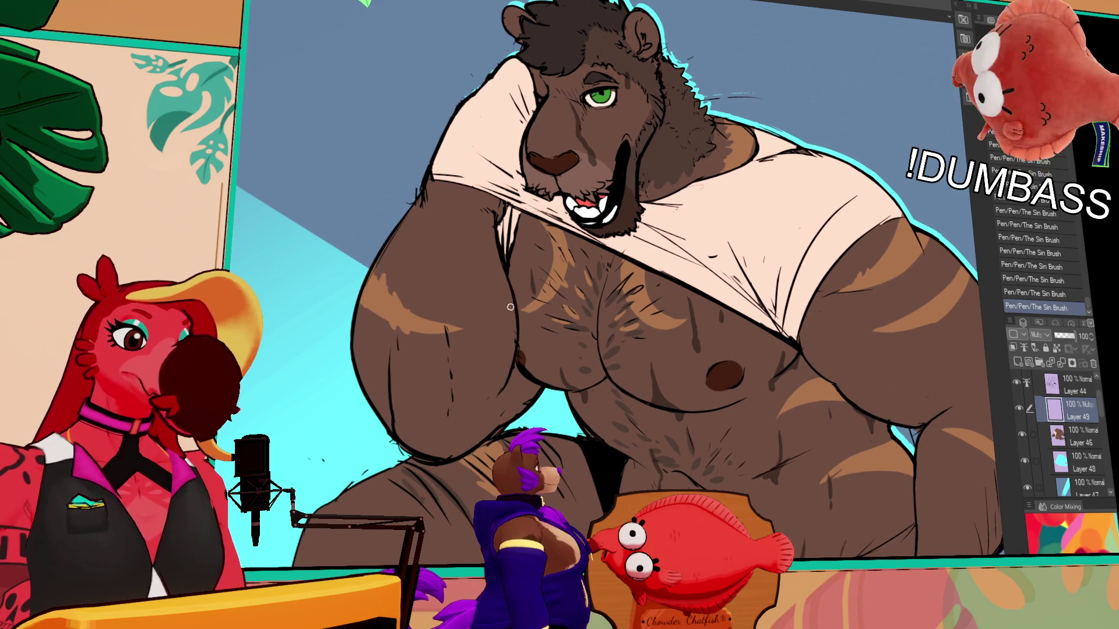
key("minus")
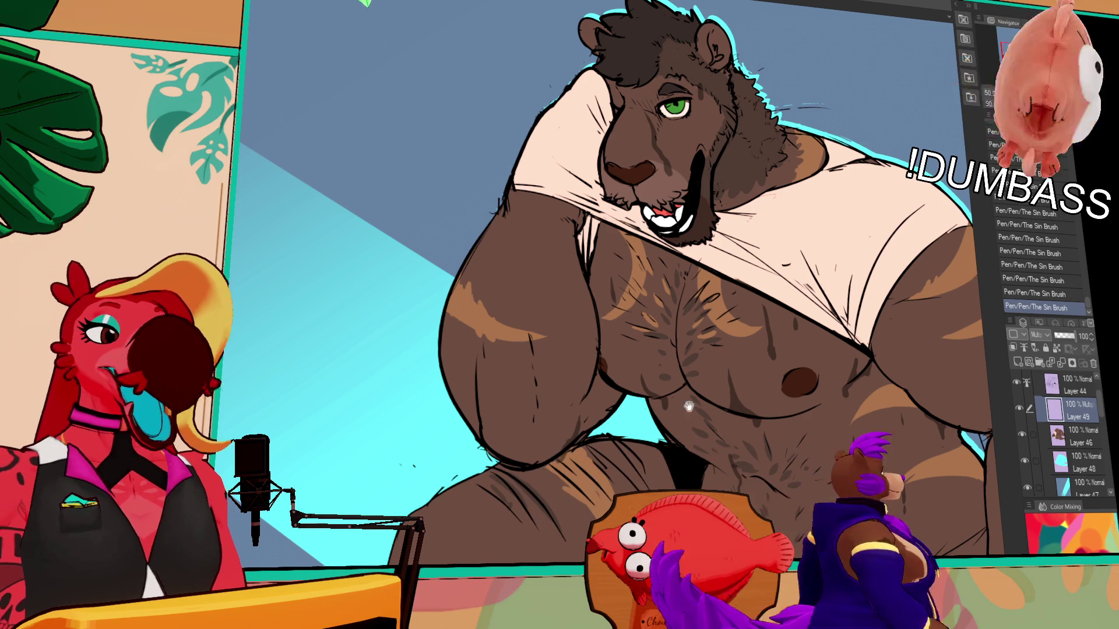
- Toggle the latest stroke with undo/redo repeatedly to compare, ending with it restored
key("ctrl+z")
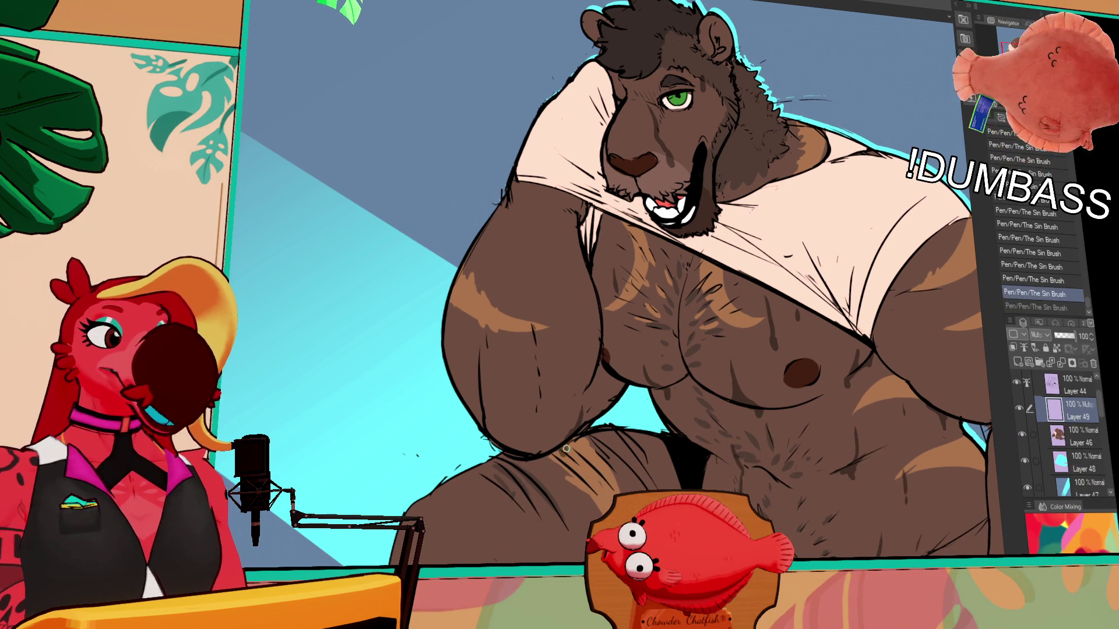
key("ctrl+y")
scroll(636, 446, "down", 2)
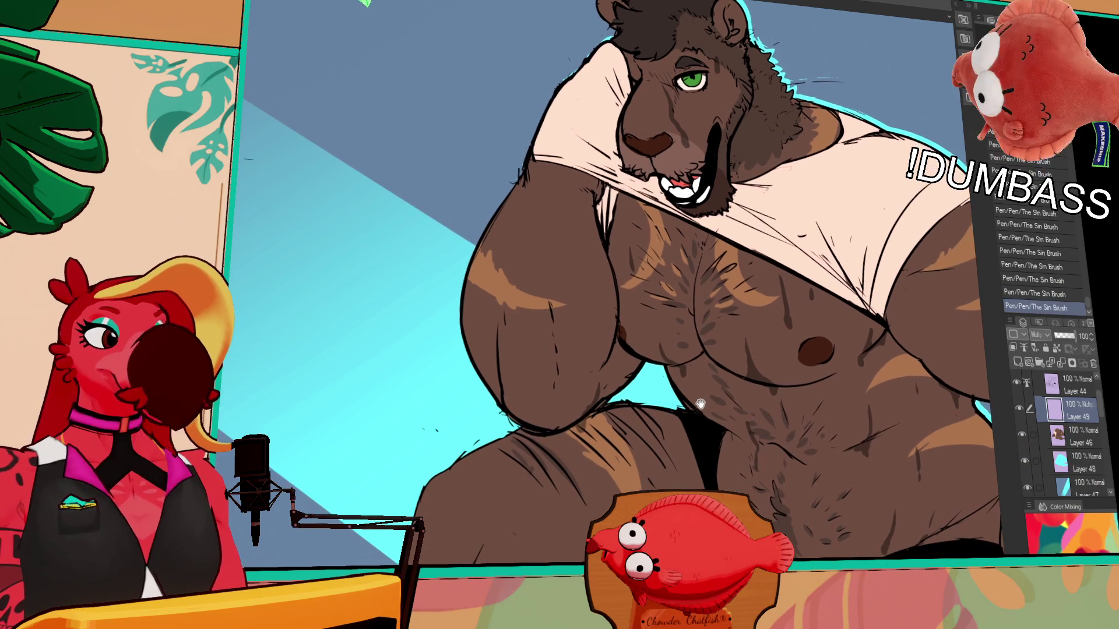
key("ctrl+z")
key("ctrl+y")
key("ctrl+z")
key("ctrl+y")
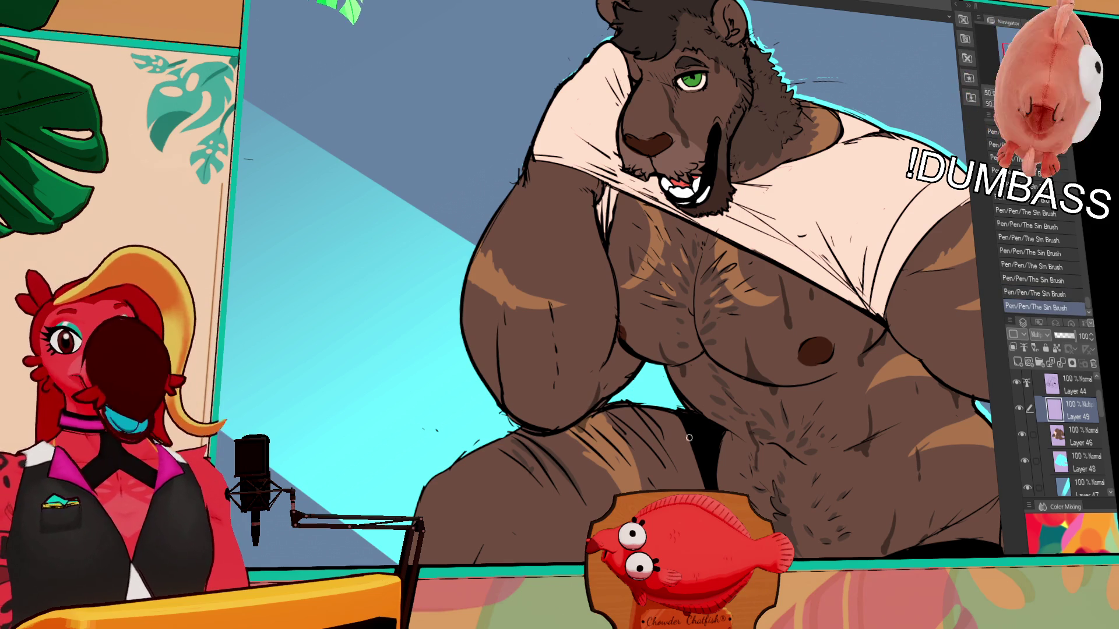
key("ctrl+z")
key("ctrl+y")
key("ctrl+z")
key("ctrl+y")
key("ctrl+z")
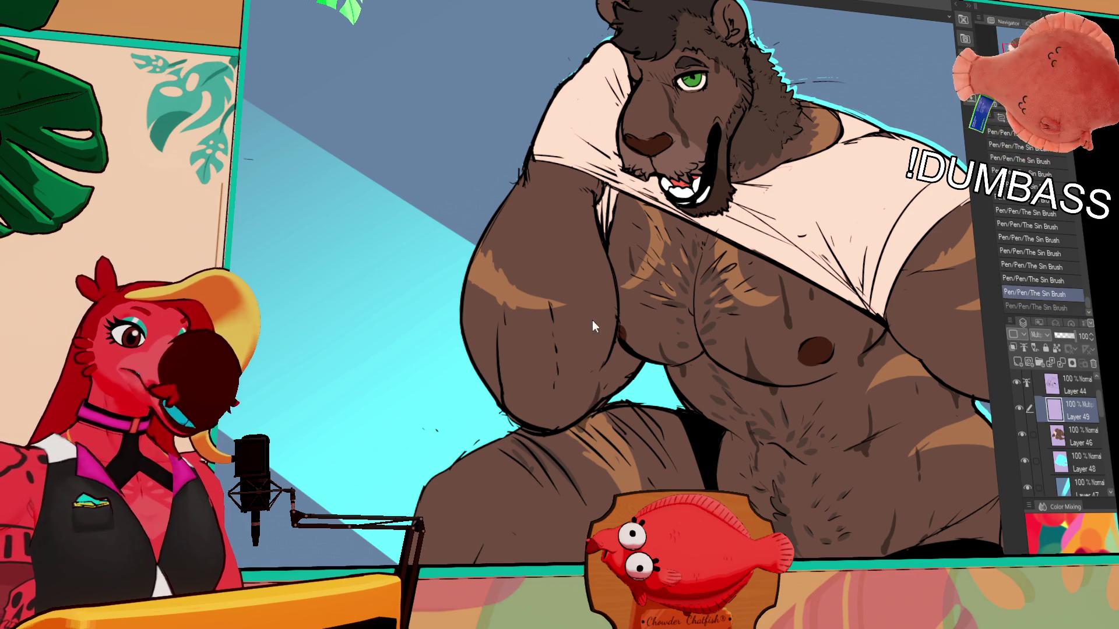
key("ctrl+y")
mouse_move(925, 280)
left_mouse_down()
mouse_move(893, 324)
mouse_move(846, 353)
left_mouse_up()
- Undo the short chest stroke for redrawing and make Layer 46 the active layer
key("ctrl+z")
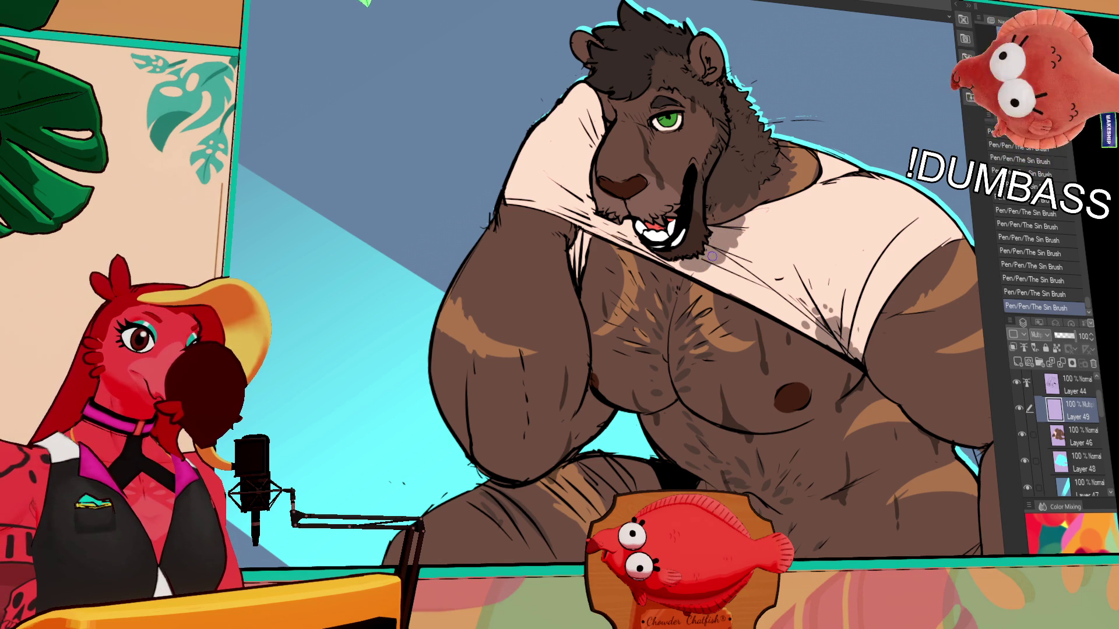
left_click_drag(718, 185, 733, 218)
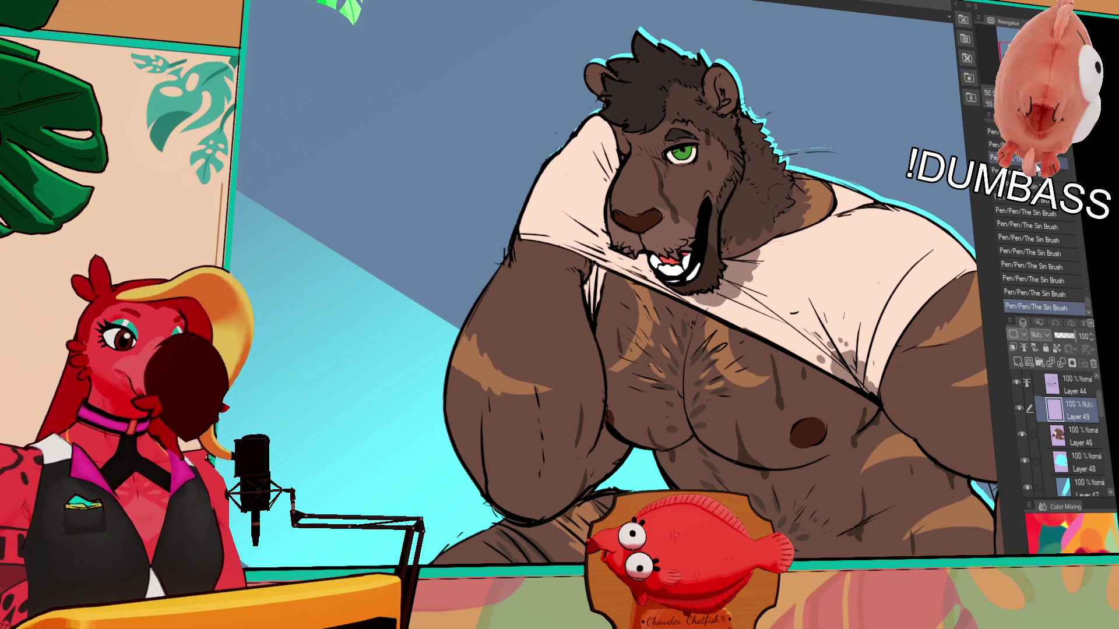
left_click(1080, 430)
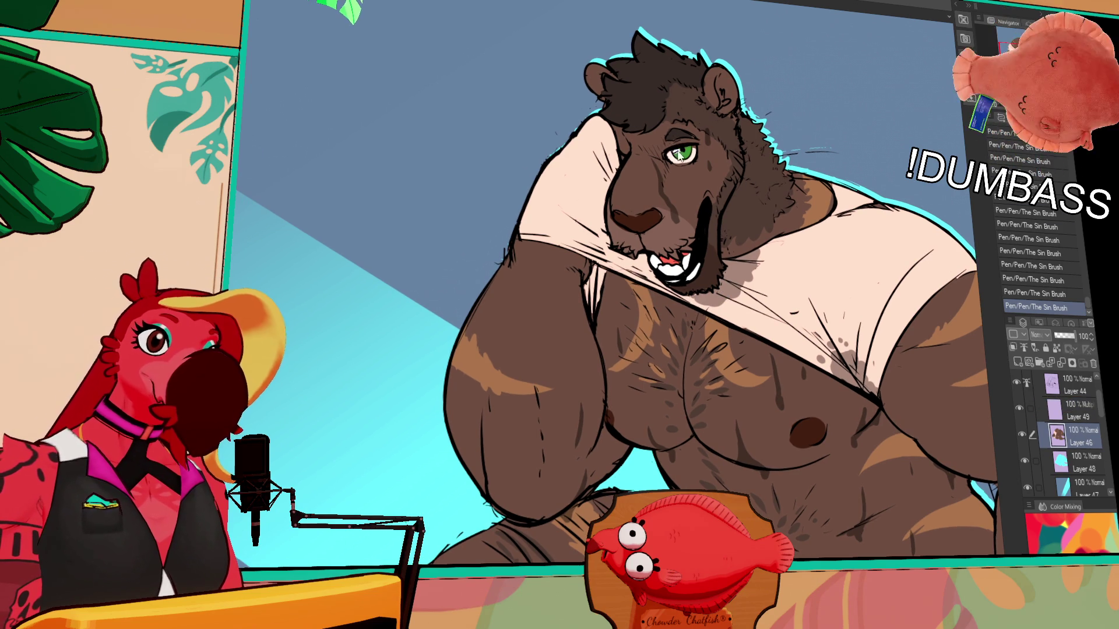
left_click_drag(909, 229, 905, 230)
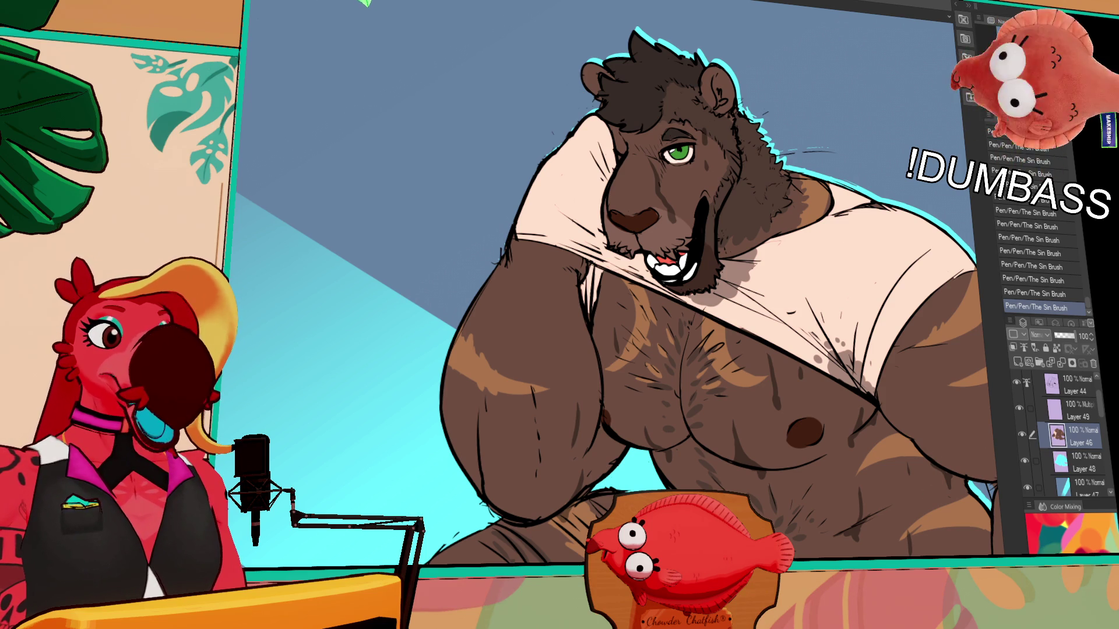
scroll(525, 291, "down", 1)
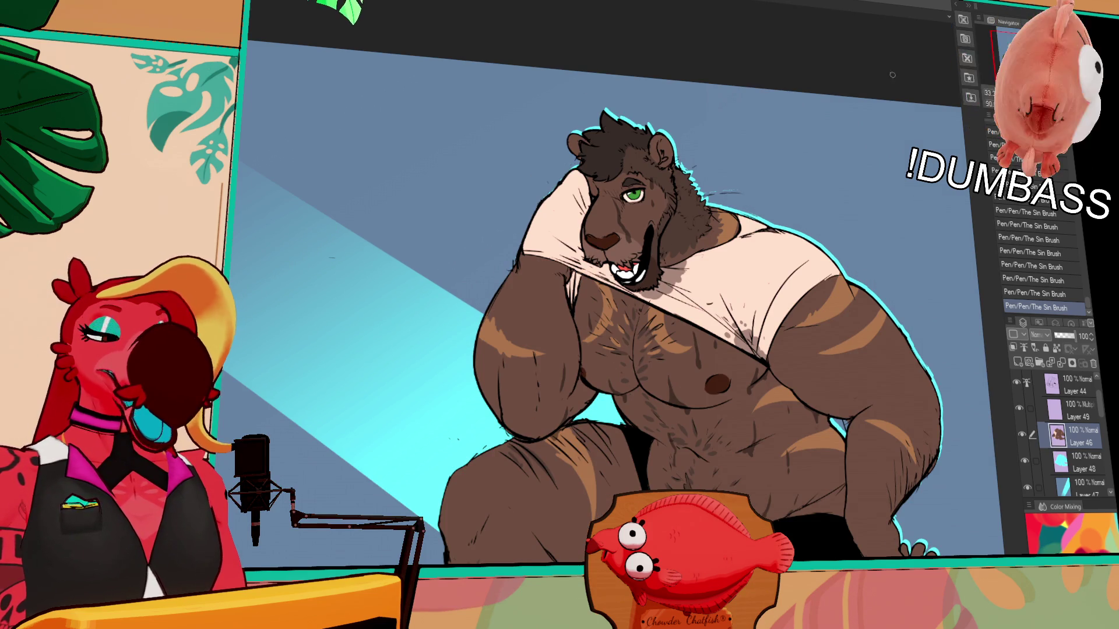
scroll(840, 112, "up", 1)
scroll(813, 107, "down", 1)
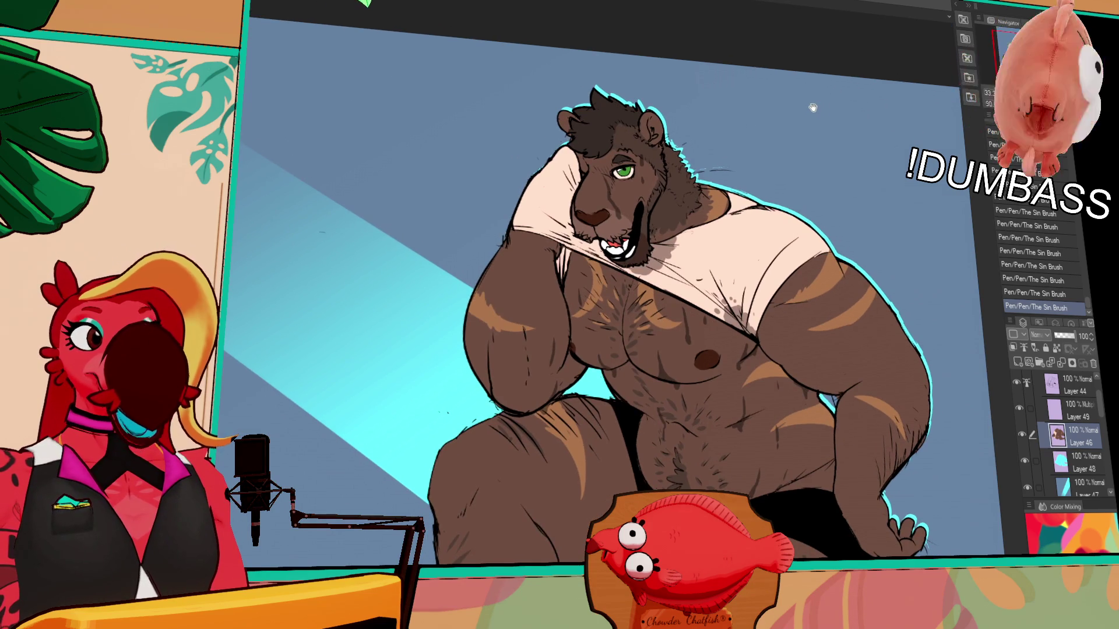
scroll(871, 84, "up", 1)
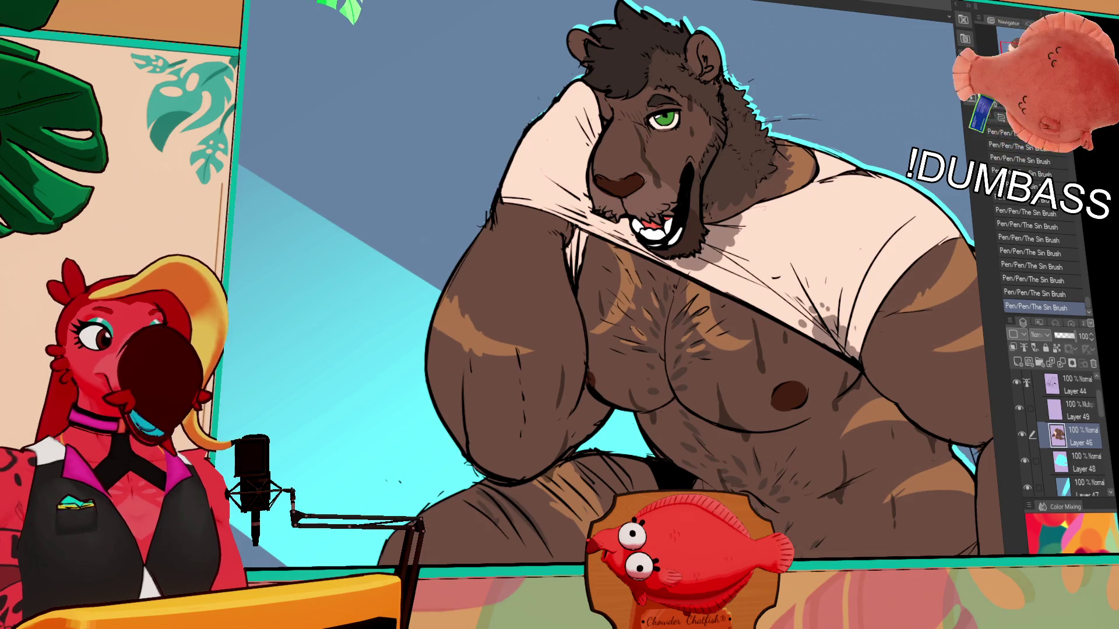
scroll(742, 79, "up", 1)
scroll(748, 69, "up", 2)
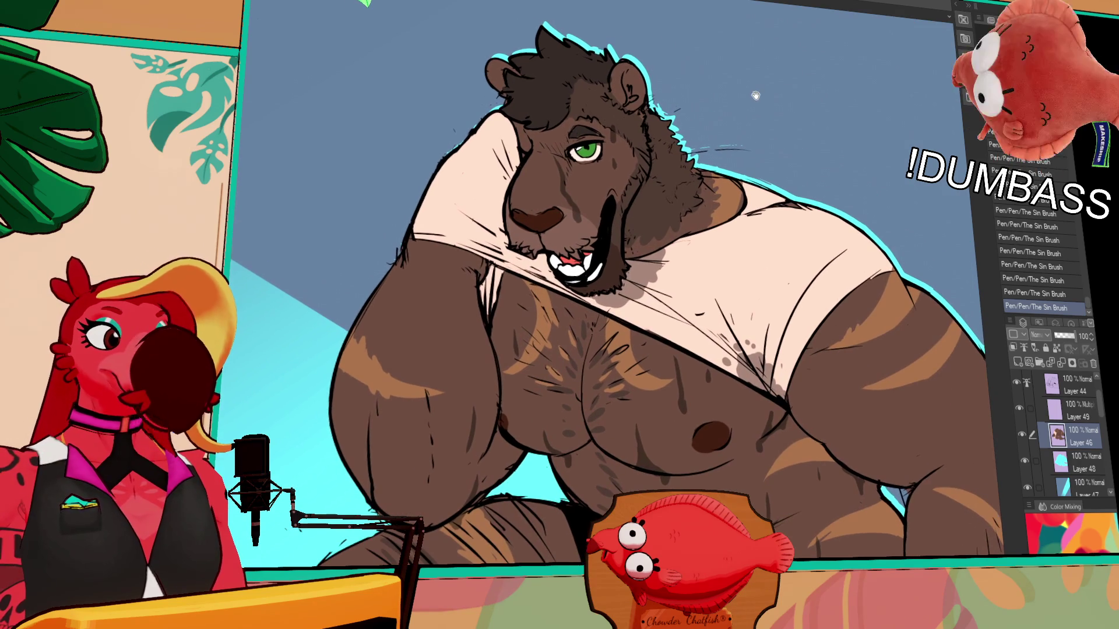
scroll(788, 131, "up", 1)
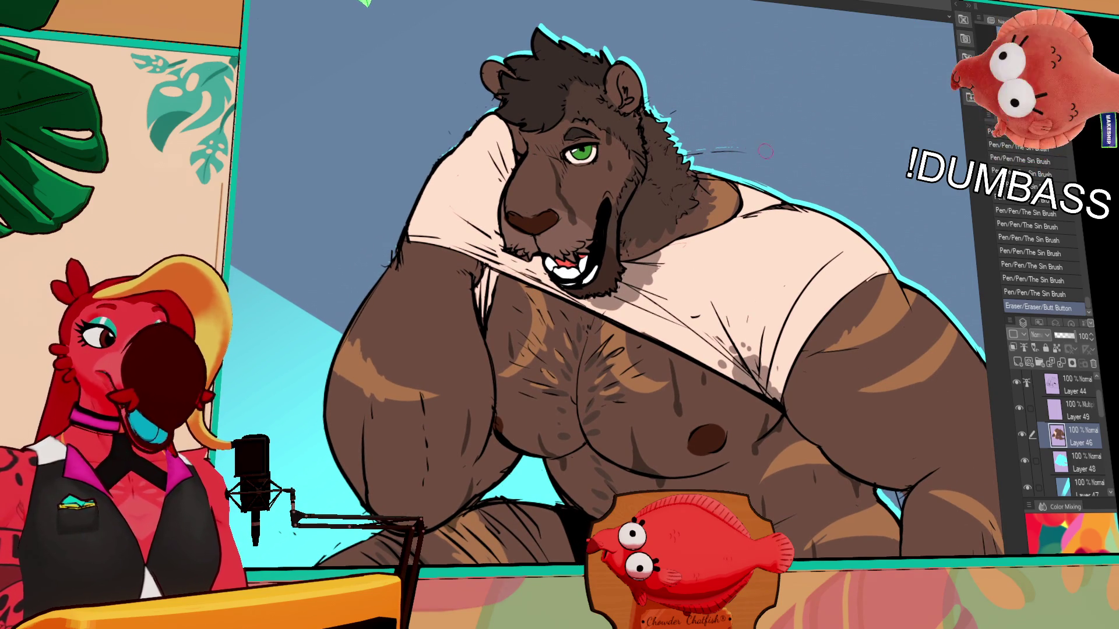
scroll(753, 150, "down", 1)
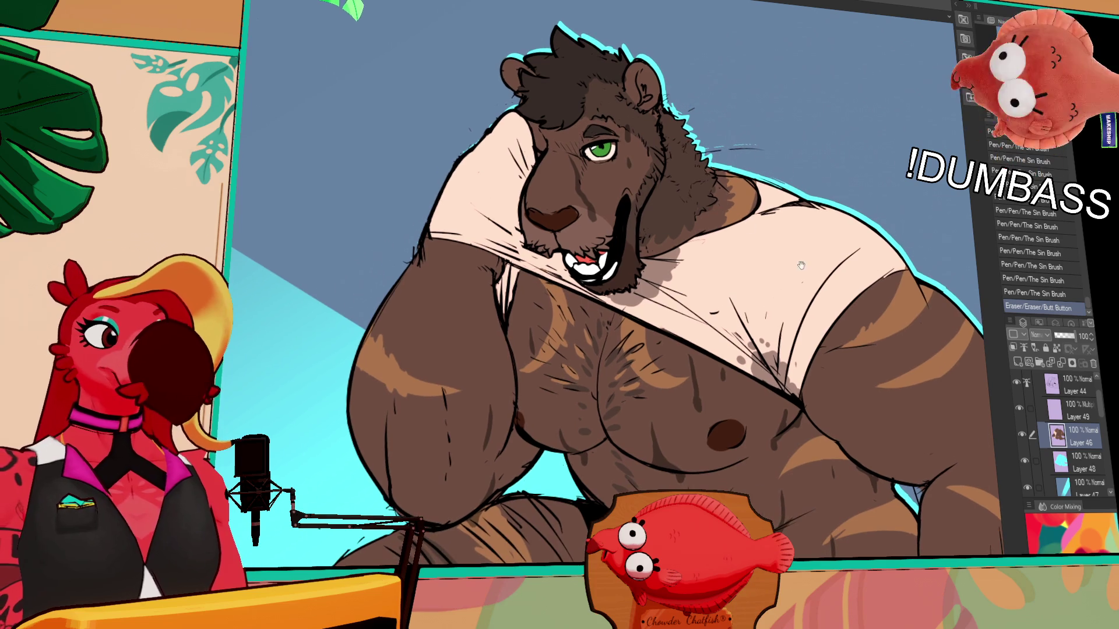
- Erase a stray mark on Layer 48 with the eraser, then move editing up to Layer 44
left_click(1075, 462)
left_click(424, 176)
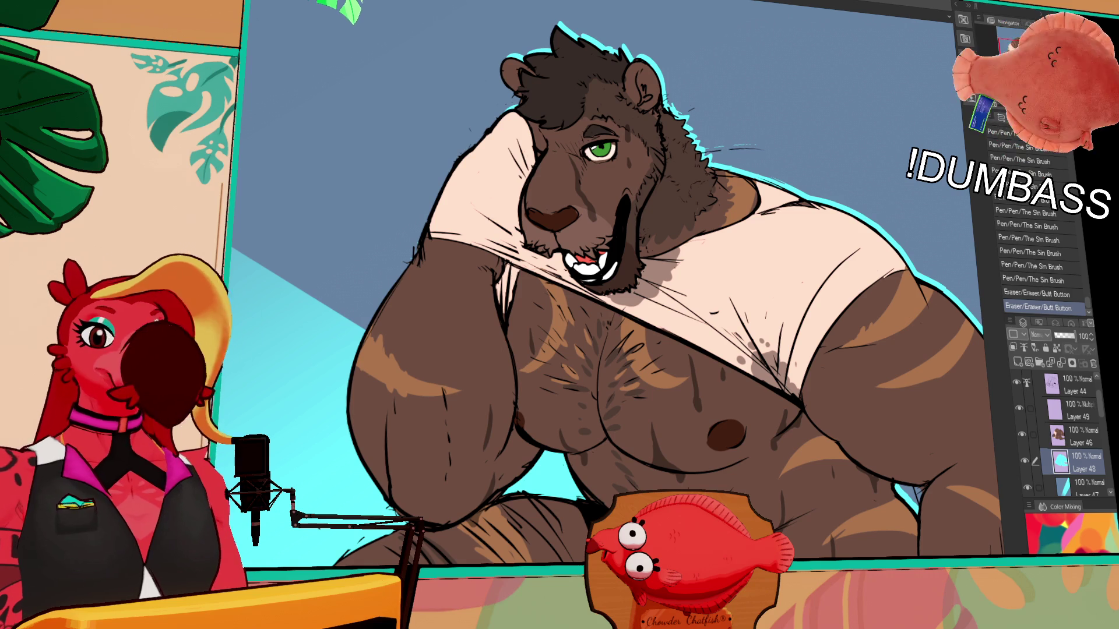
scroll(611, 305, "down", 1)
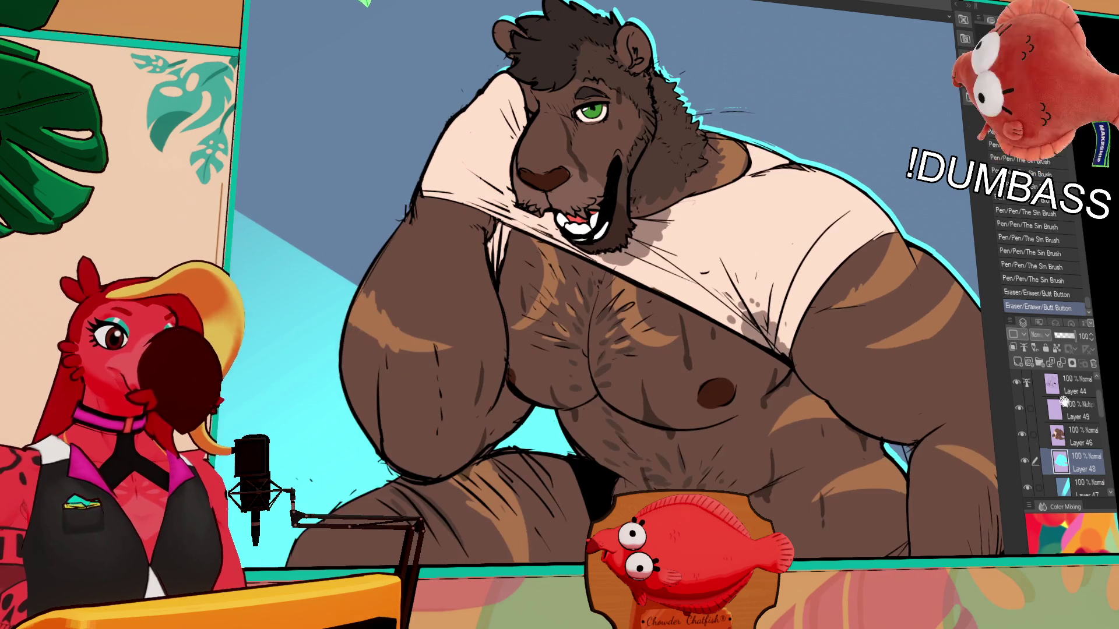
key("alt+]")
key("alt+]")
key("alt+]")
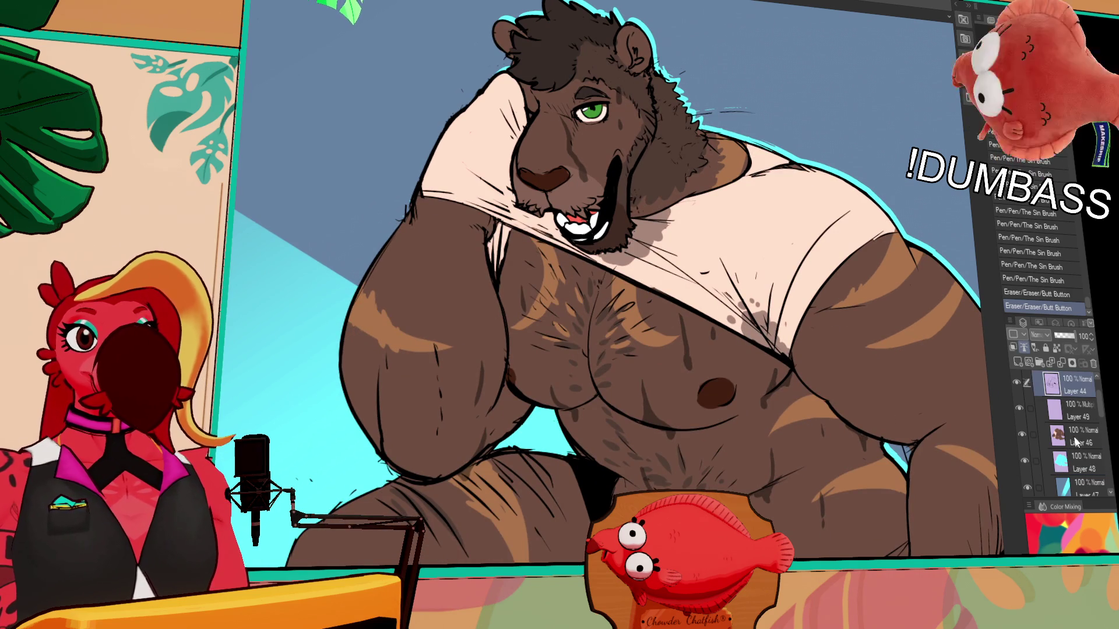
scroll(848, 396, "down", 2)
key("p")
key("e")
- Step through Layers 49 and 46 and settle on Layer 44, laying a soft airbrush shadow stroke
left_click(1022, 409)
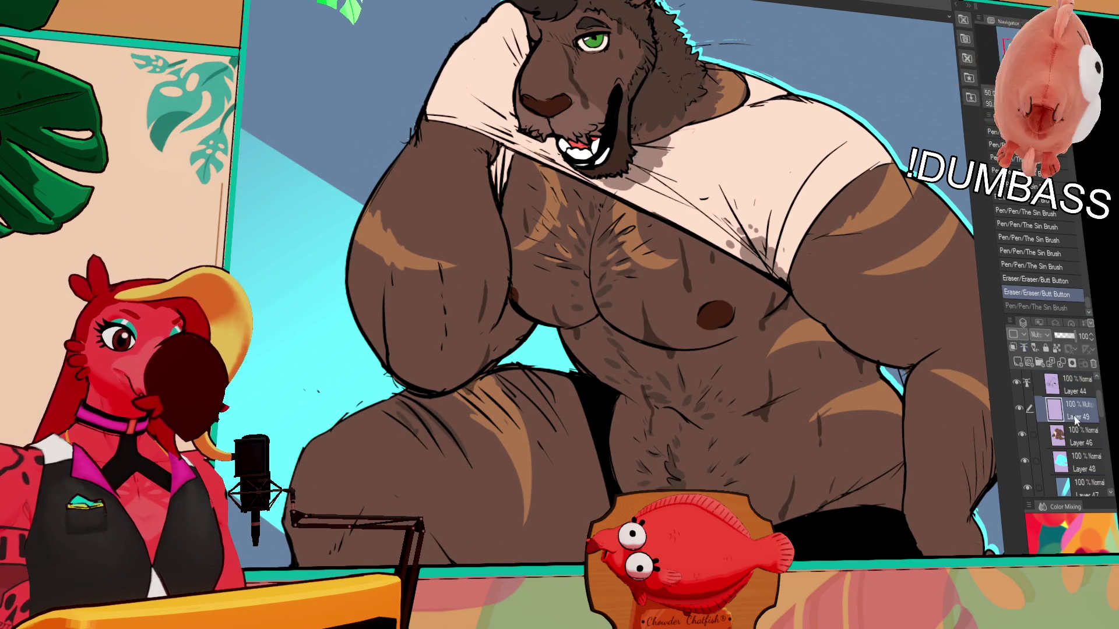
scroll(903, 475, "down", 2)
scroll(902, 474, "up", 3)
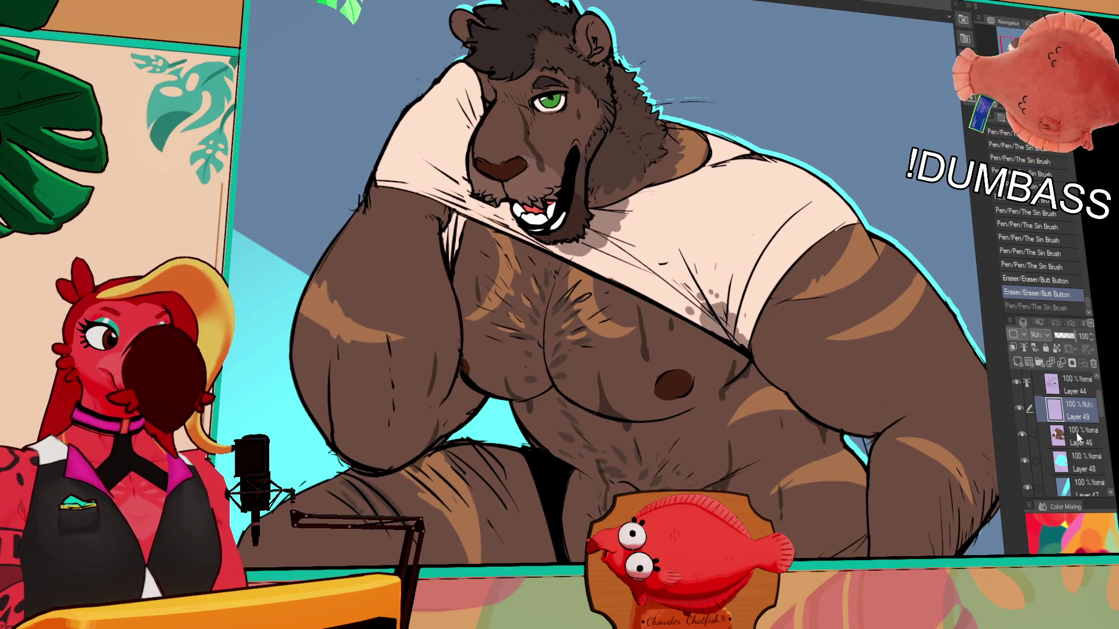
left_click(1059, 438)
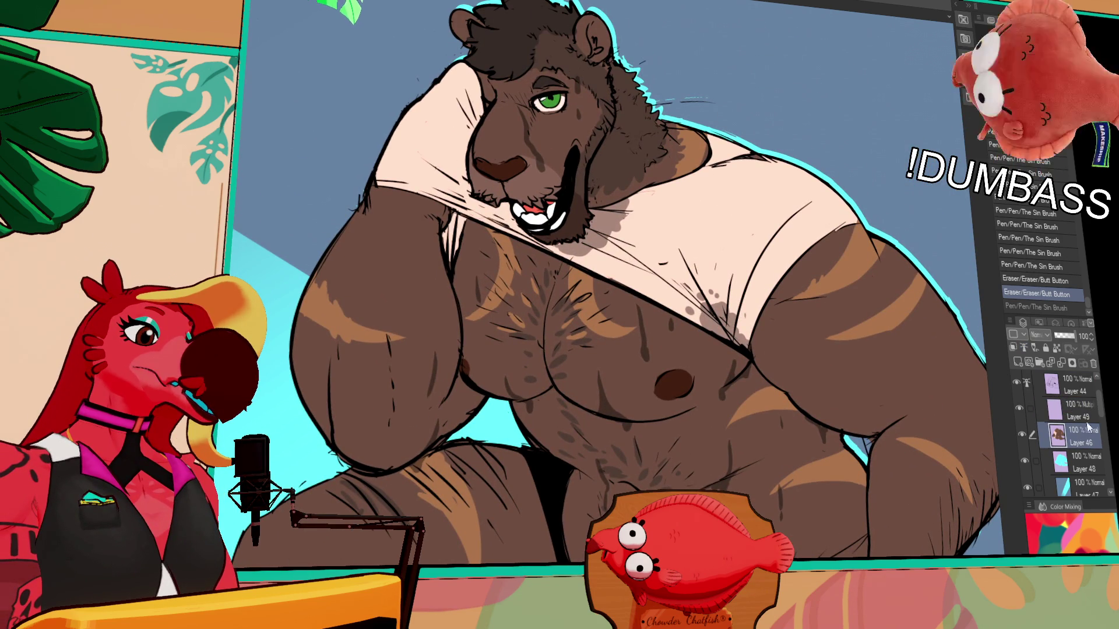
left_click(1059, 407)
left_click(1074, 390)
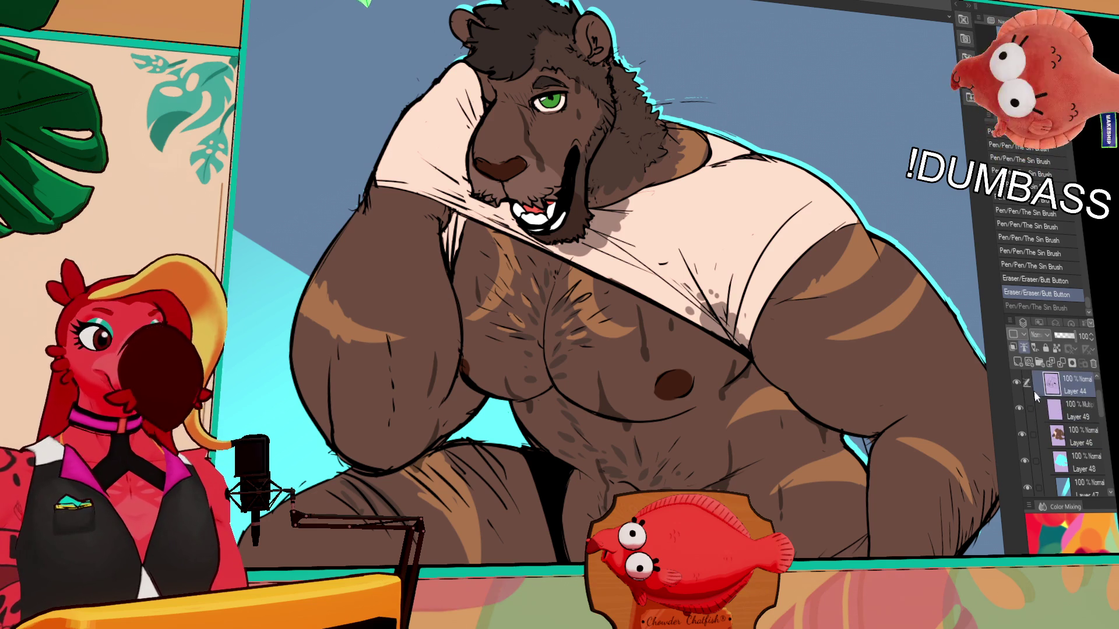
left_click_drag(725, 391, 759, 386)
- Undo the stray airbrush stroke and toggle Layer 49's shadow blotches off and on to check them
key("ctrl+z")
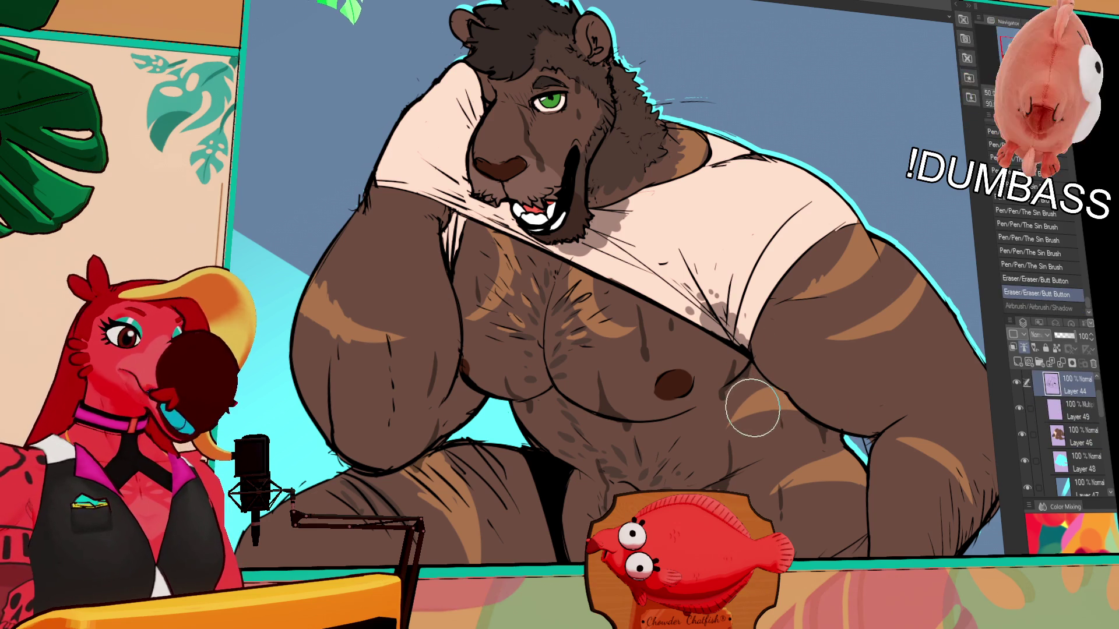
left_click(1059, 407)
left_click(1023, 407)
left_click(1023, 407)
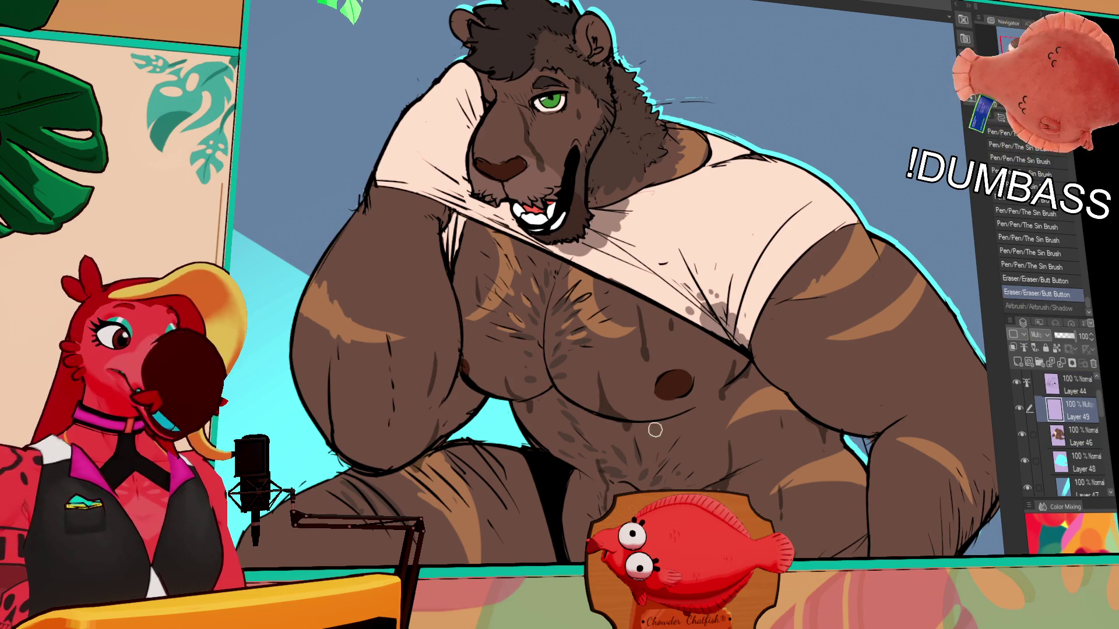
- Airbrush a built-up soft shadow across the chest, then switch to the character lineup artwork
left_click(645, 380)
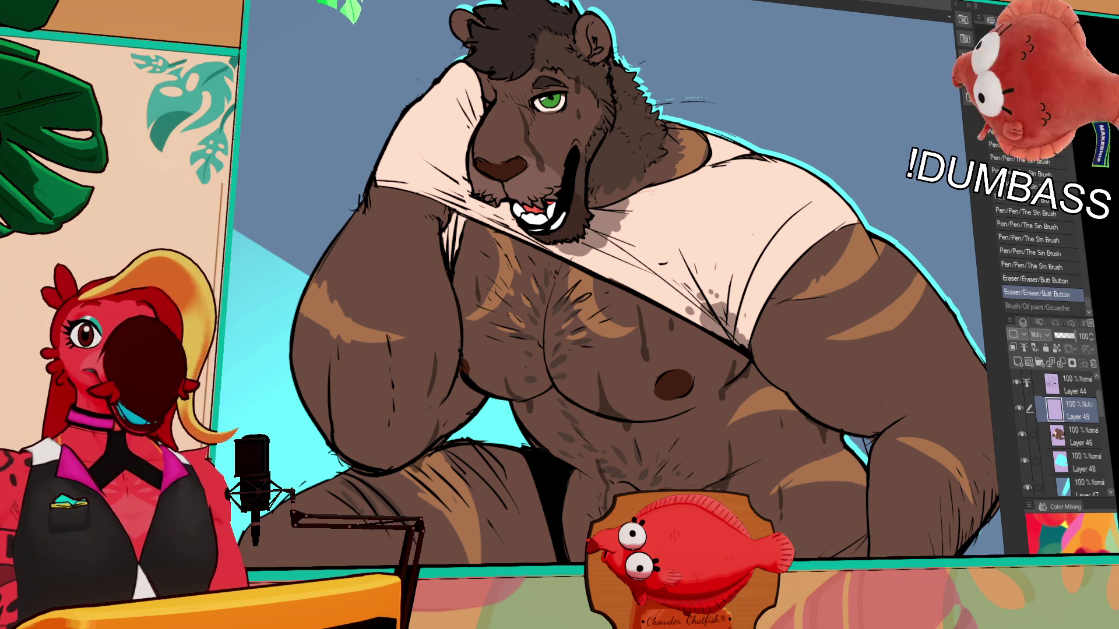
left_click_drag(592, 367, 599, 371)
left_click_drag(599, 371, 599, 361)
mouse_move(600, 361)
left_mouse_down()
mouse_move(597, 383)
mouse_move(647, 297)
left_mouse_up()
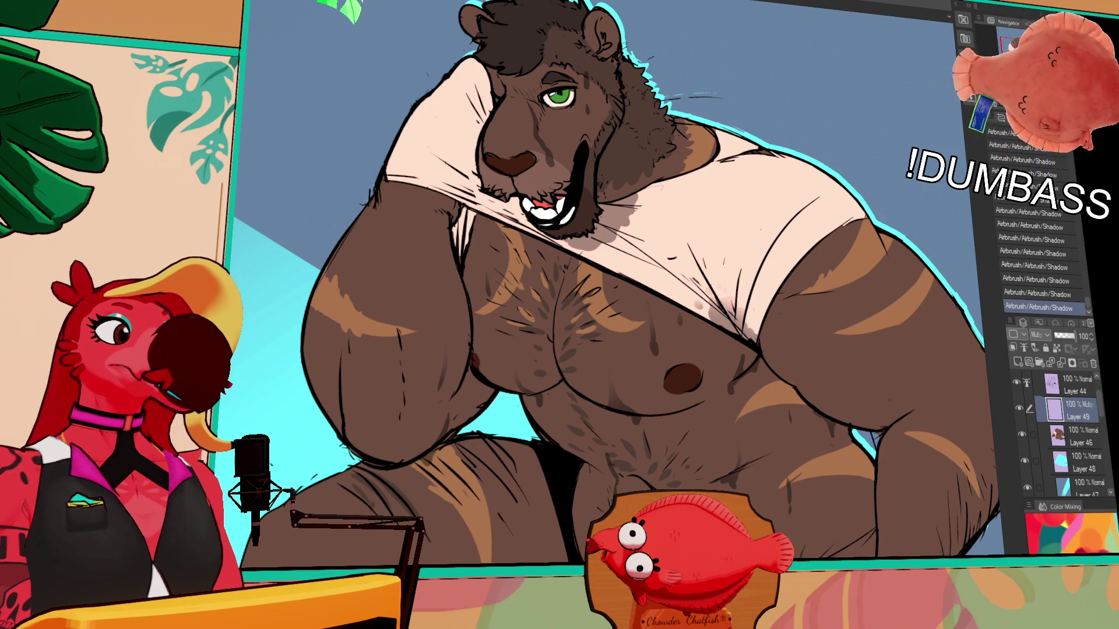
key("ctrl+Tab")
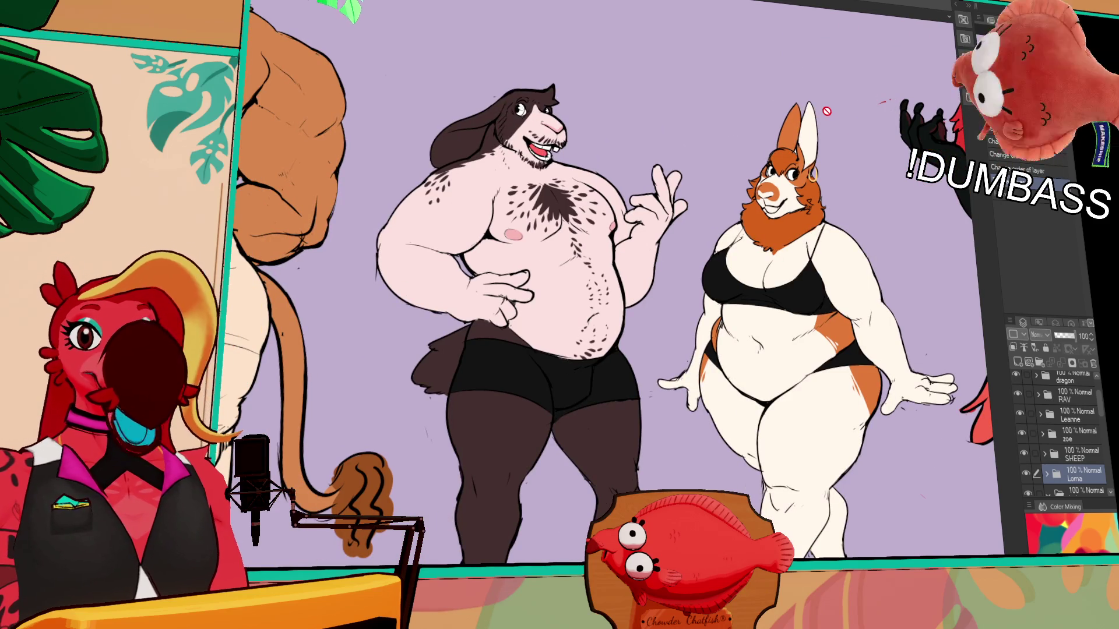
scroll(650, 112, "up", 3)
mouse_move(649, 112)
left_mouse_down()
mouse_move(786, 116)
mouse_move(680, 124)
left_mouse_up()
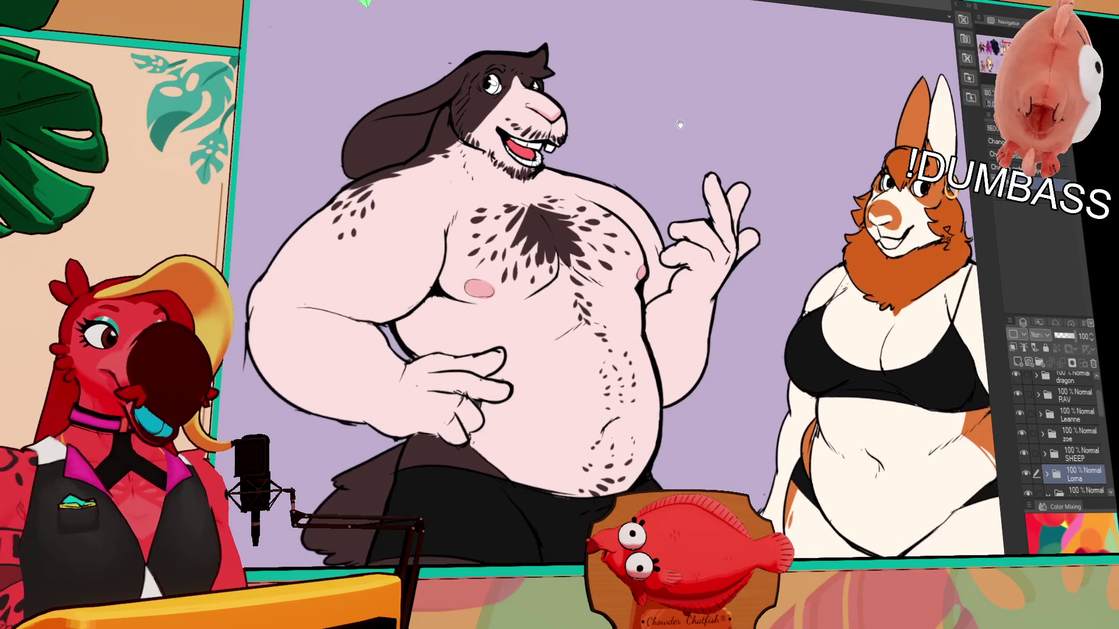
scroll(694, 119, "down", 2)
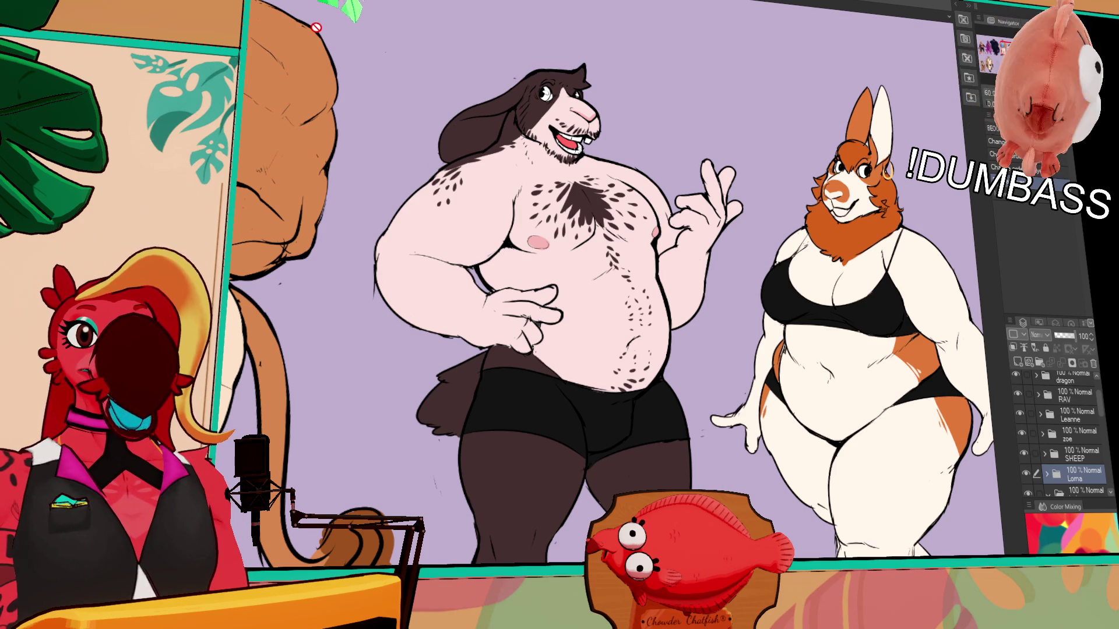
scroll(482, 65, "down", 3)
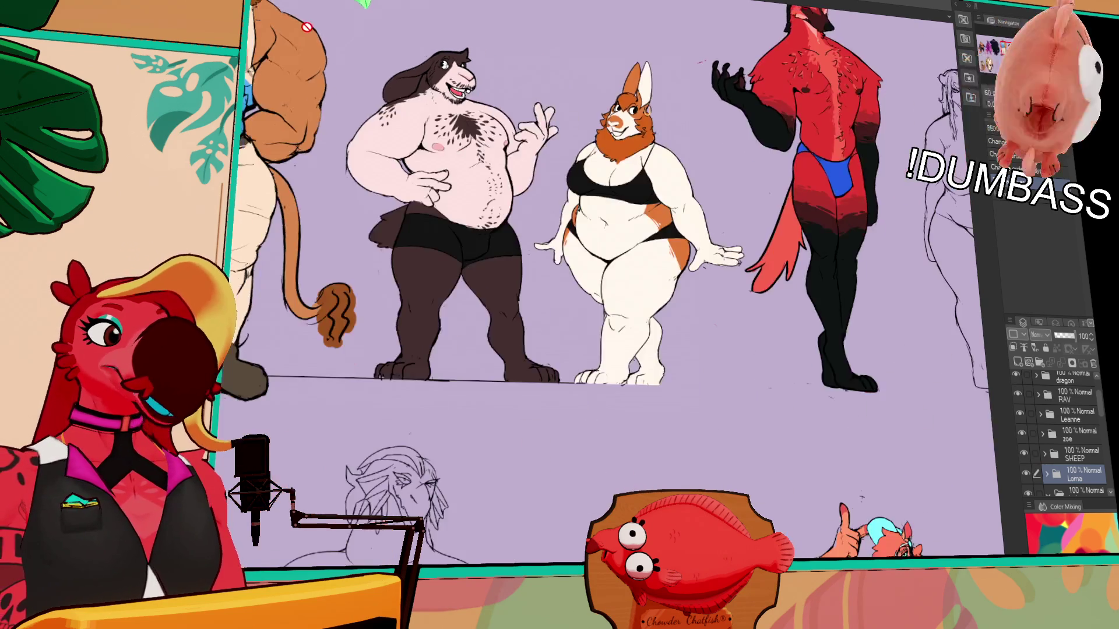
scroll(481, 65, "down", 3)
scroll(481, 66, "down", 1)
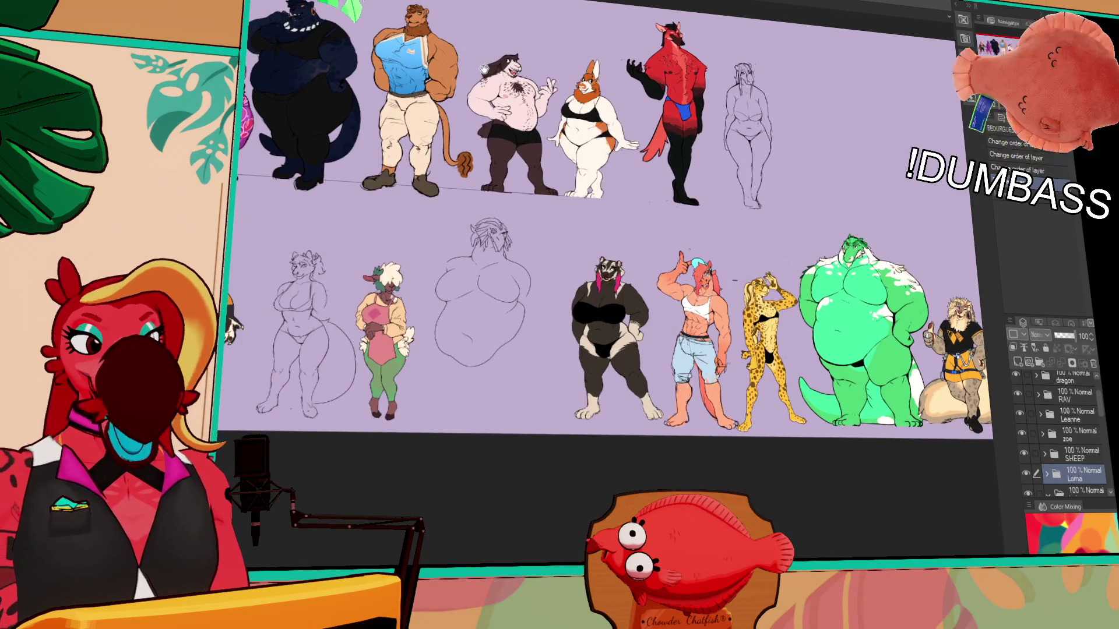
scroll(489, 64, "up", 1)
scroll(469, 362, "up", 3)
scroll(468, 362, "up", 2)
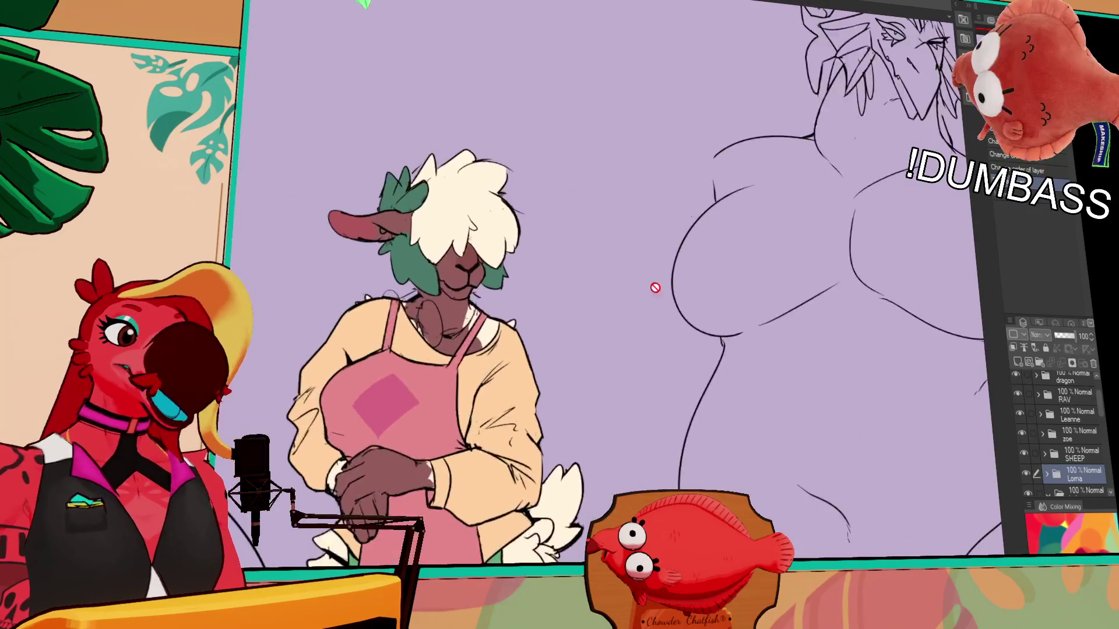
scroll(489, 332, "up", 2)
scroll(499, 315, "up", 1)
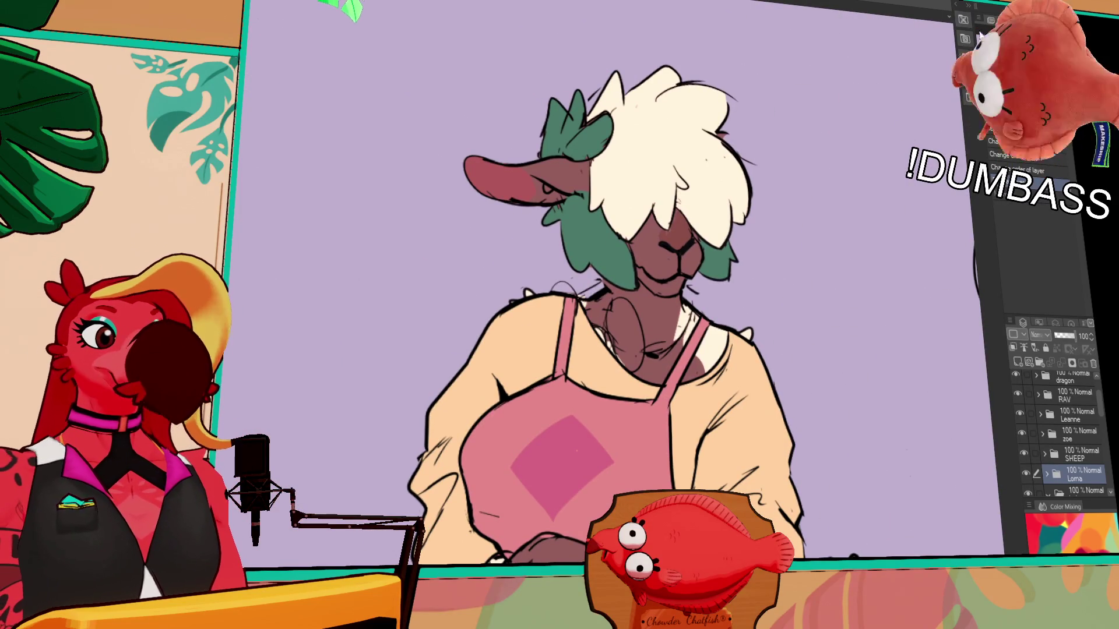
scroll(767, 142, "down", 1)
scroll(767, 142, "down", 2)
scroll(767, 142, "down", 1)
scroll(612, 281, "up", 3)
scroll(612, 280, "up", 2)
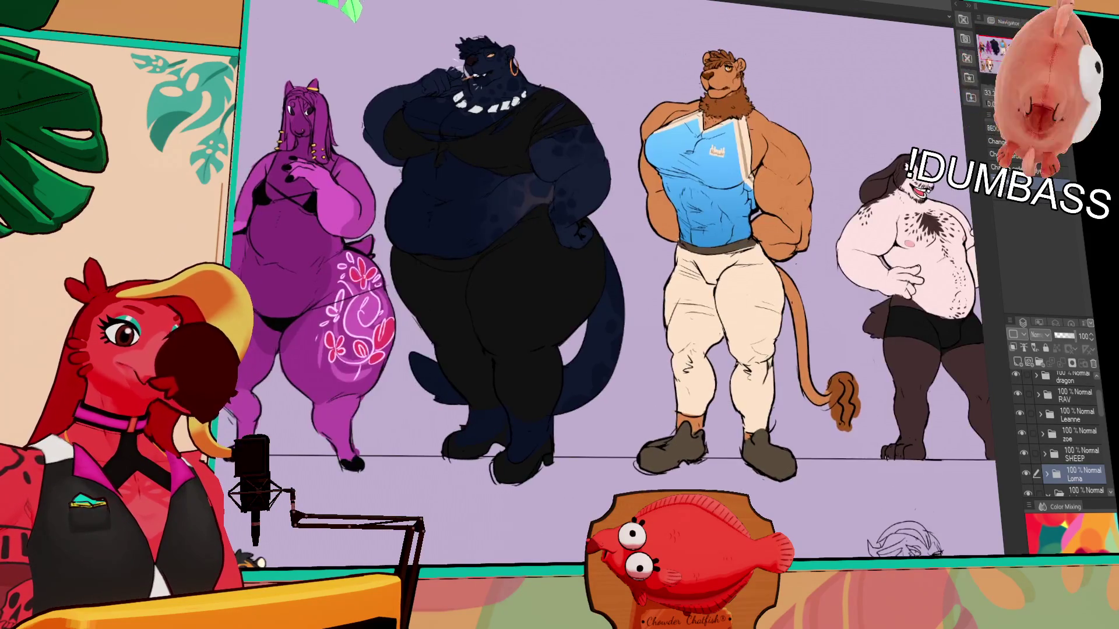
scroll(612, 280, "up", 1)
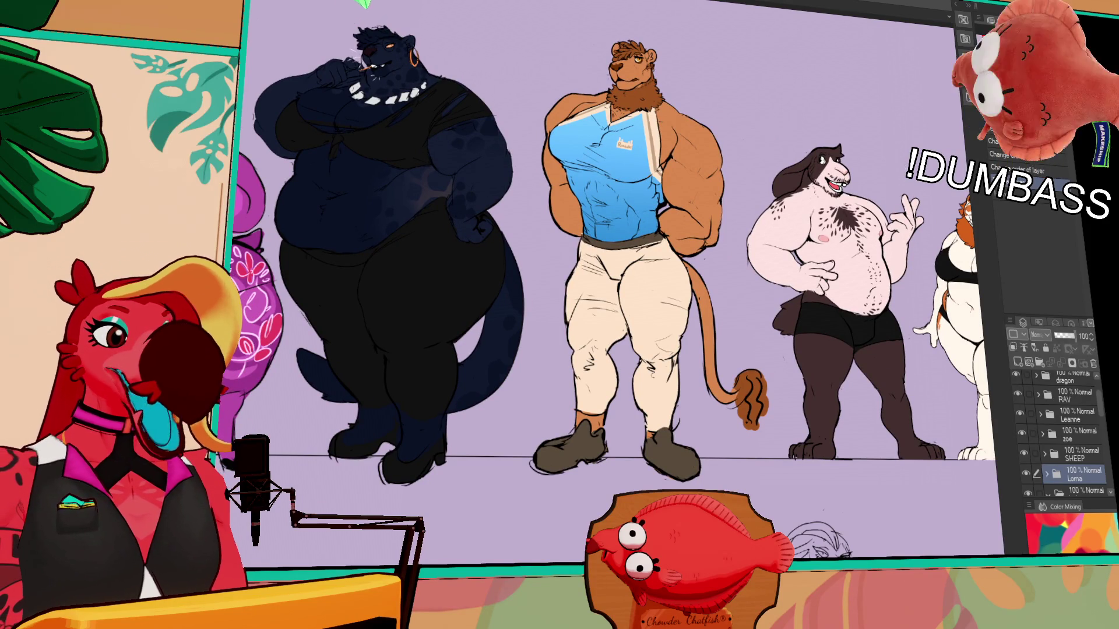
scroll(612, 280, "right", 10)
scroll(612, 280, "left", 4)
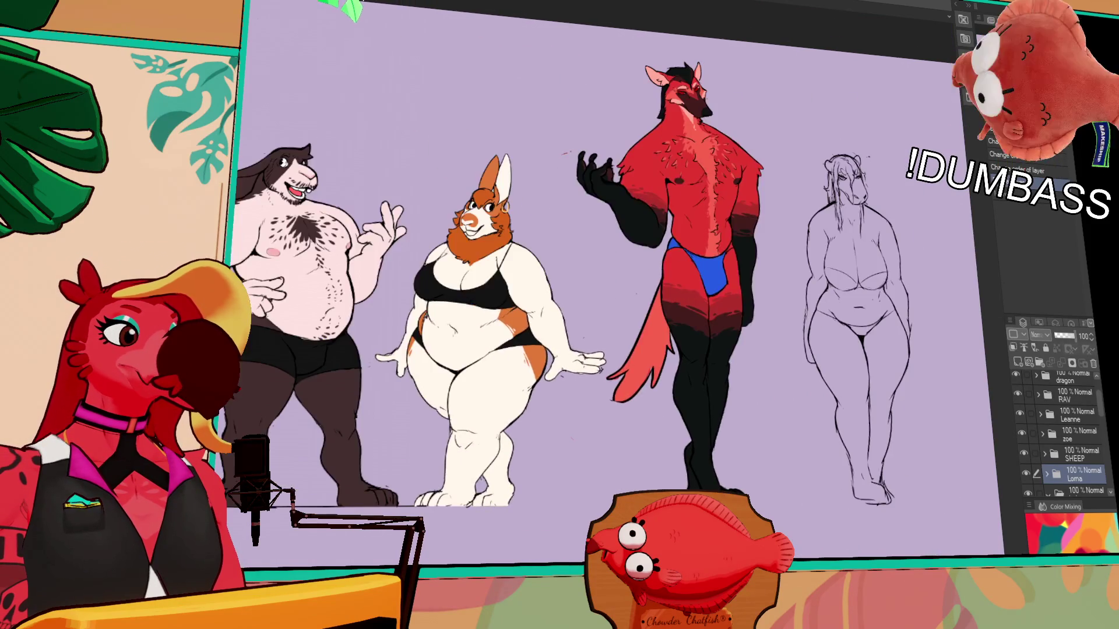
scroll(612, 279, "down", 10)
scroll(612, 279, "right", 2)
scroll(611, 280, "right", 2)
scroll(612, 280, "right", 8)
scroll(612, 281, "down", 2)
scroll(612, 280, "right", 2)
scroll(612, 280, "right", 10)
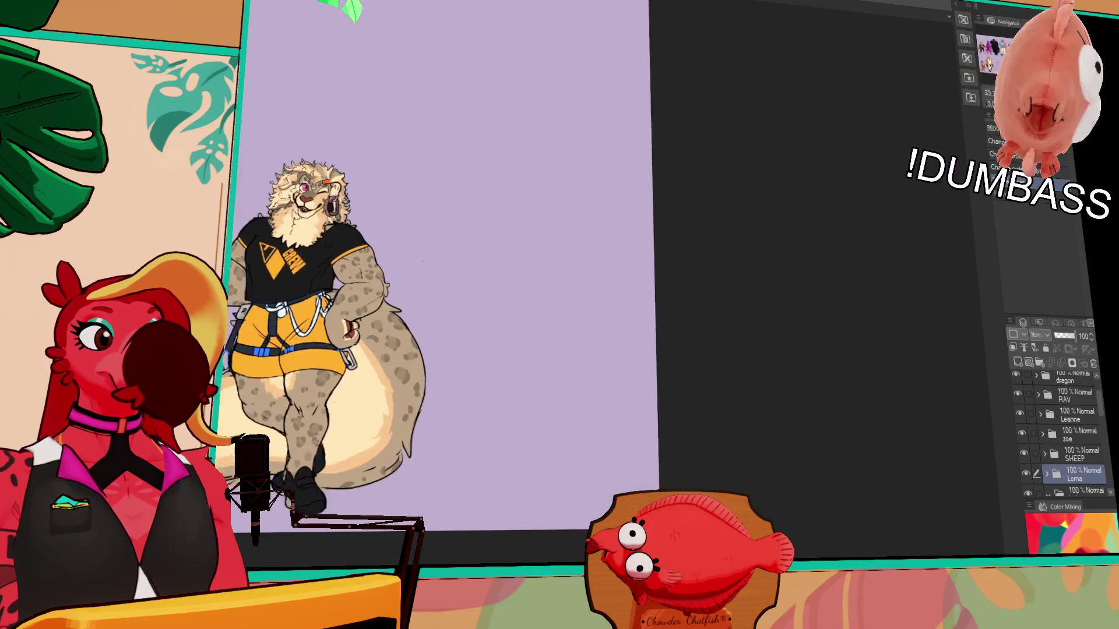
scroll(612, 281, "left", 8)
scroll(612, 280, "down", 2)
scroll(612, 280, "right", 4)
scroll(611, 280, "up", 2)
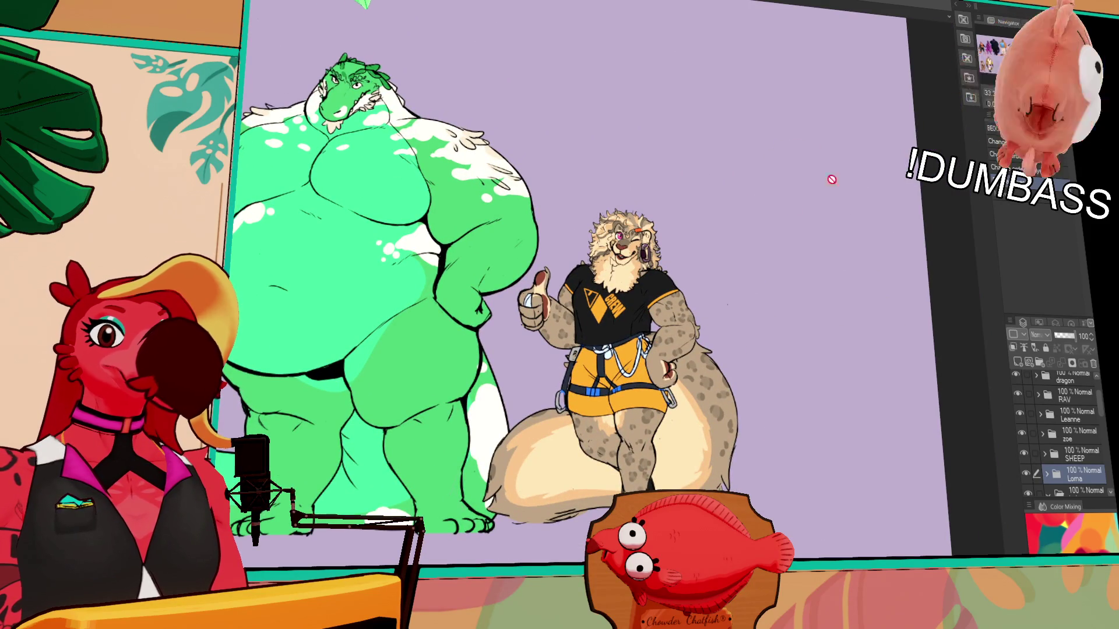
scroll(683, 263, "up", 3)
scroll(683, 262, "up", 1)
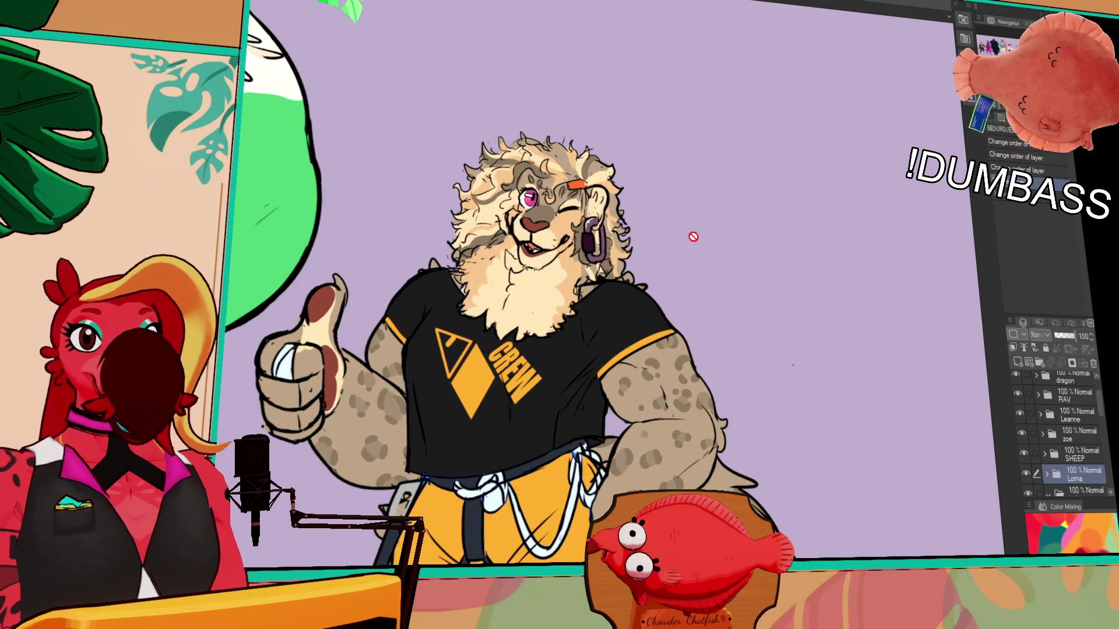
scroll(719, 260, "down", 2)
scroll(718, 260, "left", 2)
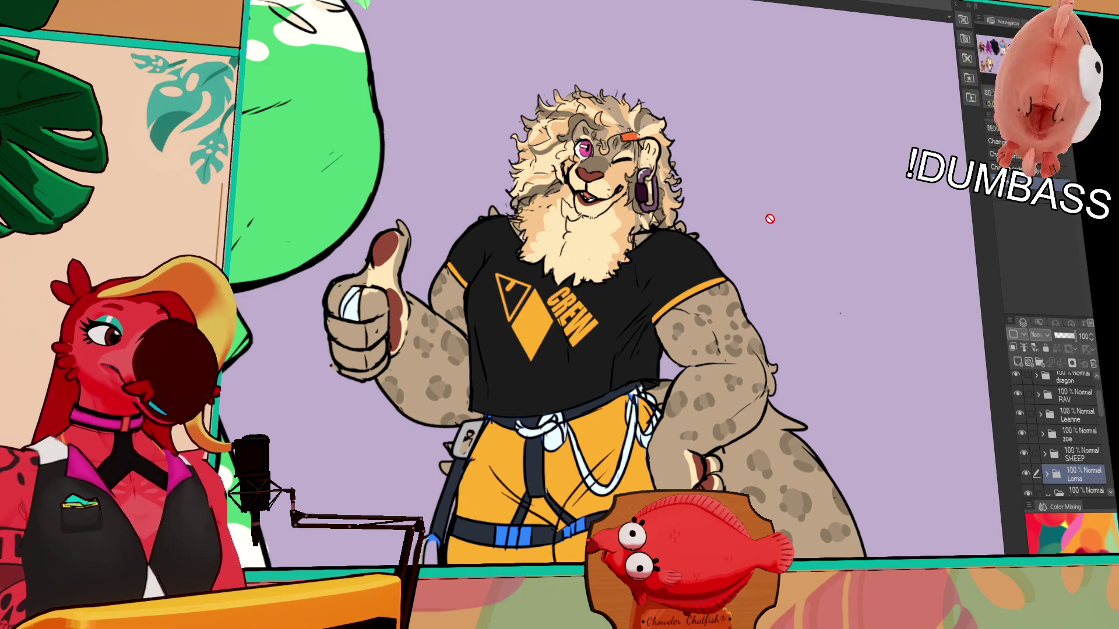
scroll(612, 288, "down", 5)
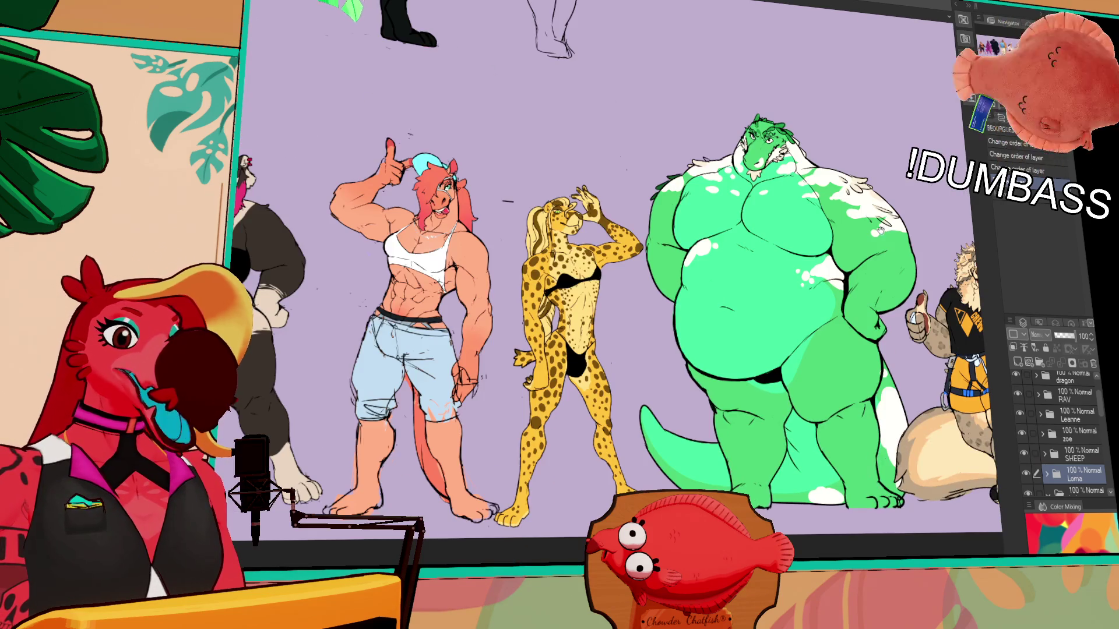
scroll(612, 288, "up", 5)
scroll(612, 341, "left", 3)
scroll(719, 284, "up", 2)
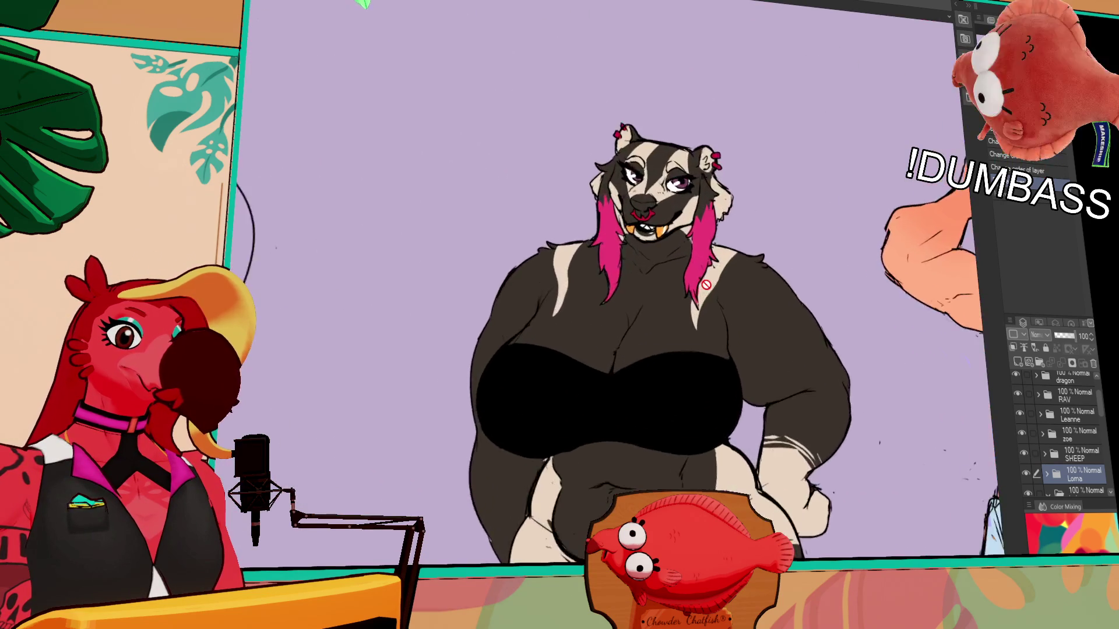
scroll(734, 262, "up", 2)
scroll(752, 236, "up", 1)
scroll(665, 206, "left", 5)
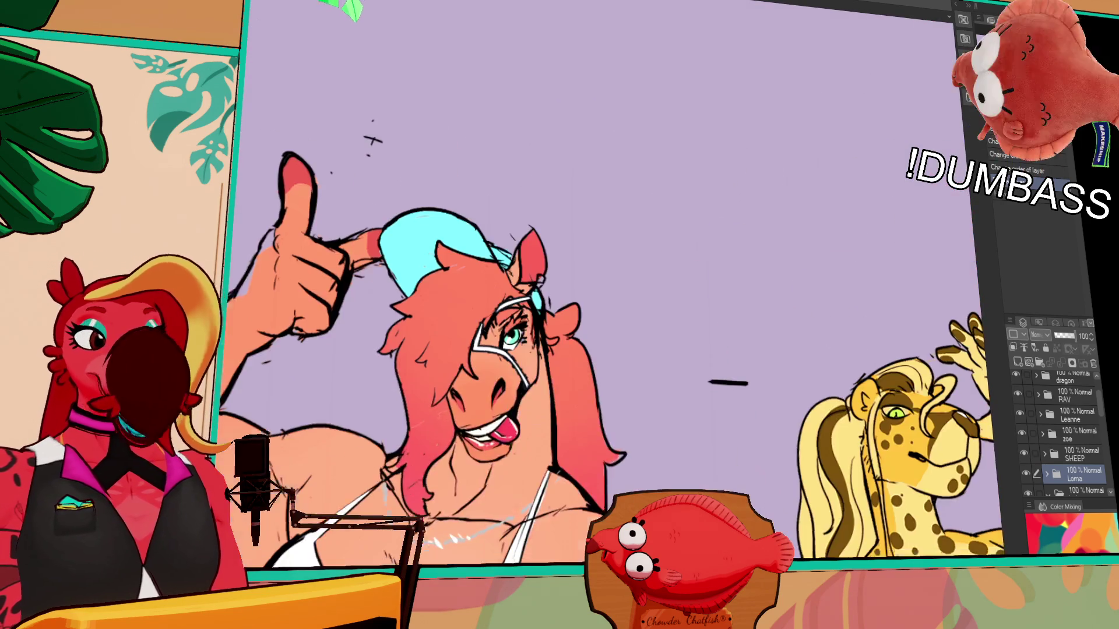
scroll(560, 194, "left", 5)
scroll(455, 183, "left", 5)
scroll(349, 173, "left", 1)
scroll(349, 172, "down", 2)
scroll(437, 143, "down", 1)
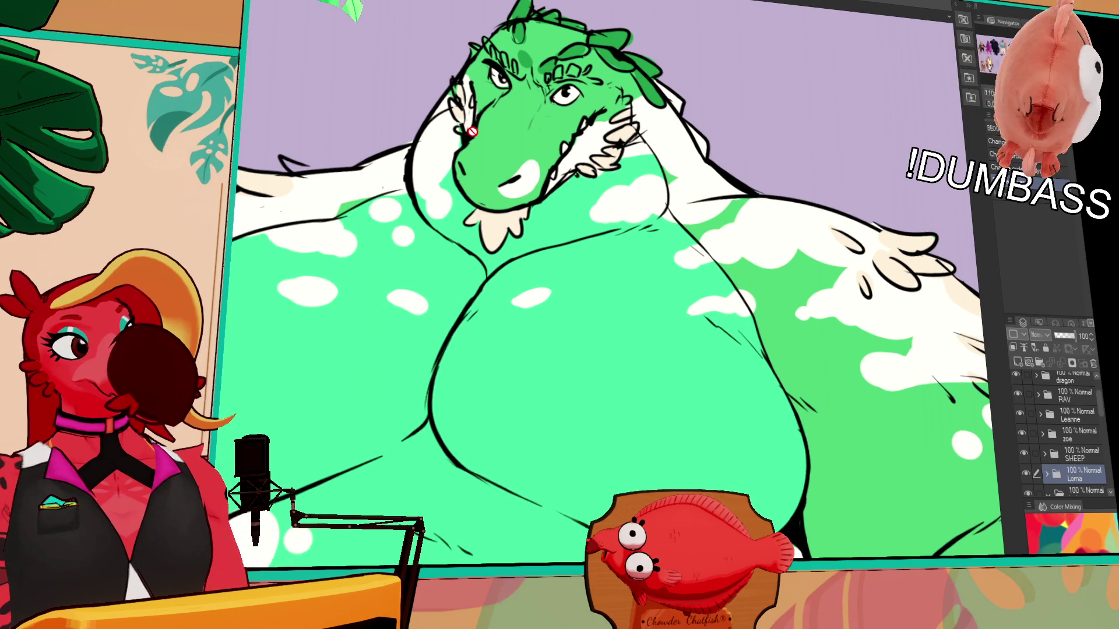
left_click_drag(472, 133, 475, 178)
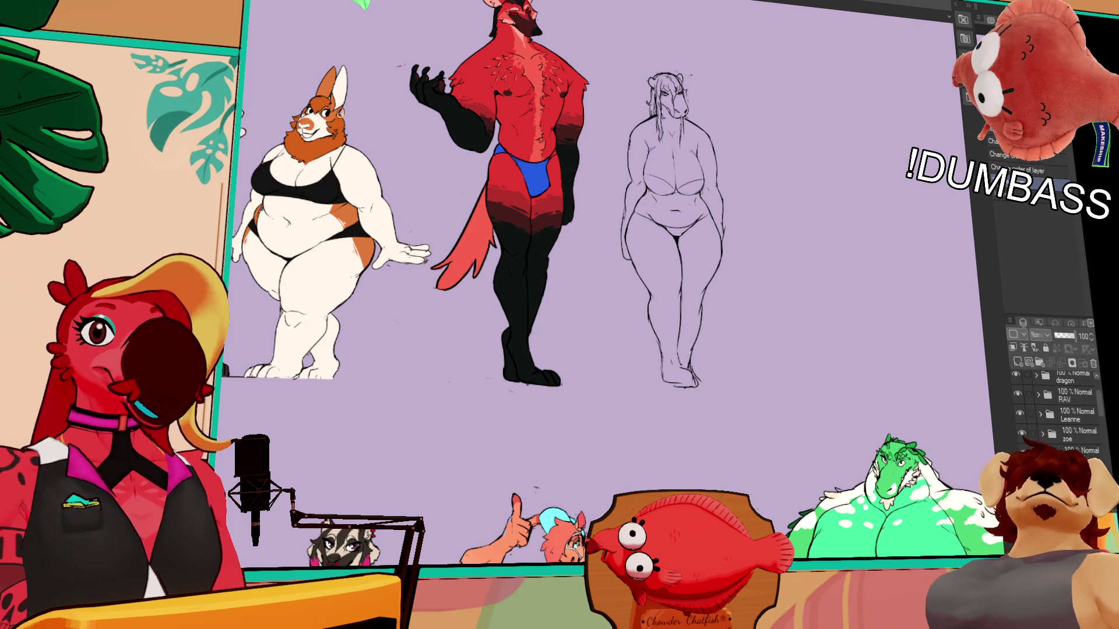
key("ctrl+Tab")
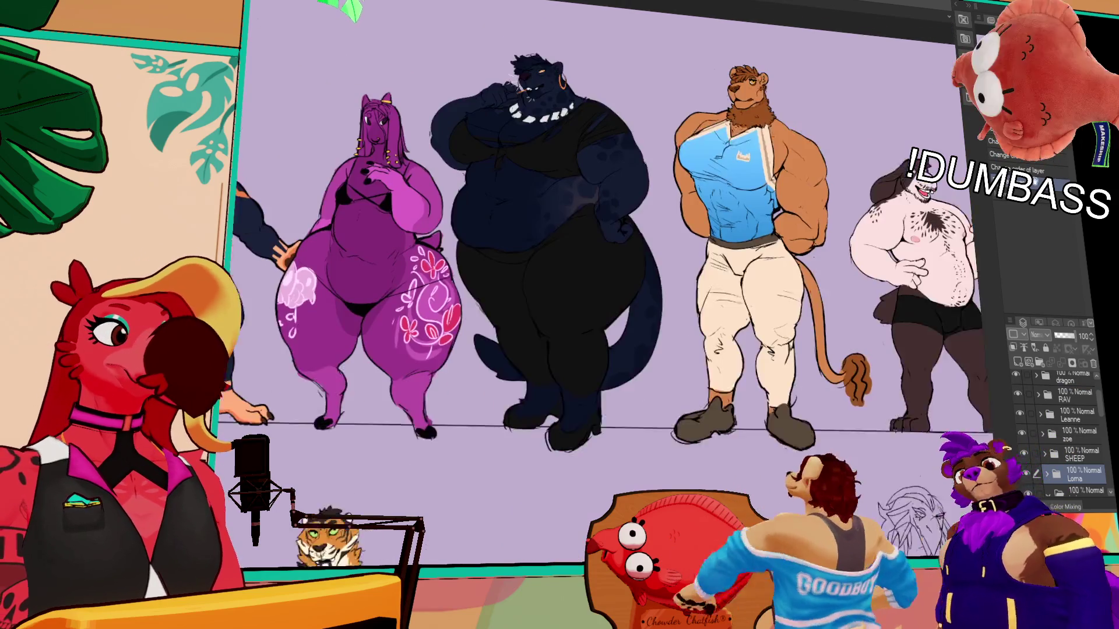
left_click_drag(568, 236, 456, 259)
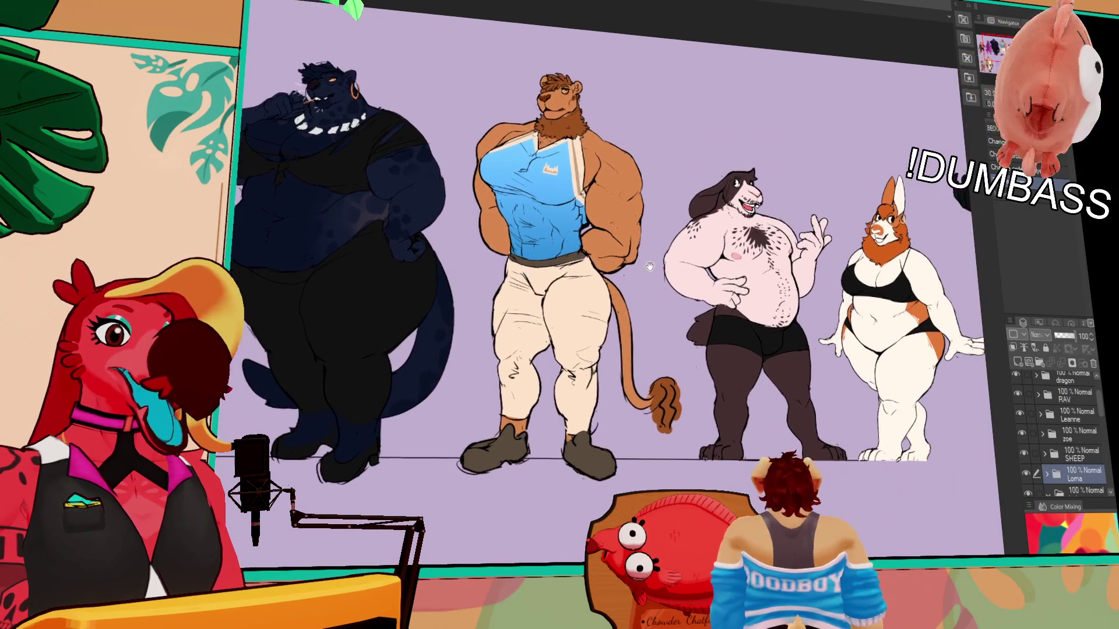
left_click_drag(456, 259, 202, 237)
scroll(542, 219, "up", 4)
mouse_move(521, 234)
left_mouse_down()
mouse_move(559, 297)
mouse_move(616, 276)
left_mouse_up()
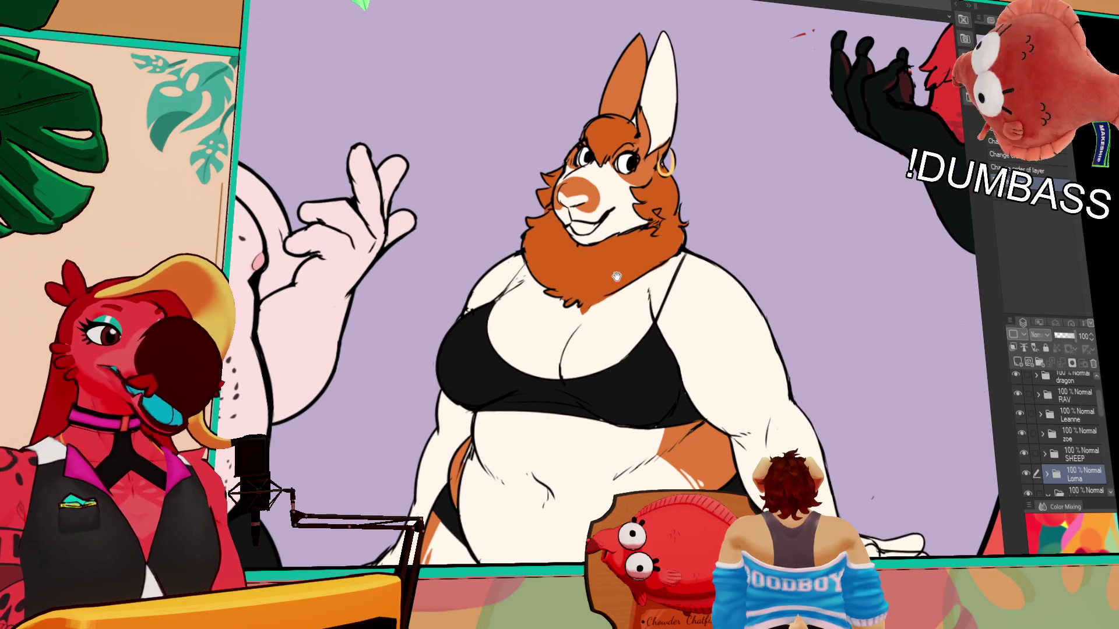
mouse_move(603, 295)
left_mouse_down()
mouse_move(411, 294)
mouse_move(735, 333)
left_mouse_up()
mouse_move(874, 307)
left_mouse_down()
mouse_move(455, 289)
mouse_move(751, 421)
mouse_move(807, 426)
mouse_move(775, 461)
mouse_move(524, 350)
mouse_move(787, 351)
left_mouse_up()
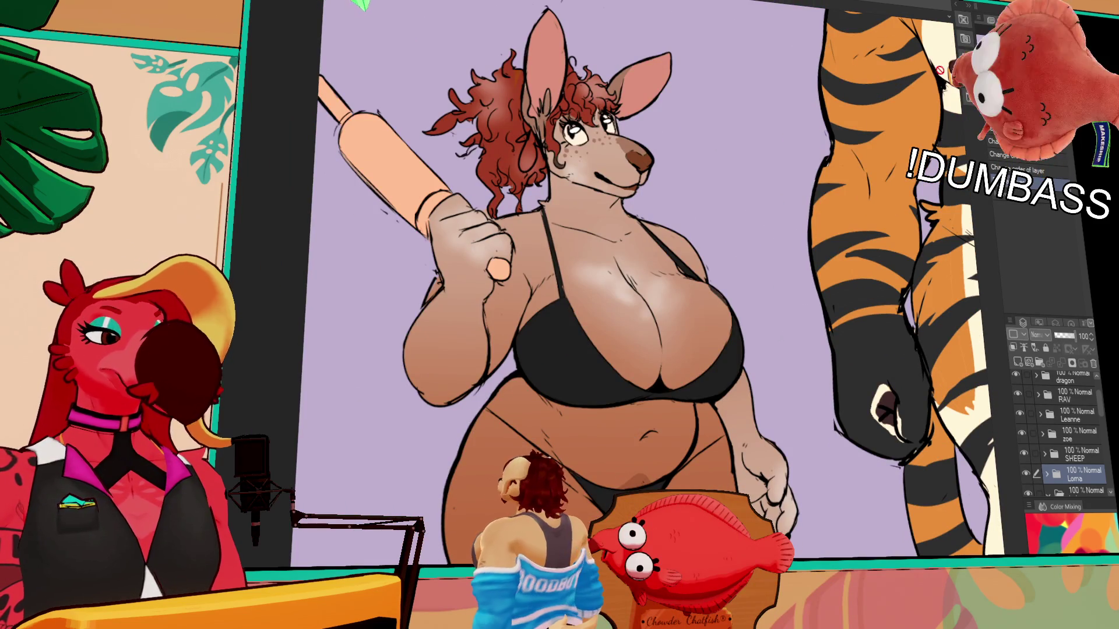
scroll(804, 130, "down", 2)
mouse_move(803, 130)
left_mouse_down()
mouse_move(609, 211)
mouse_move(441, 214)
left_mouse_up()
left_click_drag(865, 227, 441, 229)
left_click_drag(926, 258, 395, 260)
left_click_drag(865, 262, 450, 262)
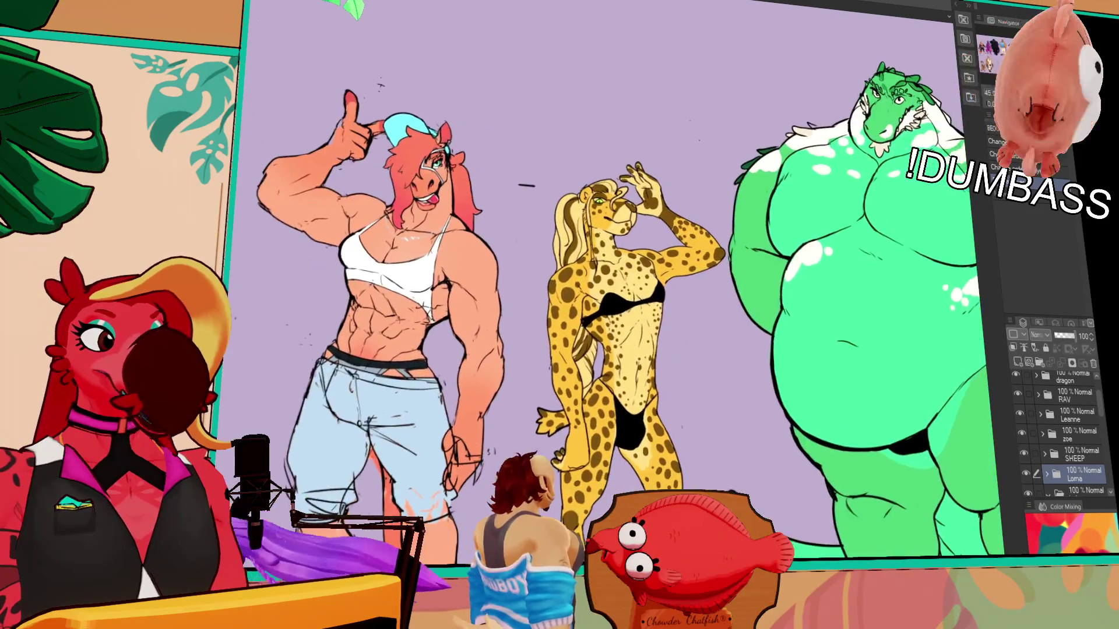
scroll(665, 315, "up", 2)
left_click_drag(673, 263, 404, 254)
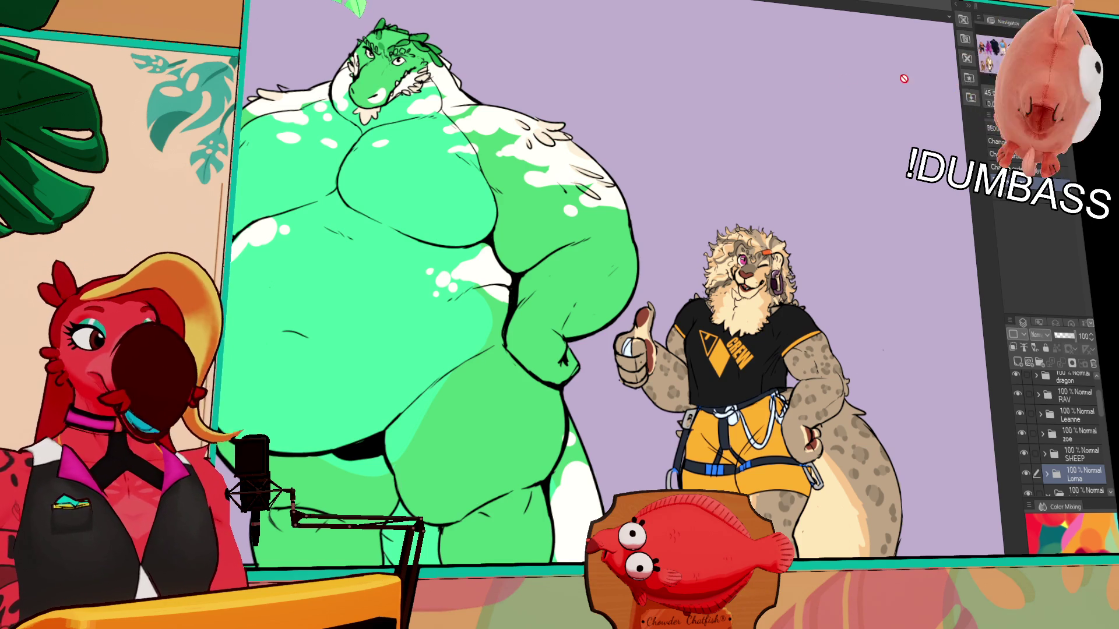
scroll(845, 81, "up", 5)
scroll(560, 315, "left", 3)
scroll(559, 315, "left", 2)
scroll(559, 315, "left", 2)
scroll(560, 316, "left", 2)
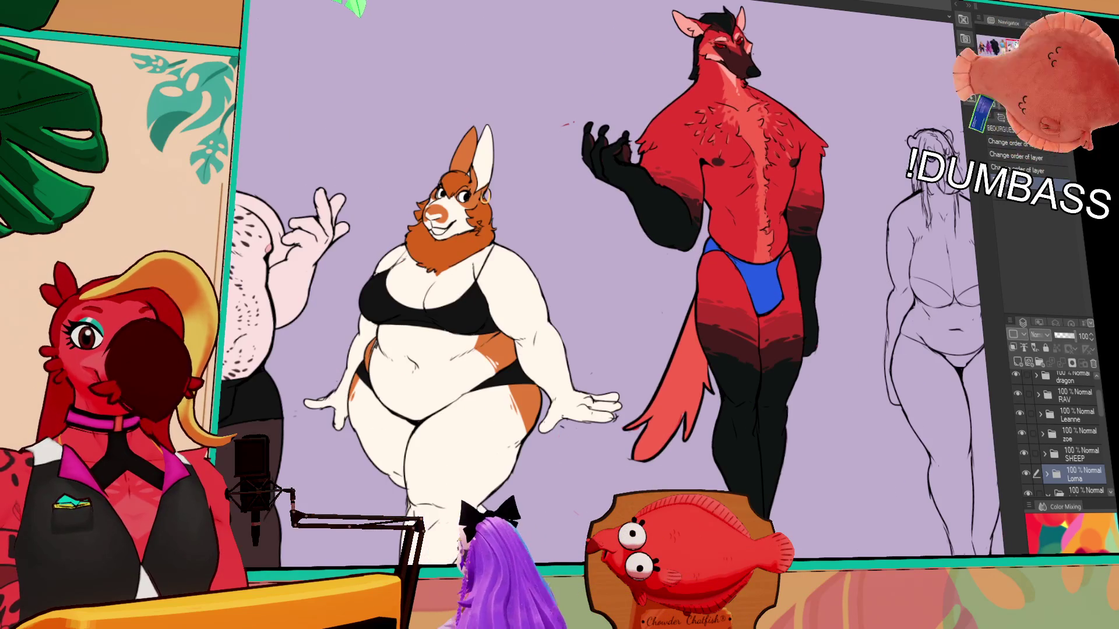
left_click_drag(742, 252, 701, 294)
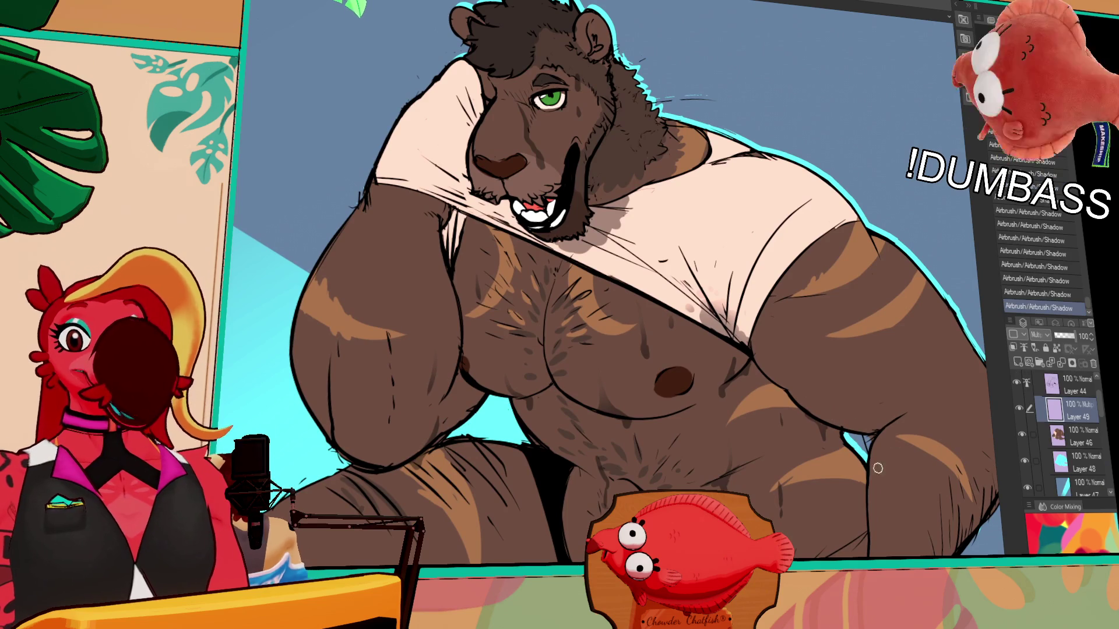
- Center the brown-furred character's chest in view and make Layer 46 active
left_click_drag(872, 461, 815, 485)
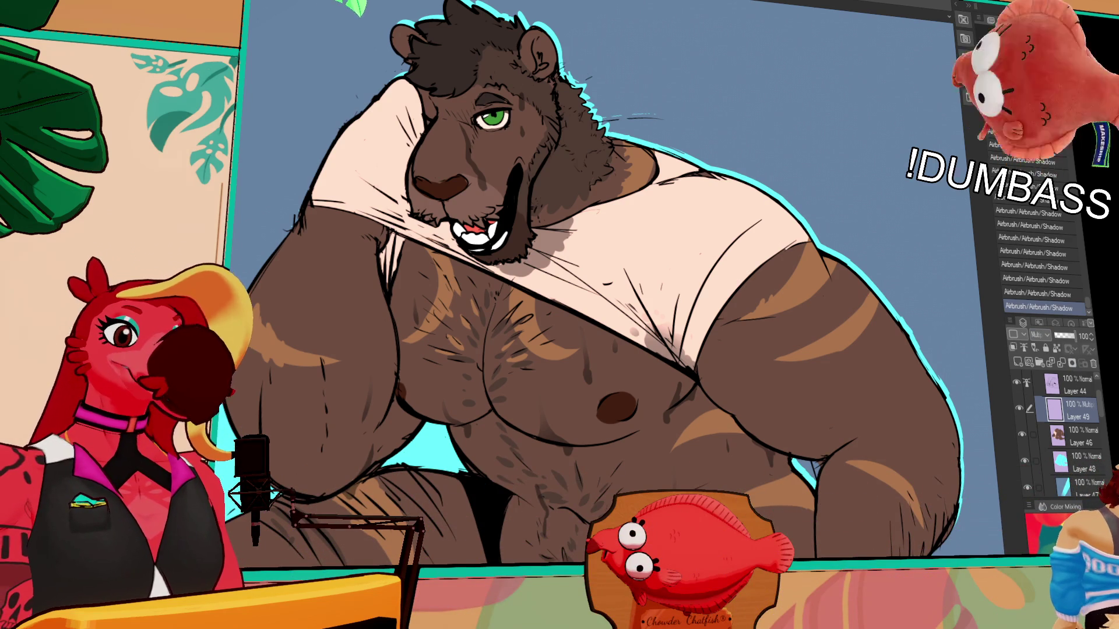
scroll(603, 280, "up", 2)
scroll(603, 280, "up", 2)
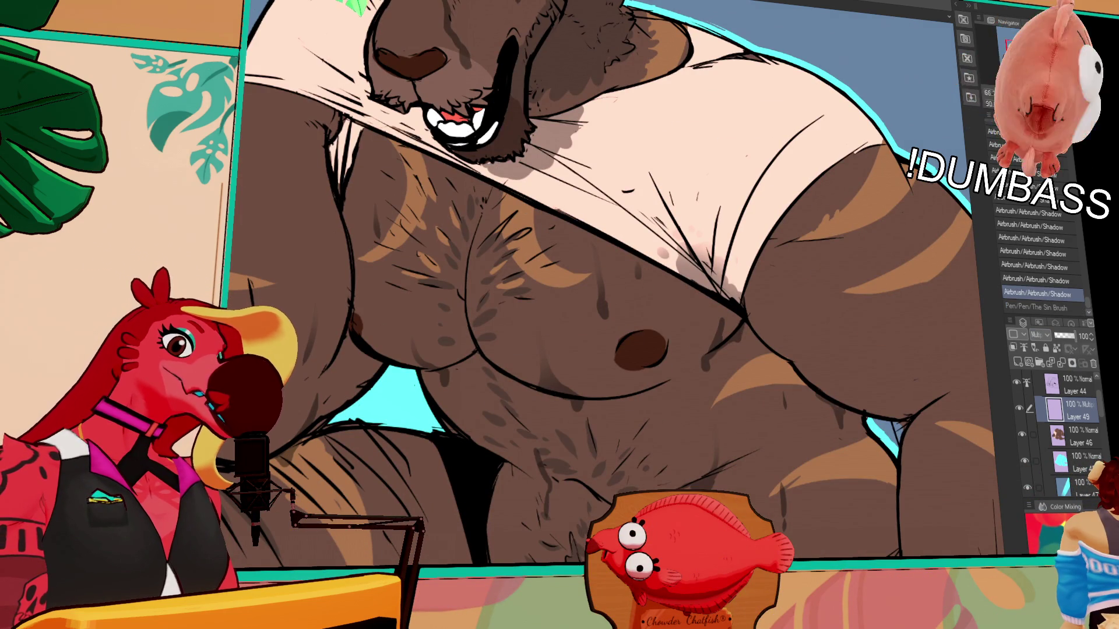
left_click_drag(894, 420, 888, 431)
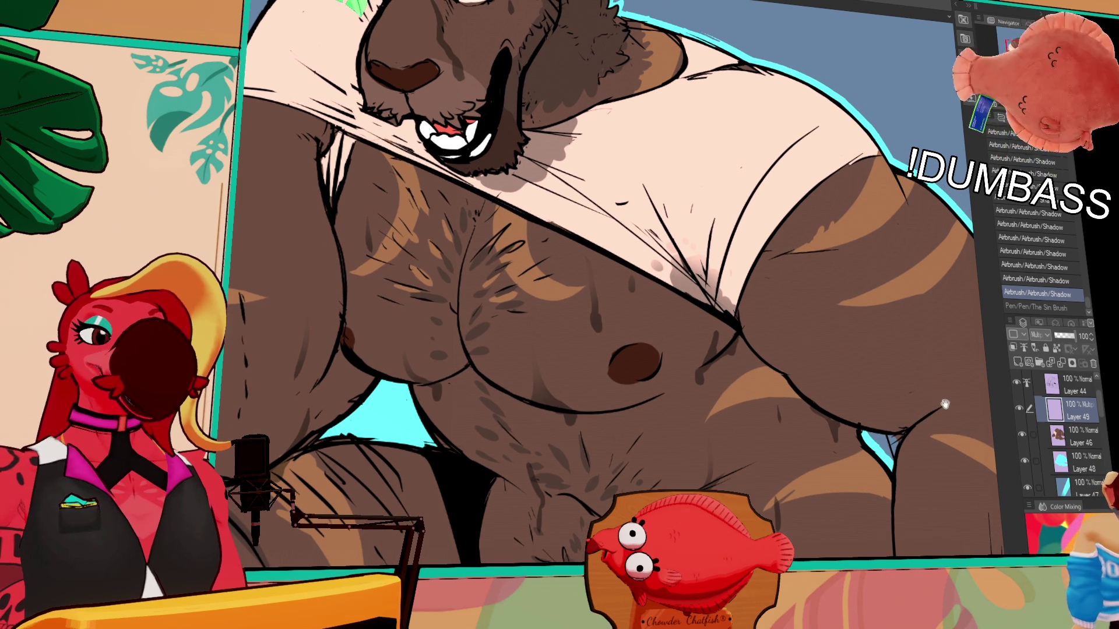
left_click(1062, 437)
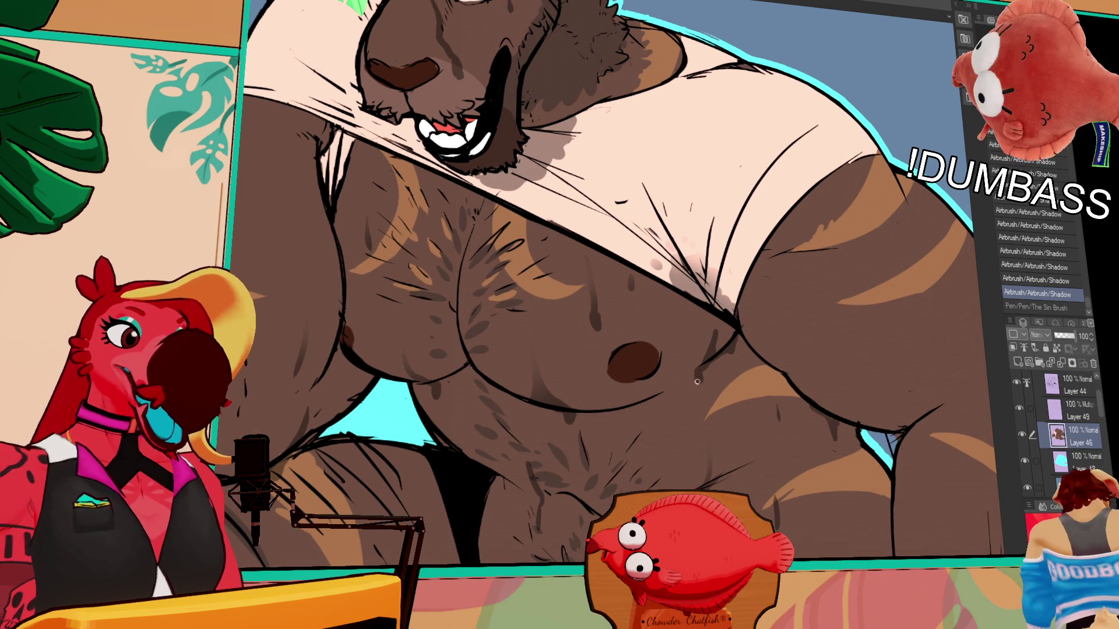
- Pick the Sin Brush pen and settle on Layer 44 for the sweat drops
key("p")
key("b")
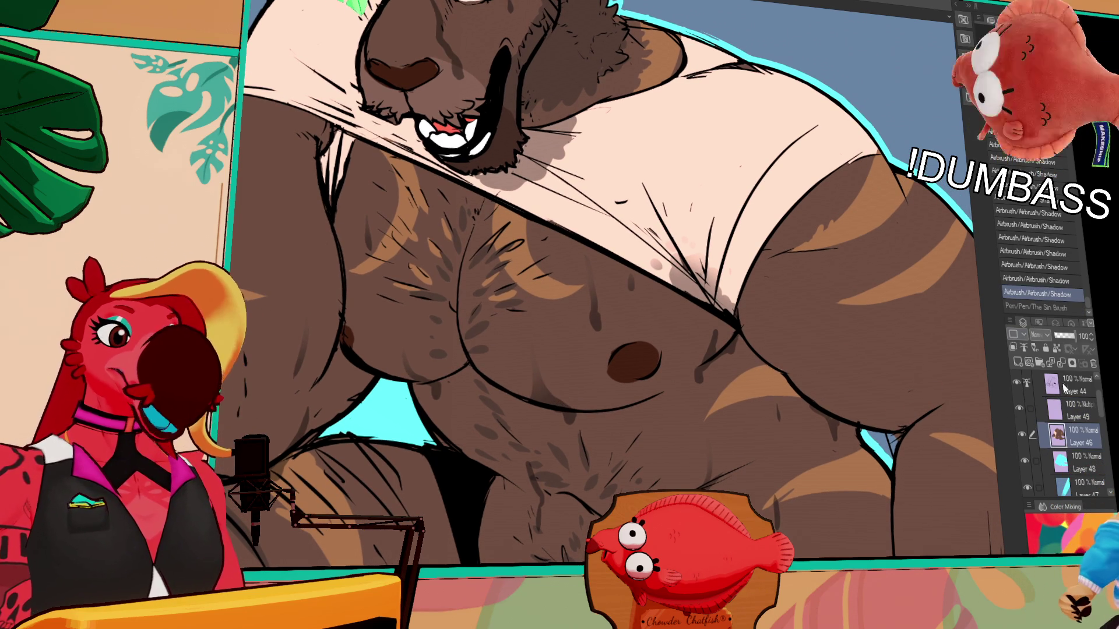
left_click(1061, 409)
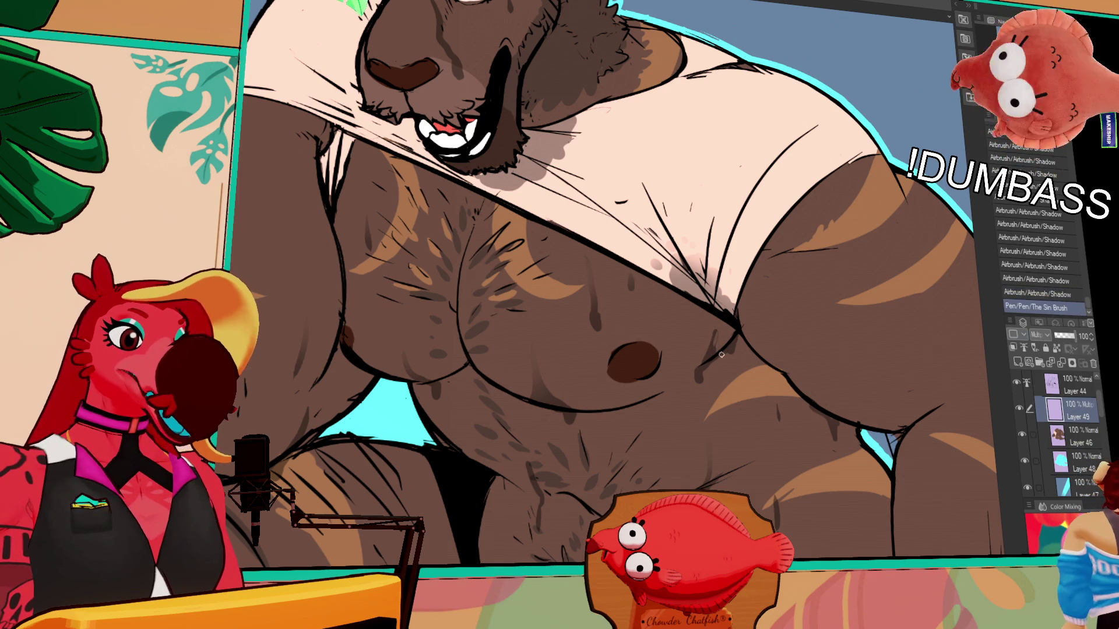
left_click(1060, 382)
- Draw sweat drops and drips across the chest and pecs with white shine highlights
left_click_drag(543, 387, 571, 412)
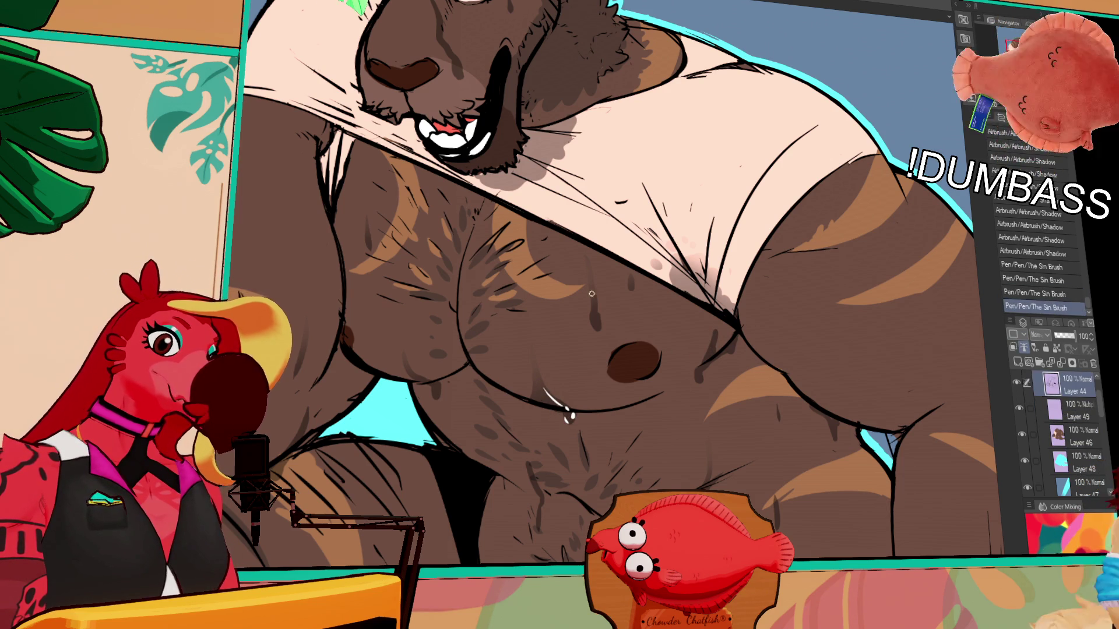
left_click_drag(596, 310, 597, 326)
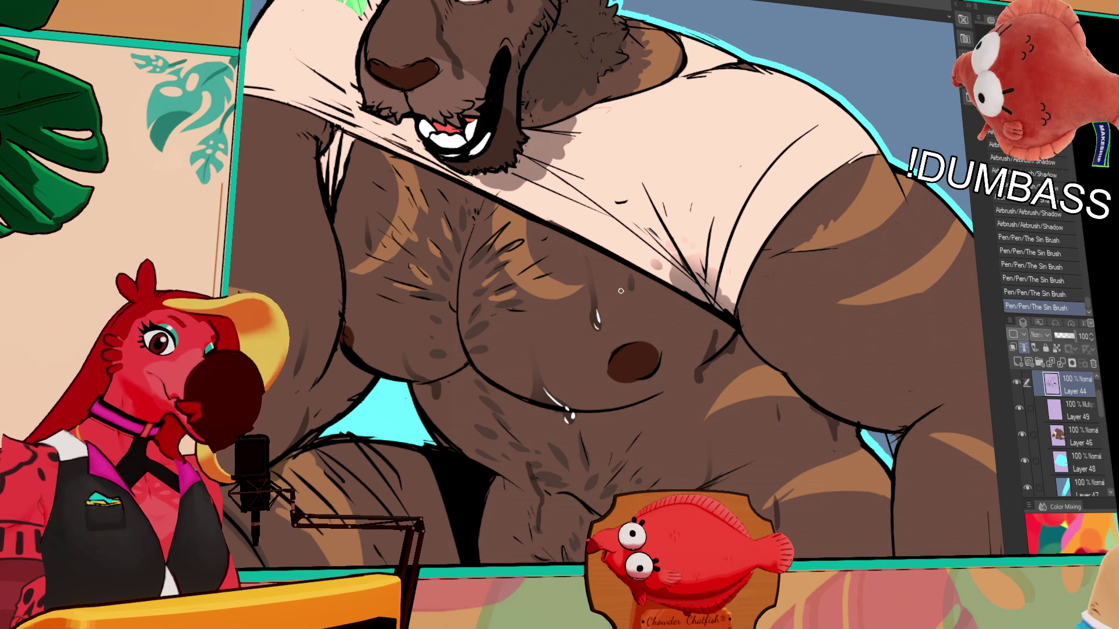
left_click_drag(630, 274, 632, 286)
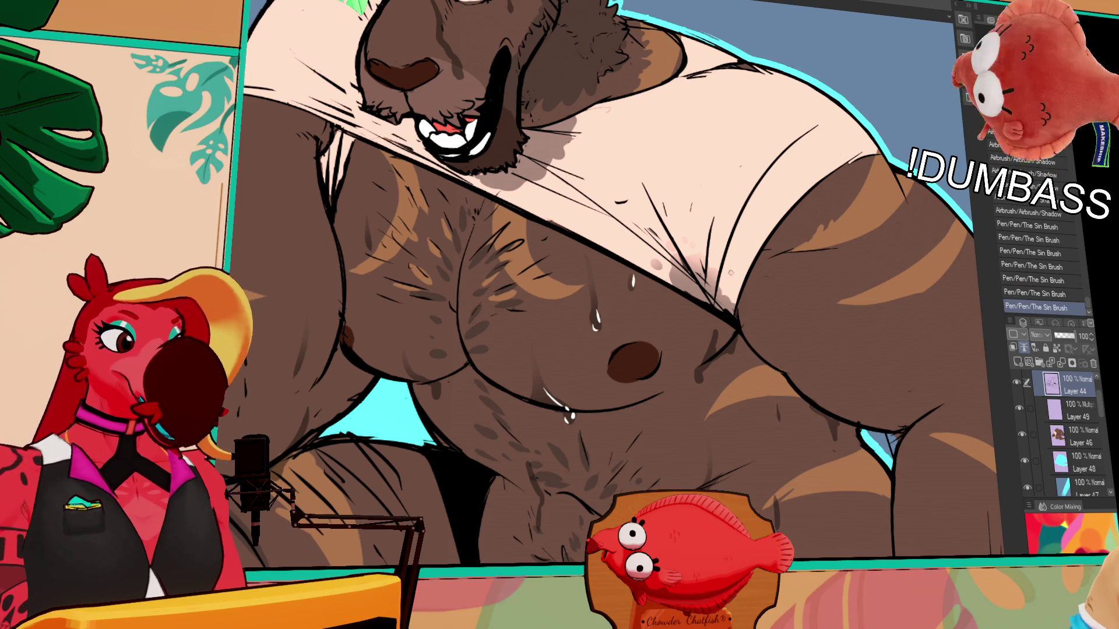
left_click_drag(304, 332, 303, 366)
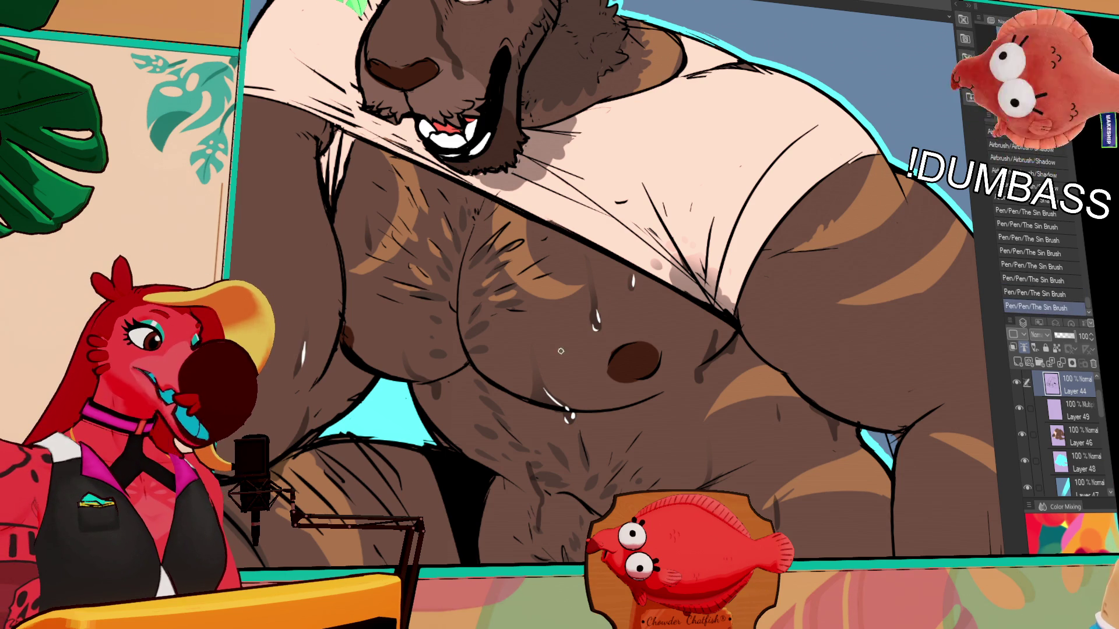
key("minus")
left_click_drag(699, 360, 697, 373)
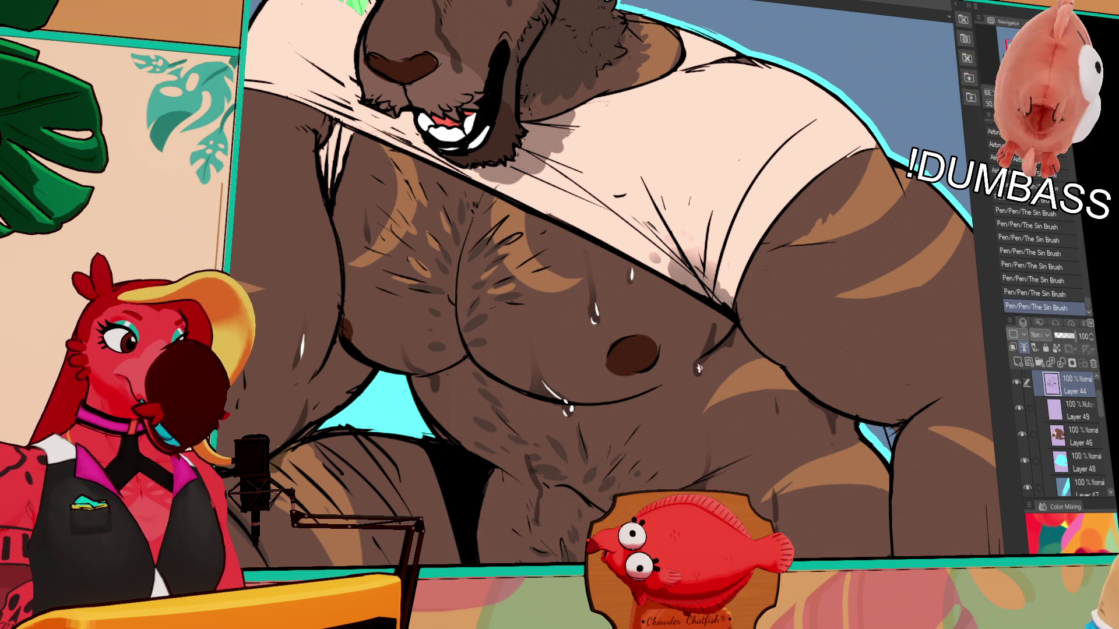
left_click_drag(708, 325, 706, 344)
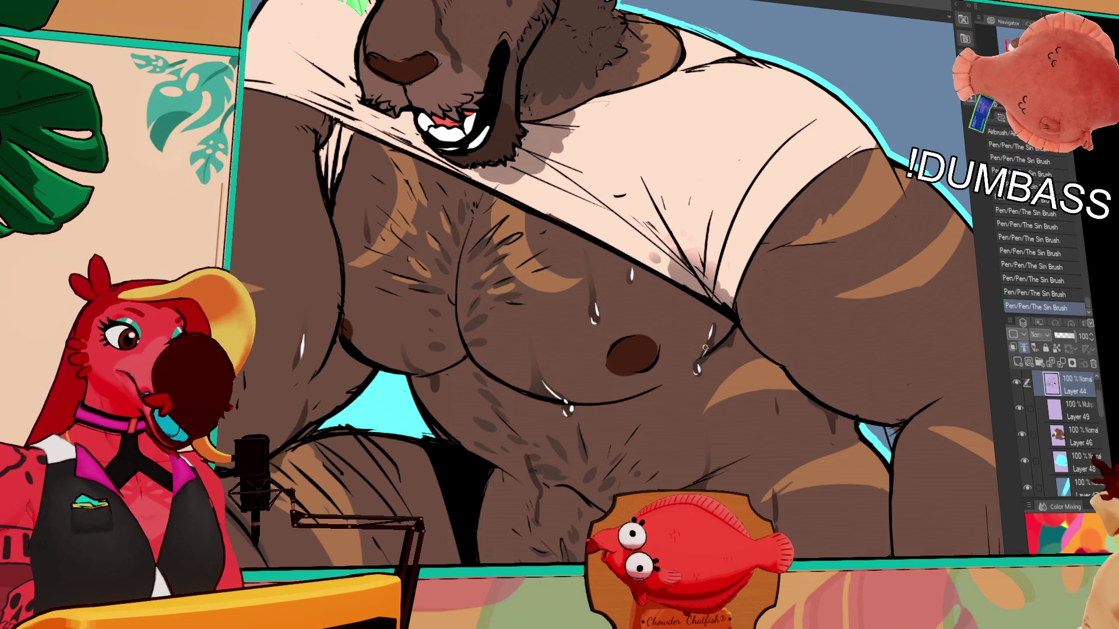